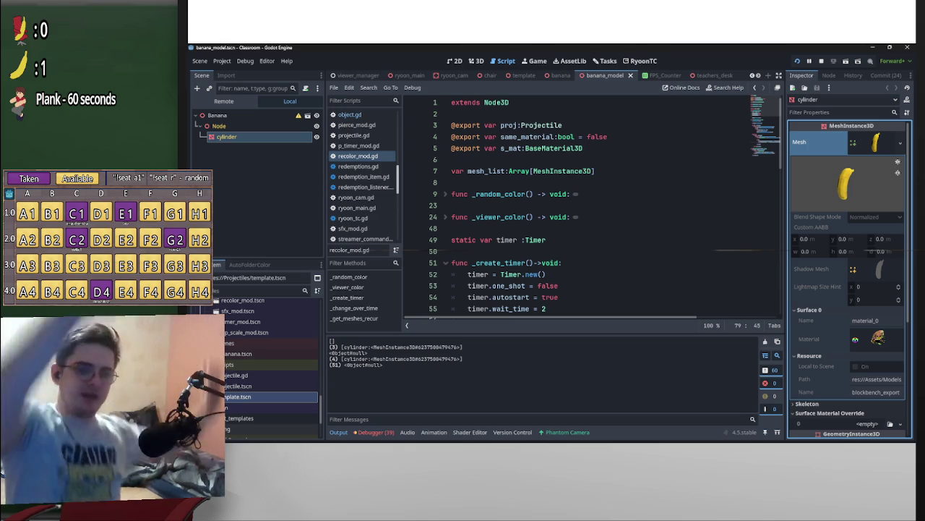
Copy the cylinder's Surface 0 material and paste it into its Surface Material Override slot.
scroll(902, 199, "down", 4)
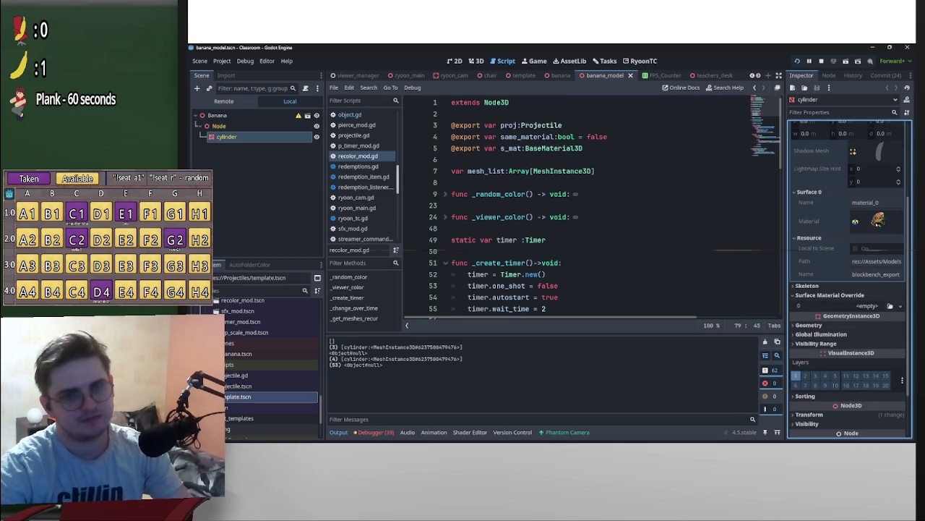
right_click(877, 222)
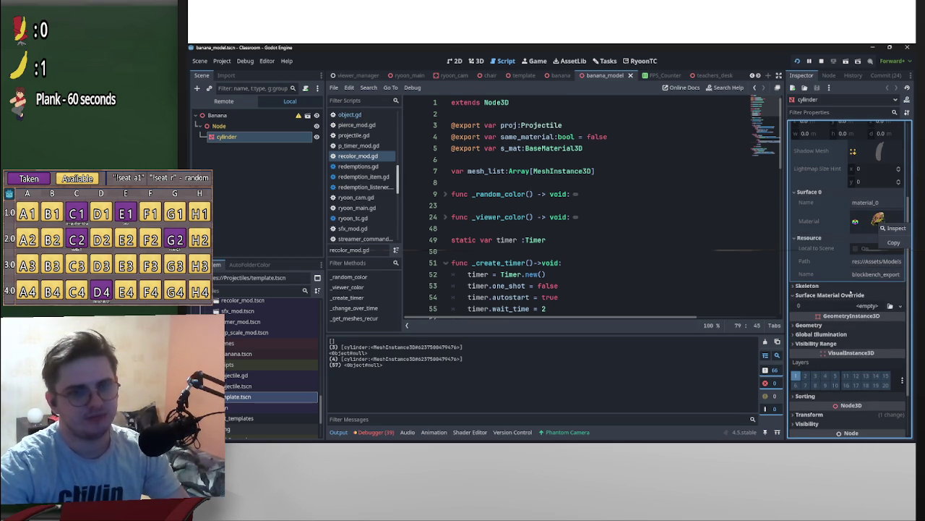
left_click(866, 306)
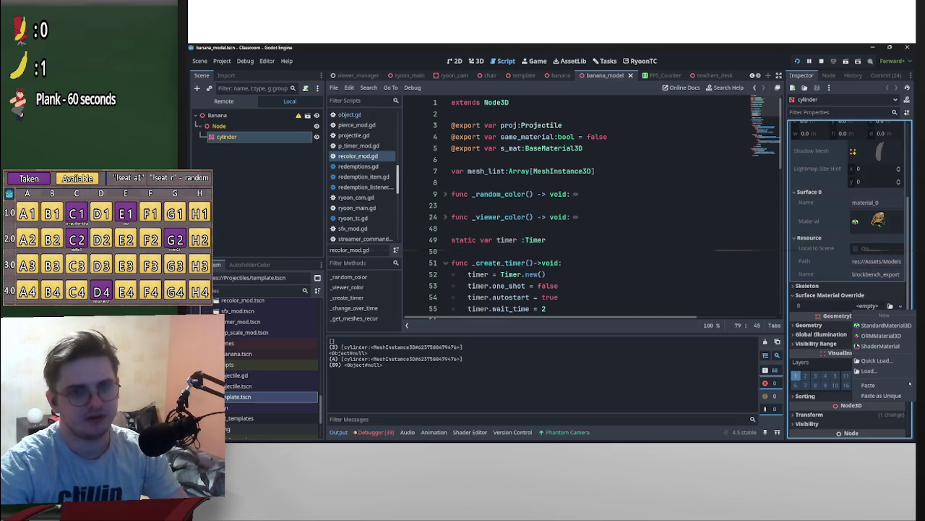
left_click(889, 384)
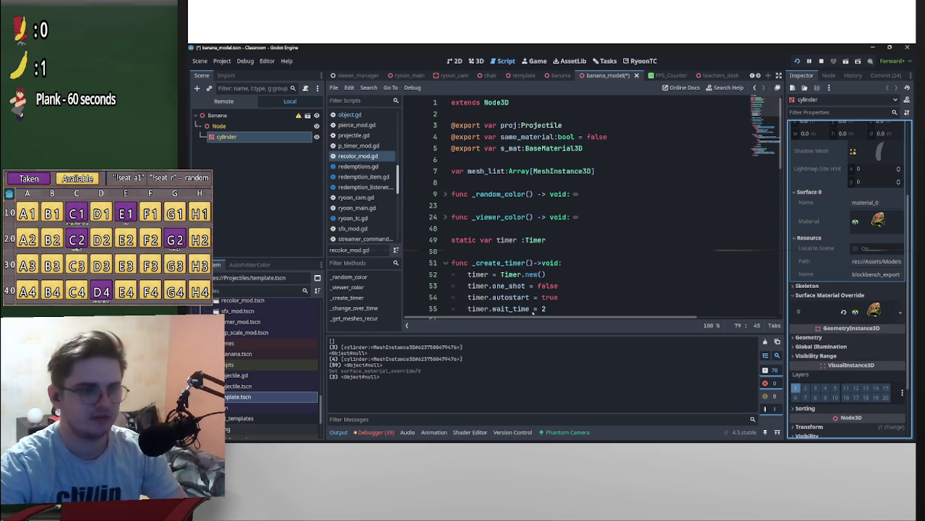
Save the banana_model scene and run the project to test it.
left_click(563, 232)
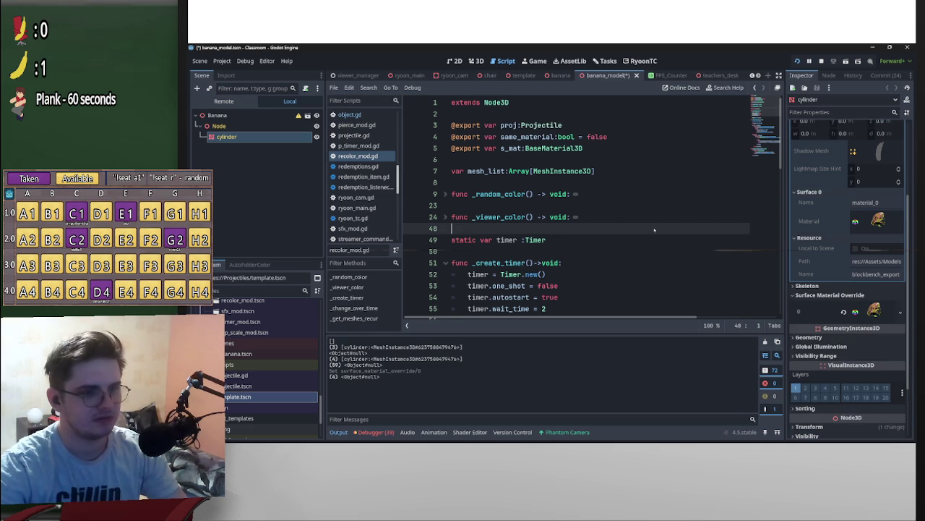
key("ctrl+s")
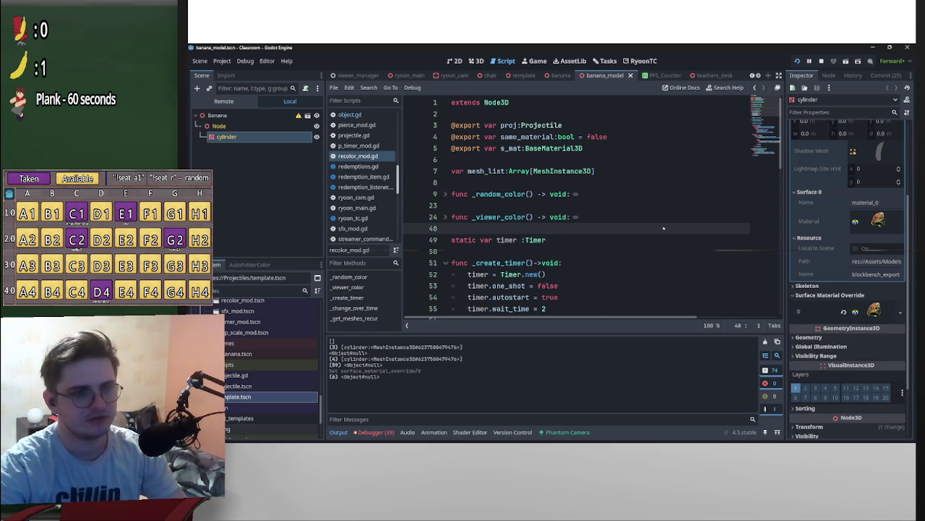
key("F5")
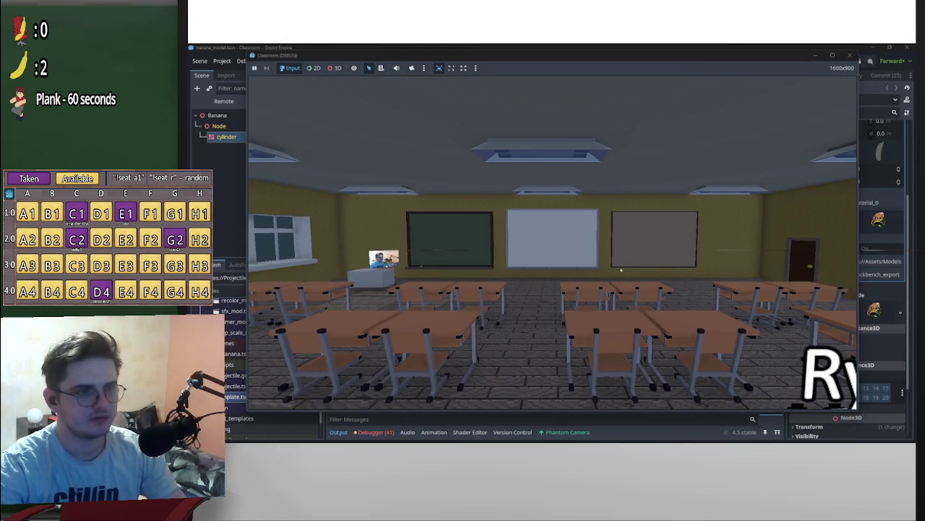
left_click(815, 55)
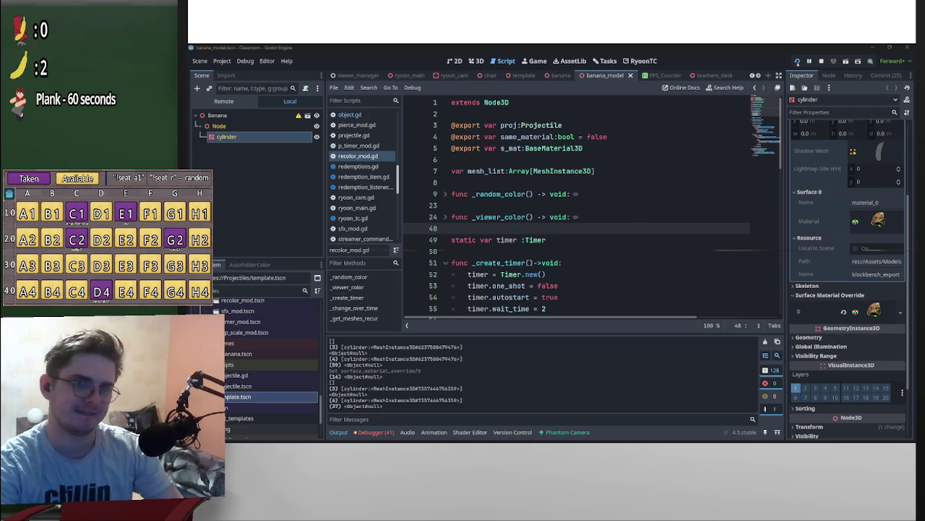
left_click(798, 60)
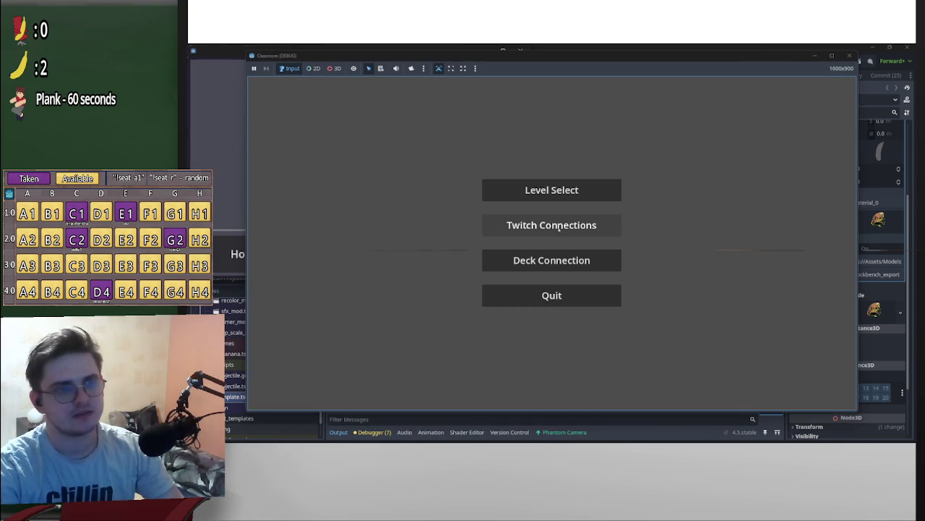
Connect the running game to Twitch, load the classroom level, and return to the editor.
left_click(542, 225)
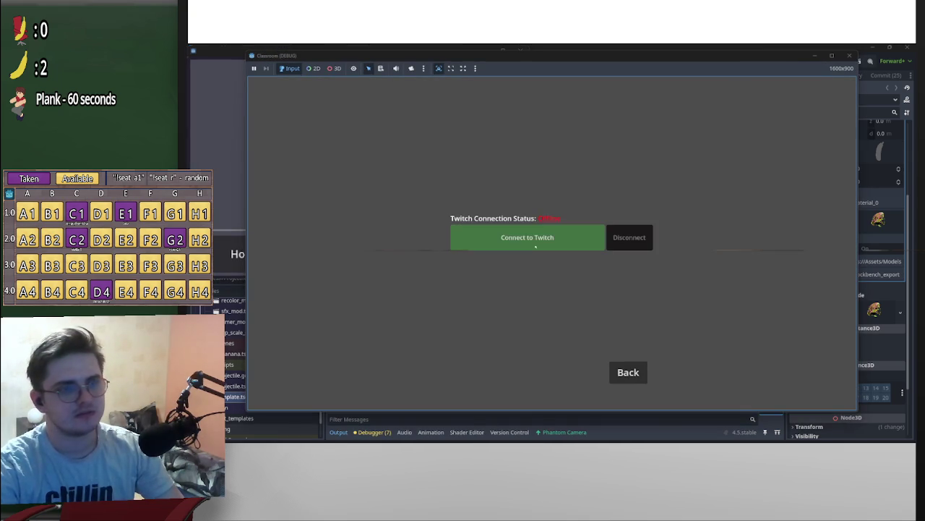
left_click(535, 247)
left_click(628, 372)
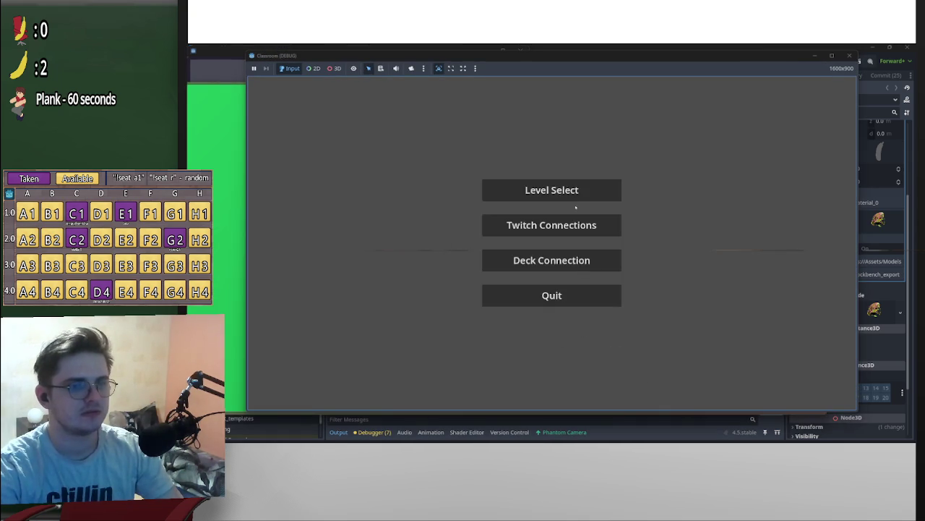
left_click(551, 190)
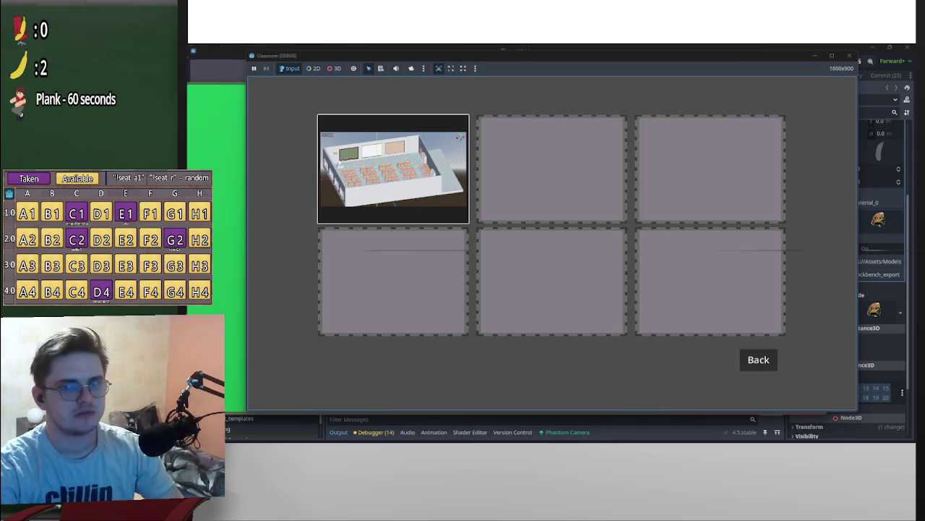
left_click(392, 169)
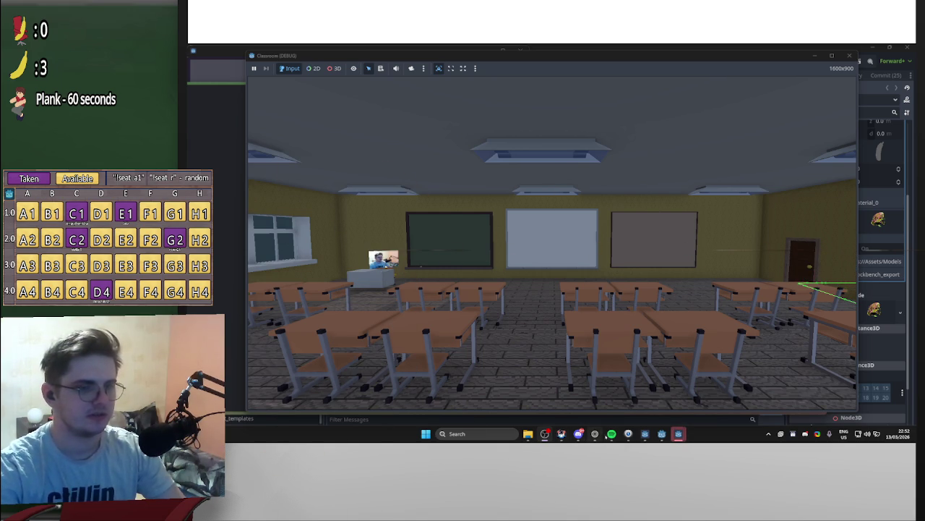
mouse_move(644, 434)
left_click(642, 418)
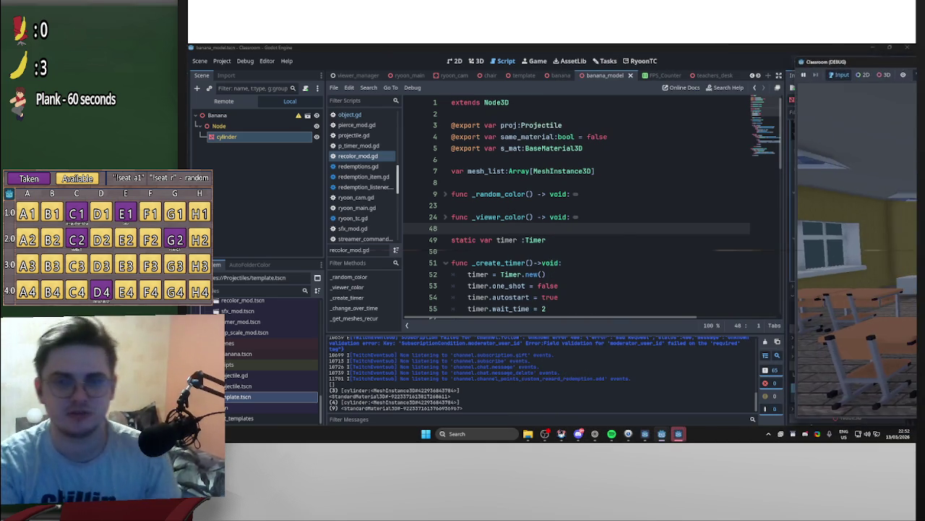
Change line 81 to print(mat.albedo_color.v), save recolor_mod, and relaunch the game.
mouse_move(831, 85)
left_mouse_down()
mouse_move(694, 85)
mouse_move(914, 86)
mouse_move(528, 57)
left_mouse_up()
key("alt+Tab")
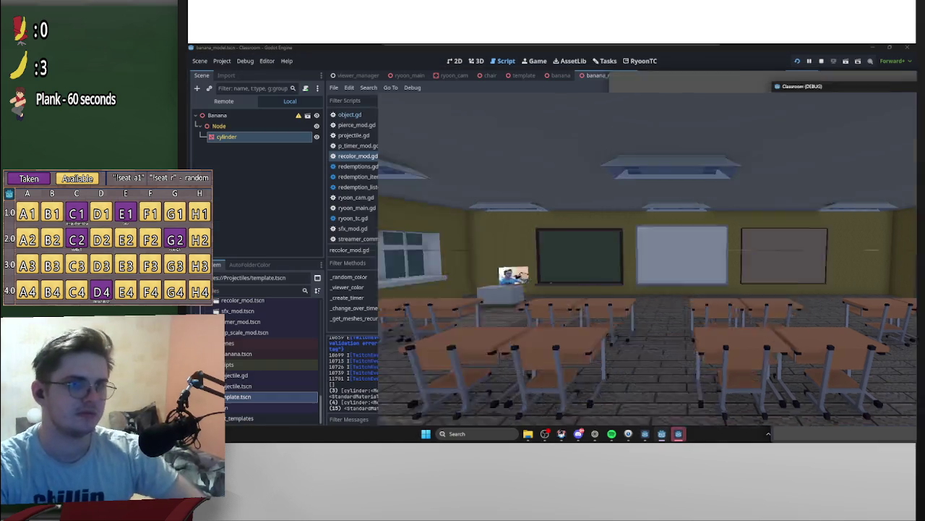
scroll(629, 233, "down", 10)
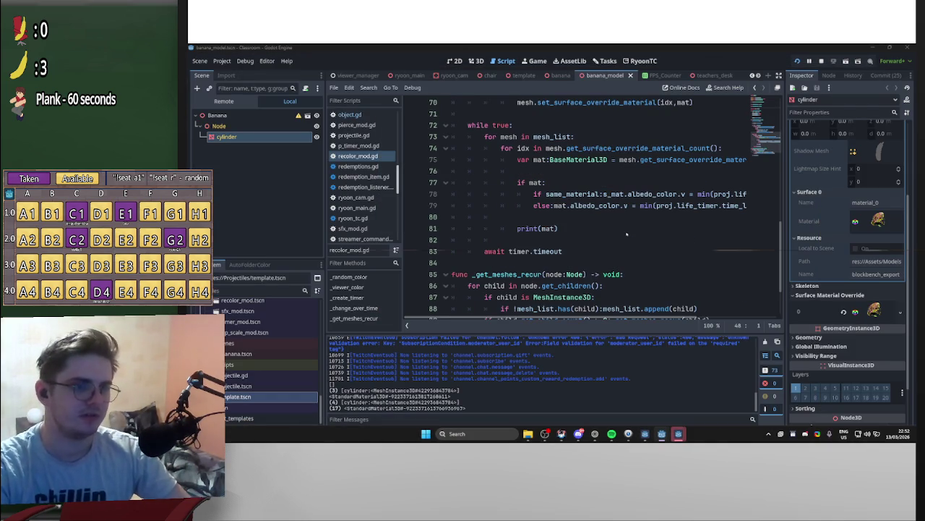
left_click(555, 228)
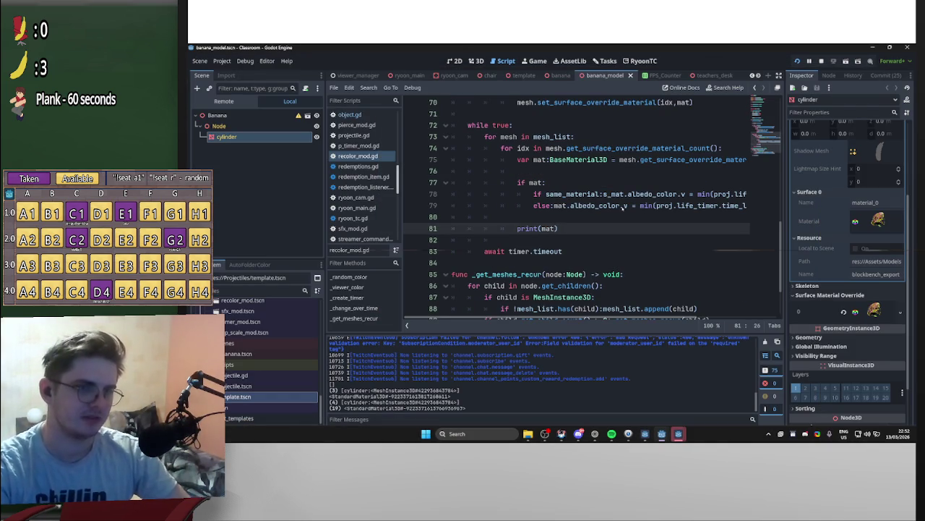
mouse_move(627, 206)
left_mouse_down()
mouse_move(570, 206)
mouse_move(555, 231)
mouse_move(570, 235)
left_mouse_up()
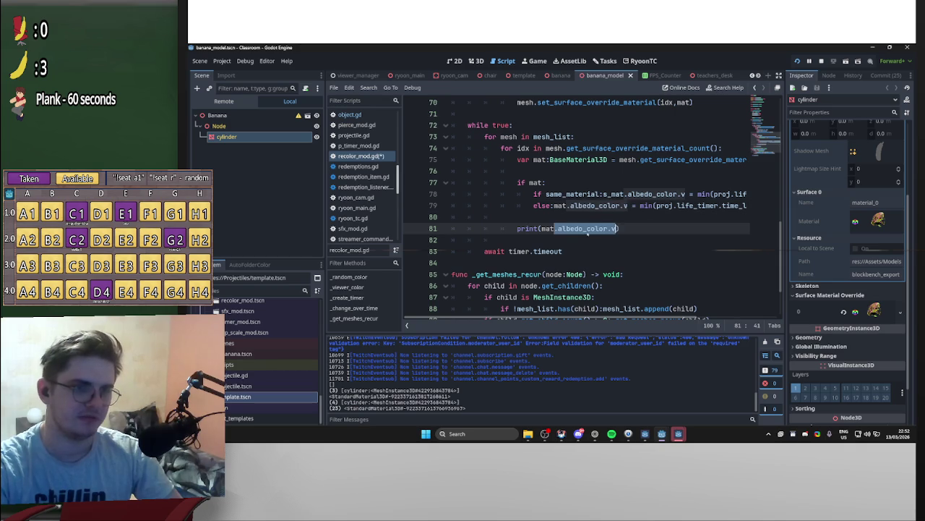
key("ctrl+s")
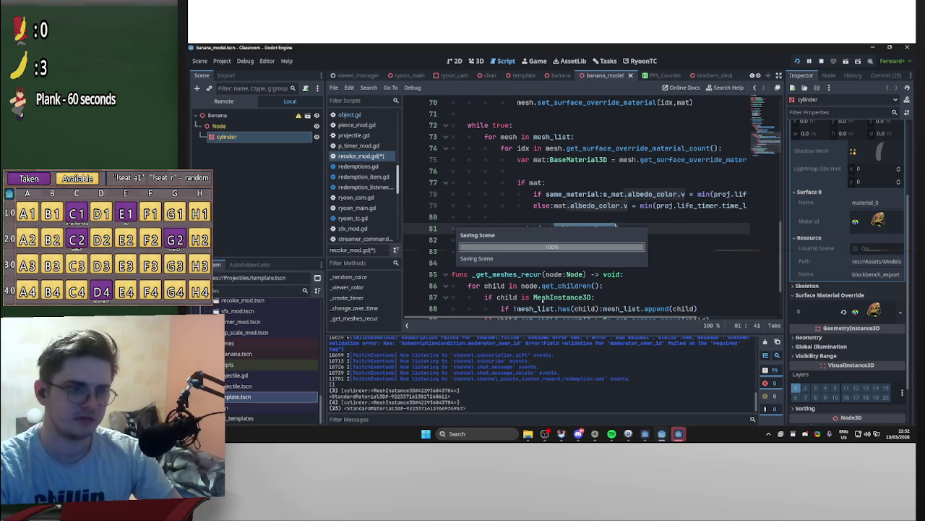
left_click(558, 239)
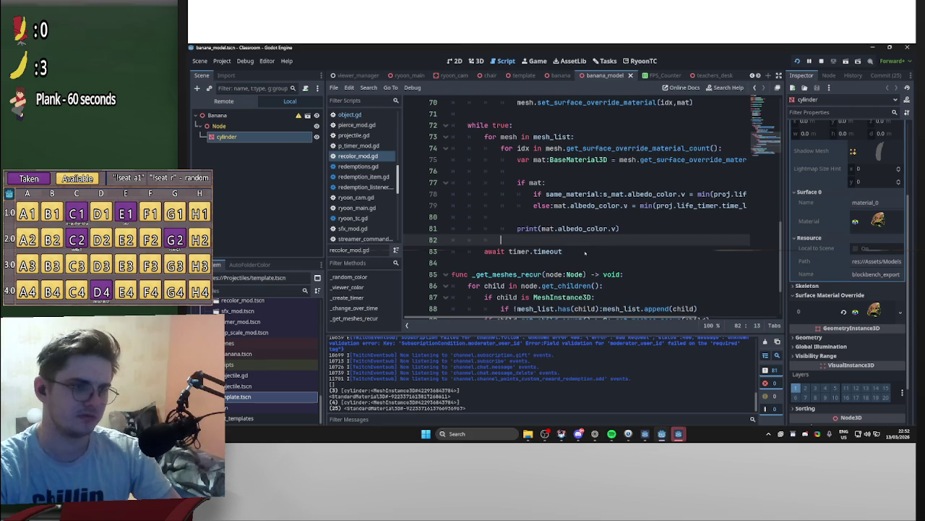
scroll(585, 252, "down", 2)
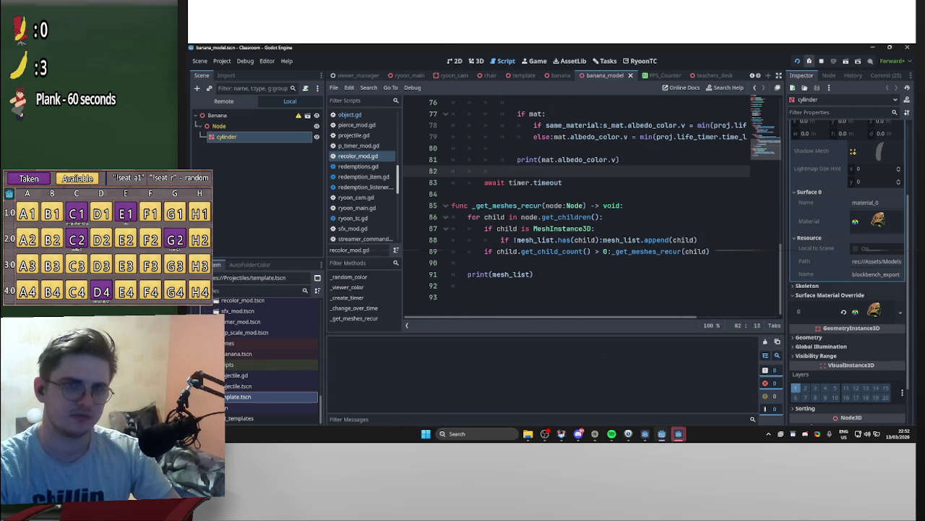
left_click(810, 62)
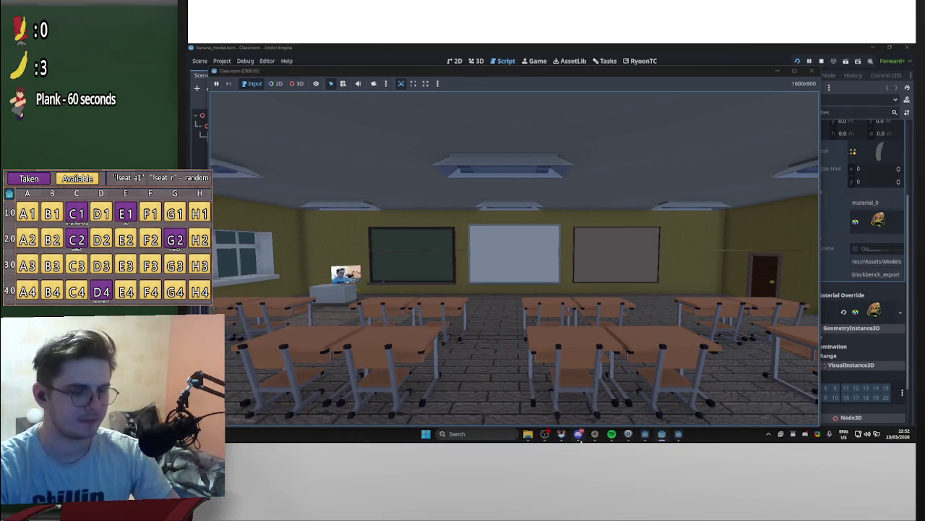
Snap the Classroom (DEBUG) window right to check the printed 1.0 value, then close it.
mouse_move(578, 437)
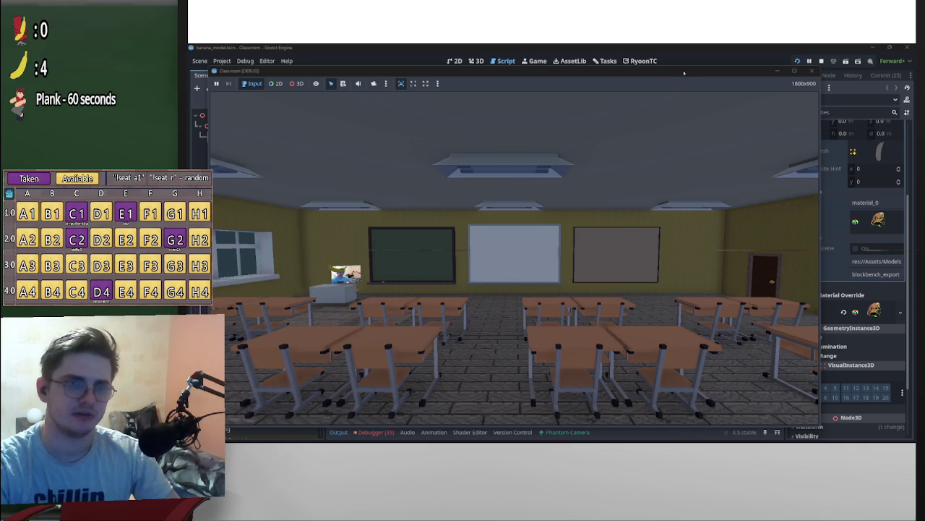
key("super+Right")
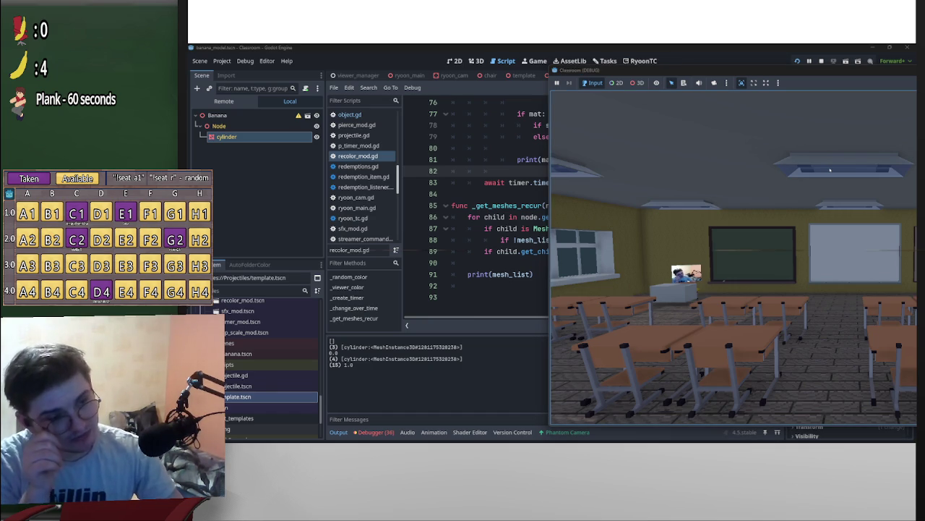
left_click(798, 61)
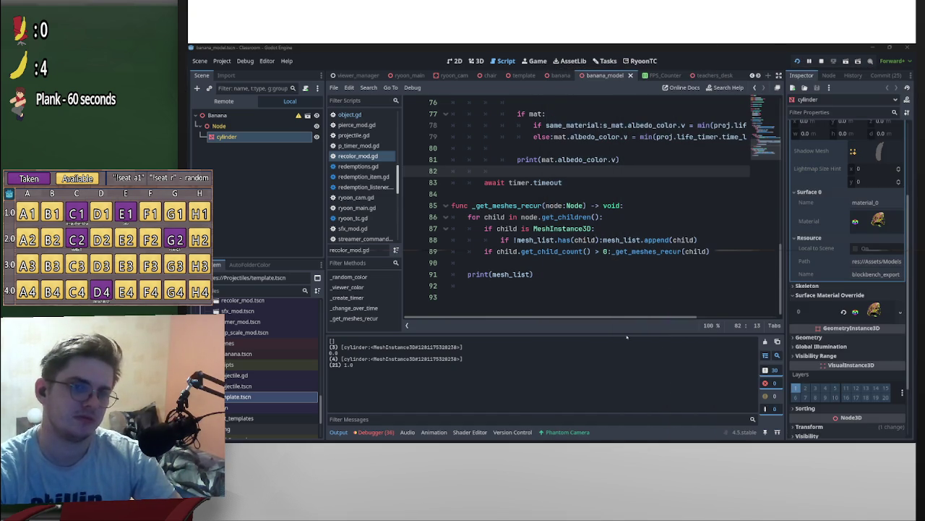
Review the _change_over_time material loop in recolor_mod.gd, then enable 3D object picking in the game.
scroll(638, 320, "right", 3)
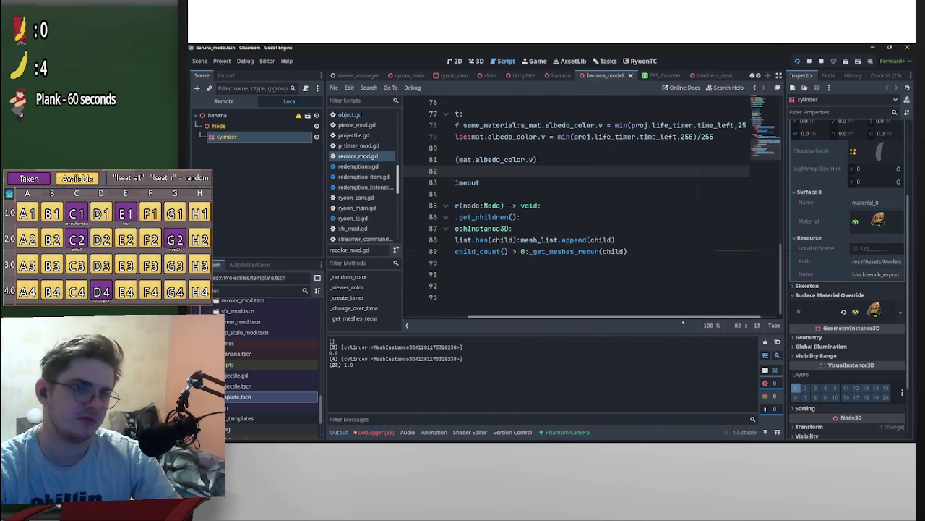
scroll(677, 275, "up", 4)
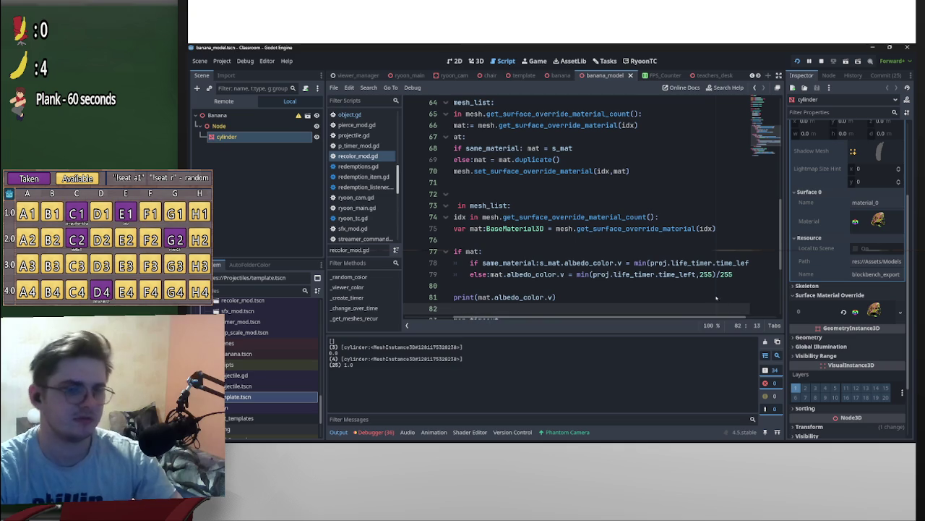
scroll(652, 262, "up", 4)
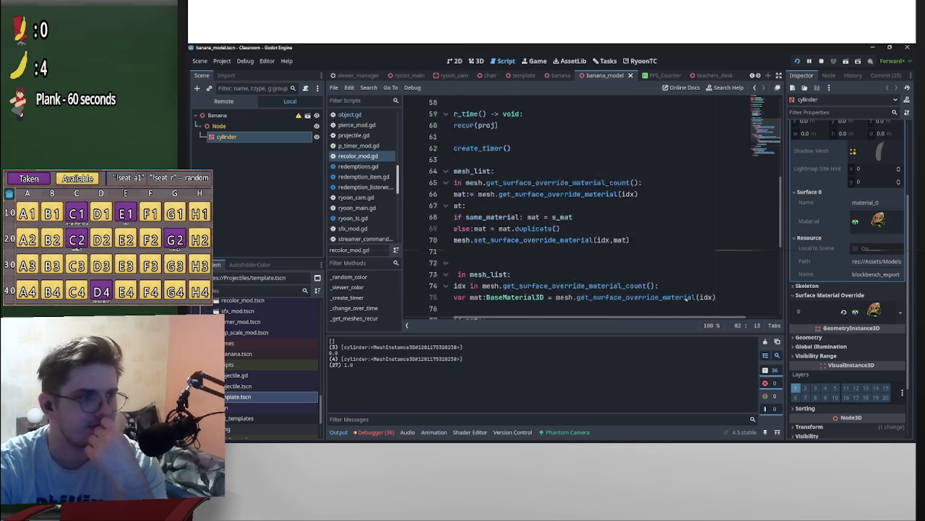
scroll(679, 304, "down", 4)
scroll(687, 321, "left", 2)
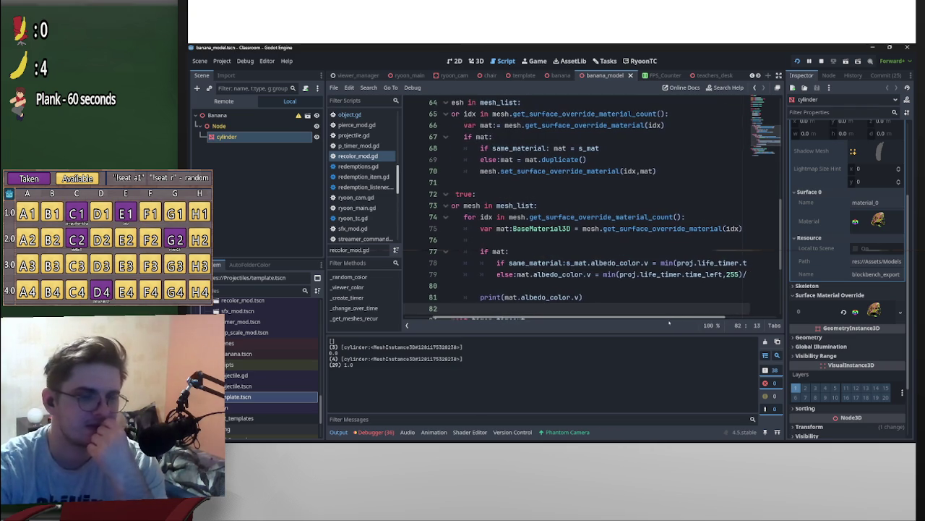
scroll(686, 321, "left", 3)
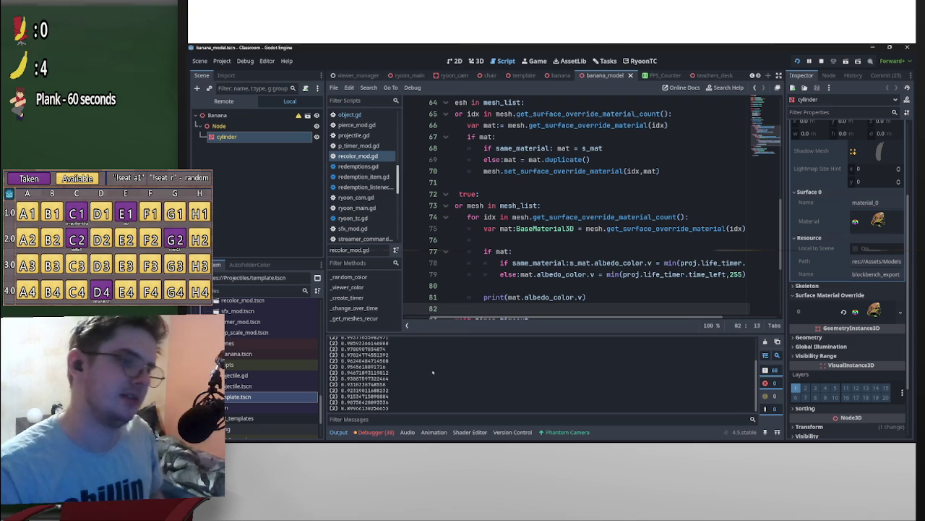
scroll(494, 380, "up", 5)
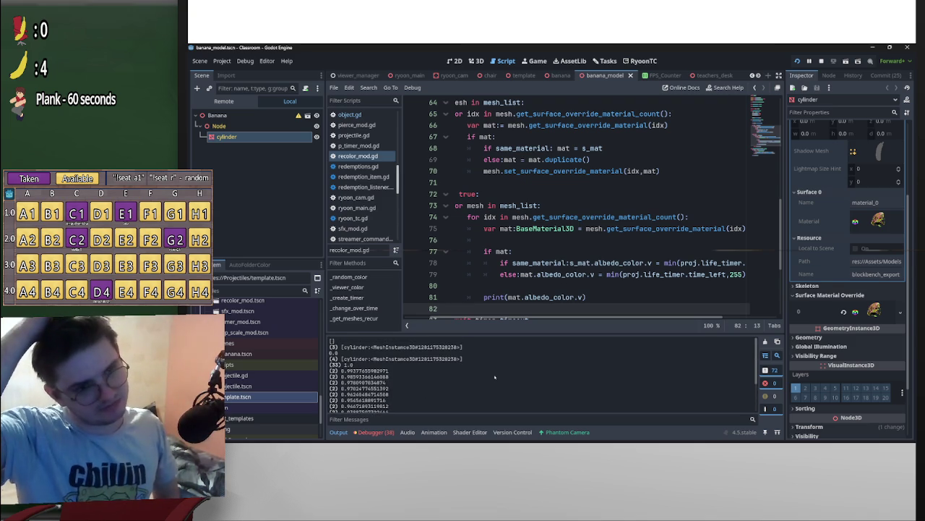
scroll(537, 287, "up", 2)
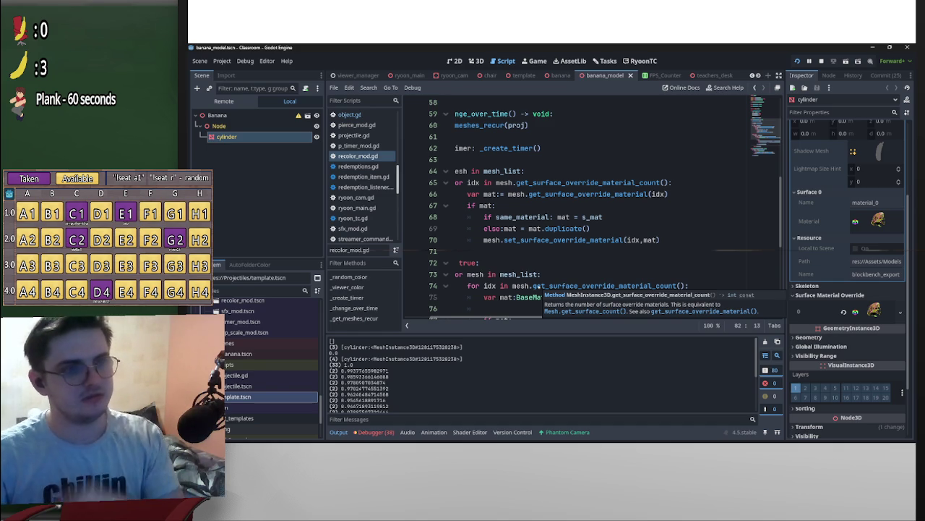
scroll(542, 318, "left", 2)
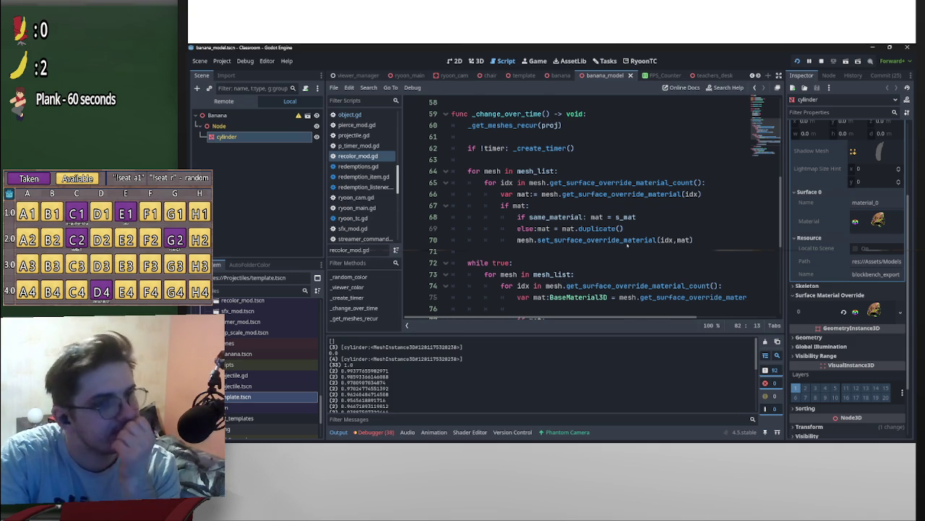
scroll(626, 217, "up", 4)
scroll(626, 218, "down", 3)
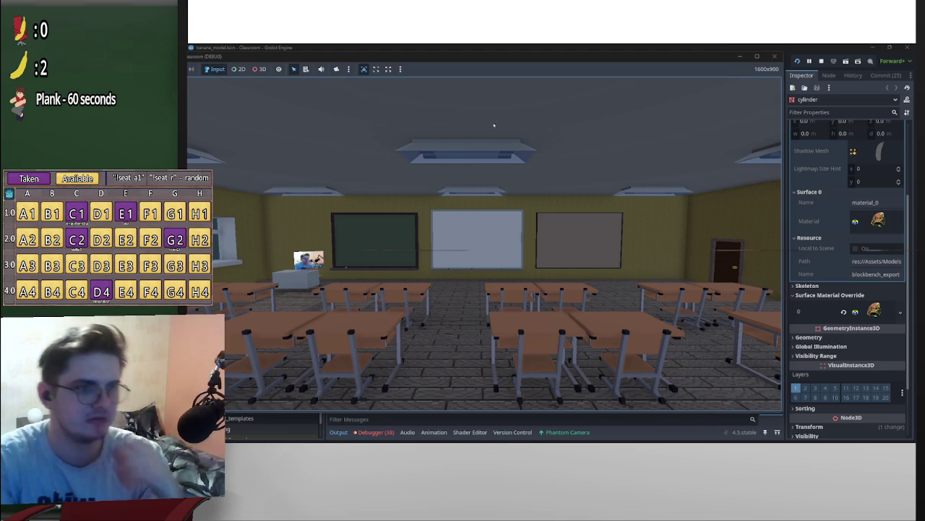
left_click(259, 69)
Take over the game camera and fly with WASD down to the chair by the teacher's desk.
left_click(337, 69)
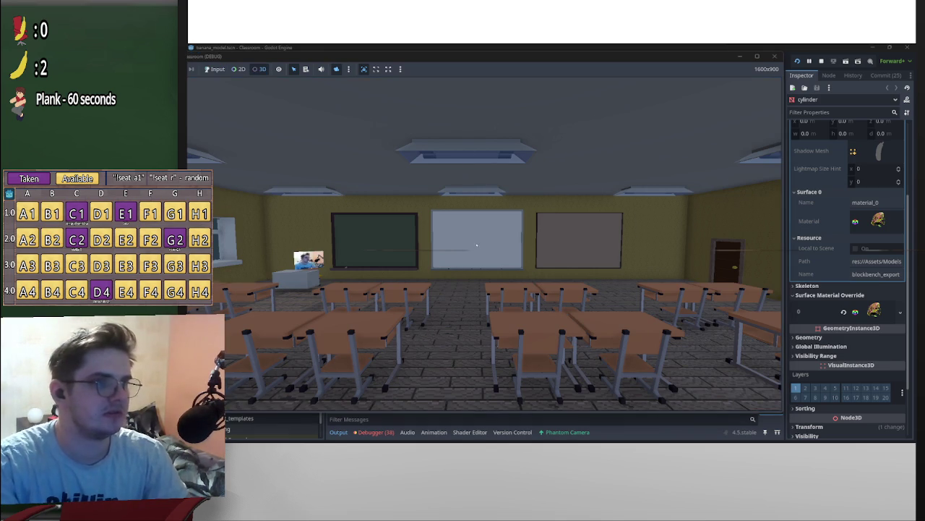
key("w")
key("d")
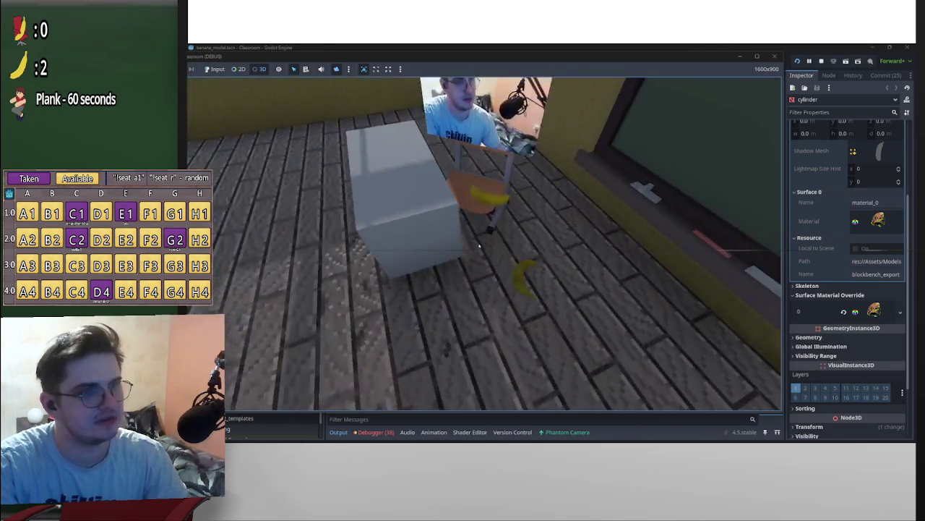
key("w")
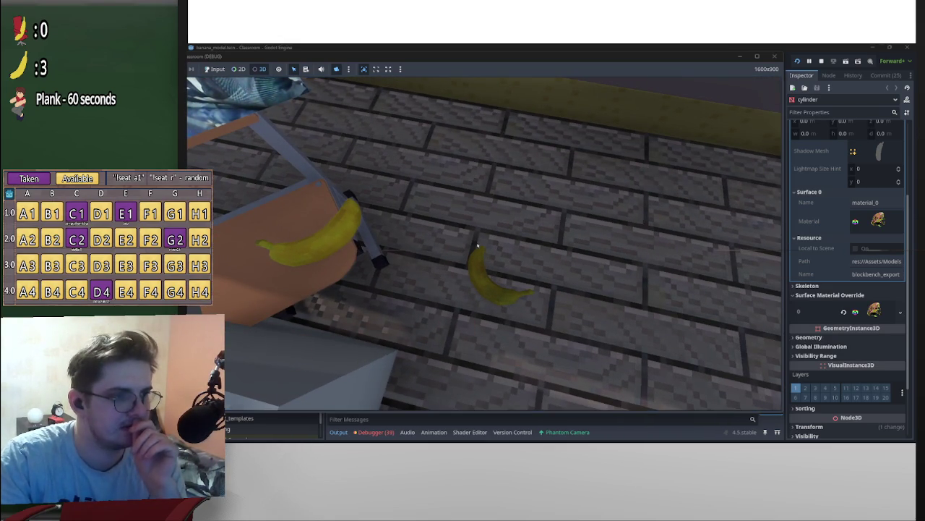
key("s")
key("w")
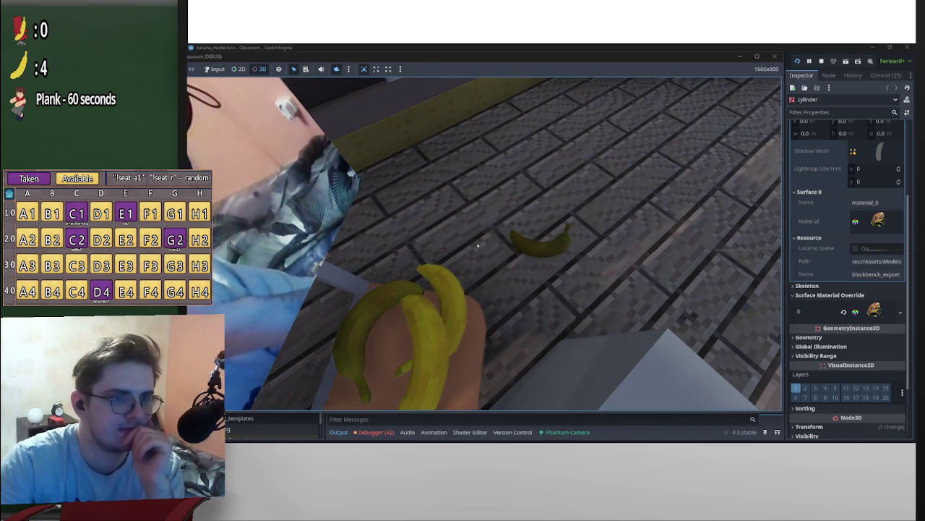
Pick the desk, chair, floor-banana and room collision shapes to inspect them in the editor.
left_click(476, 243)
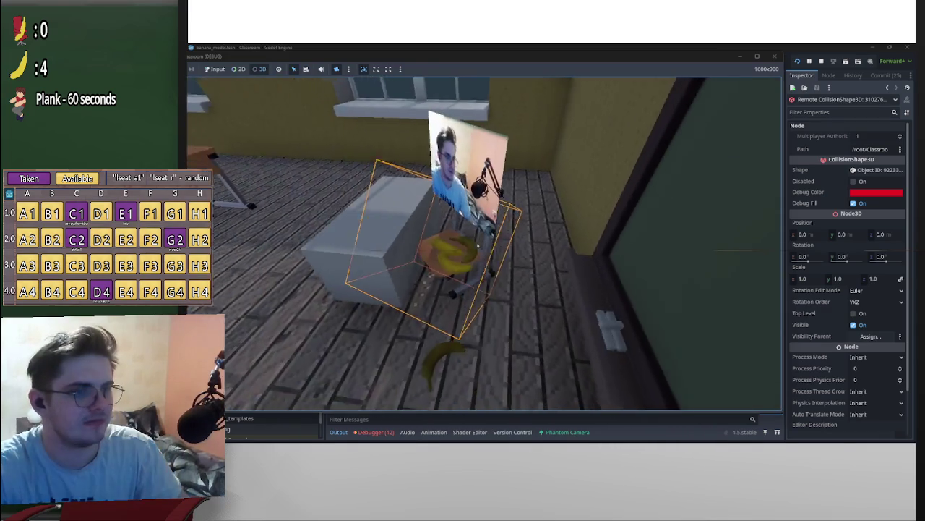
left_click(477, 246)
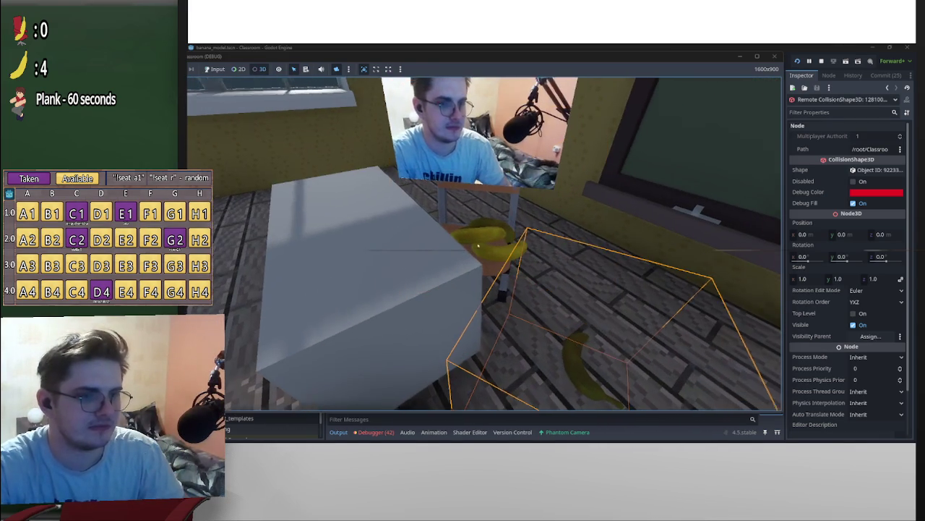
left_click(438, 294)
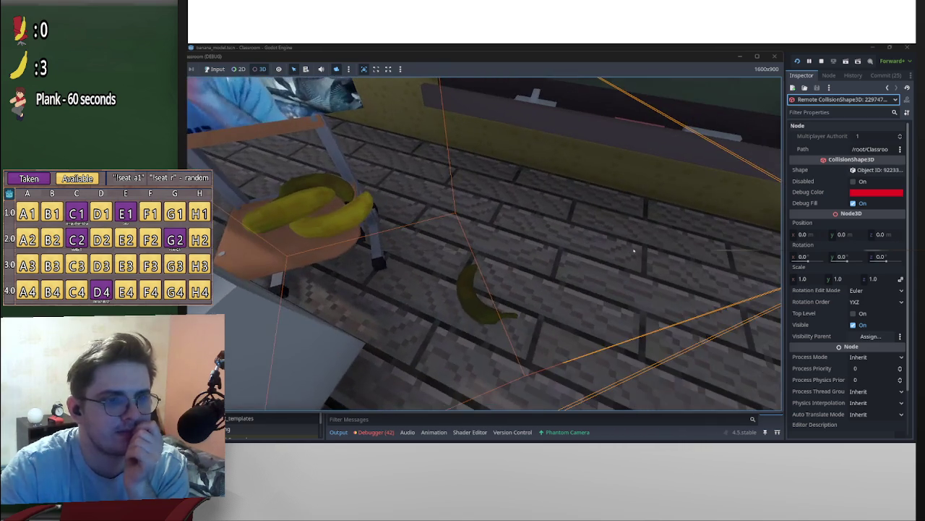
left_click(466, 289)
left_click(389, 218)
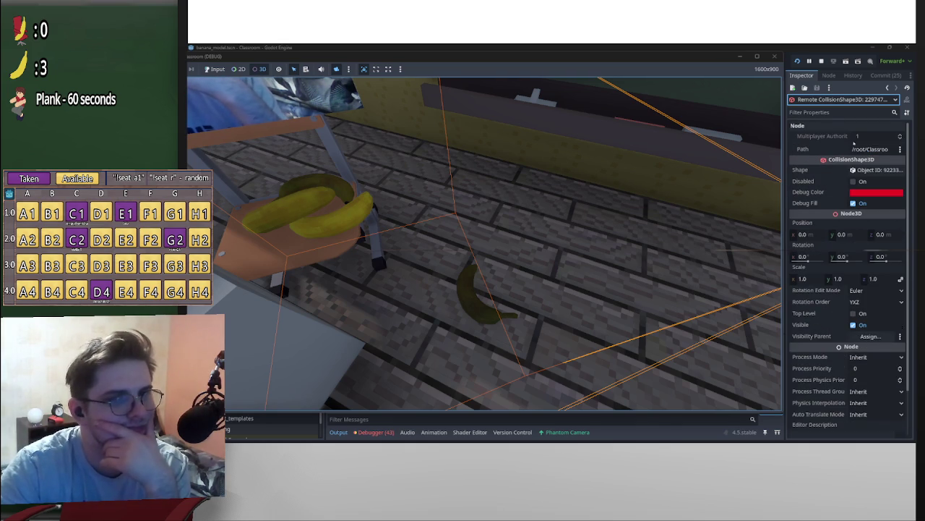
left_click(867, 149)
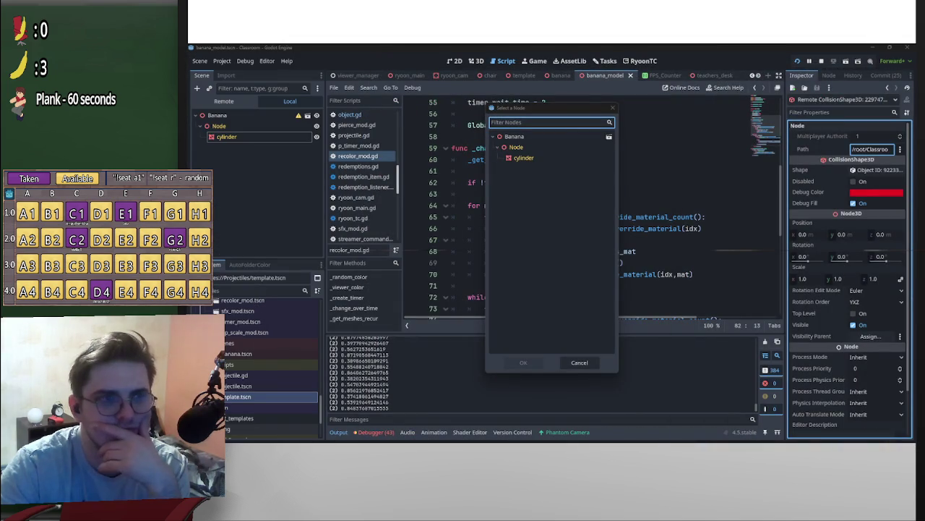
Reveal the picked collision shape in the Remote scene tree using Show Node in Tree.
left_click(612, 107)
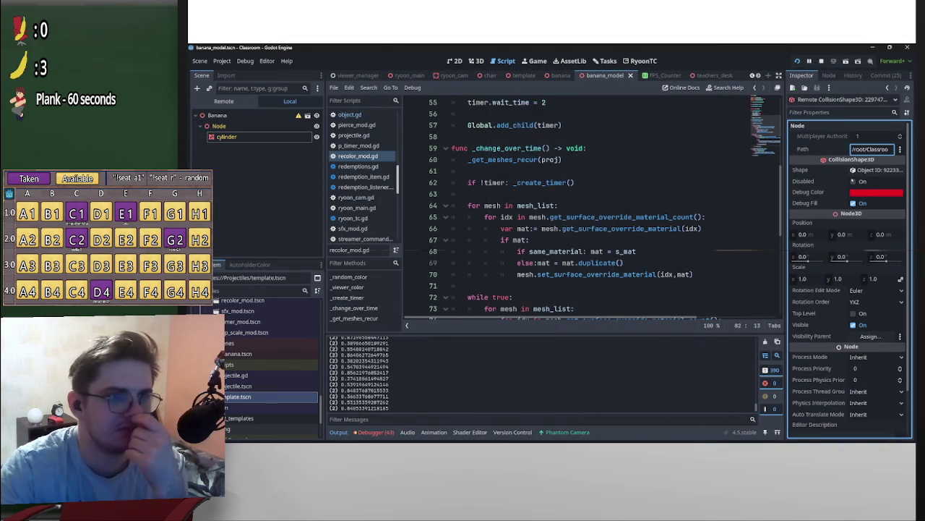
left_click(870, 149)
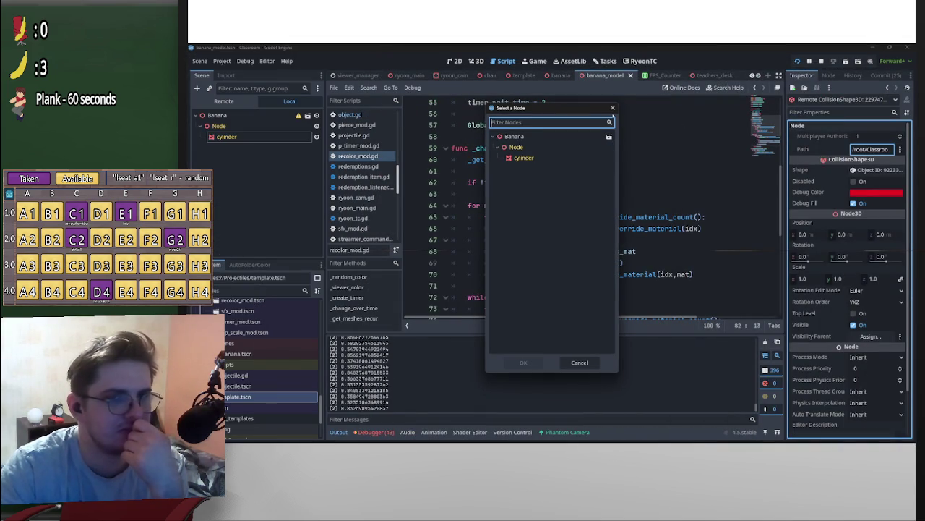
key("Escape")
left_click(900, 149)
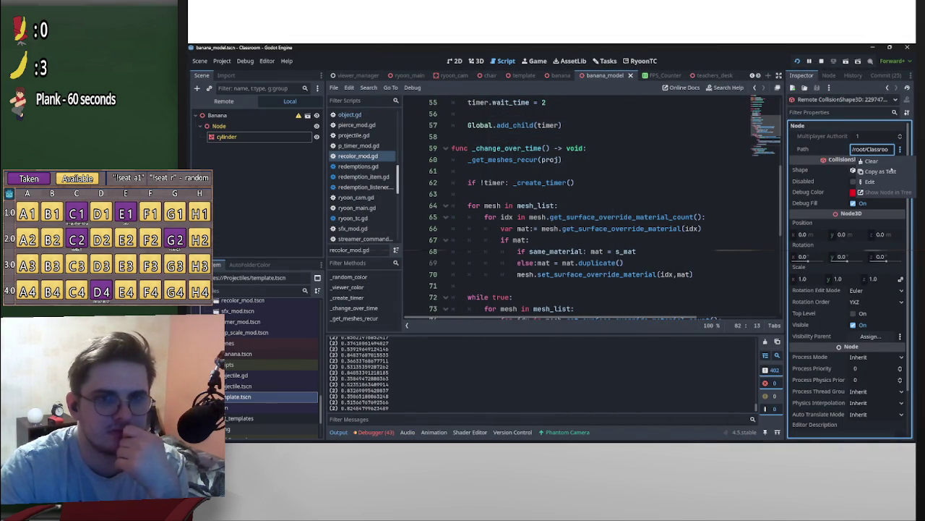
left_click(881, 172)
left_click(224, 101)
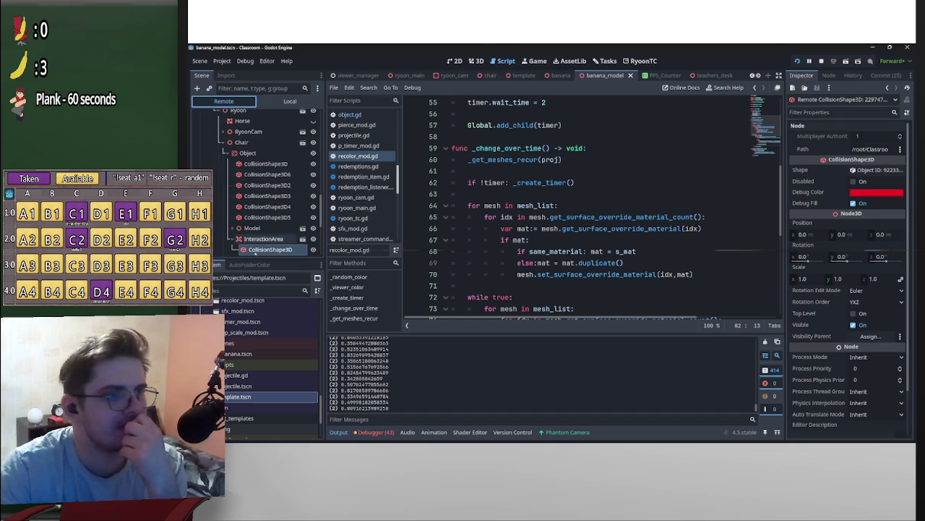
Select the Projectile > Model > Node > cylinder mesh in the Remote tree.
scroll(255, 246, "down", 2)
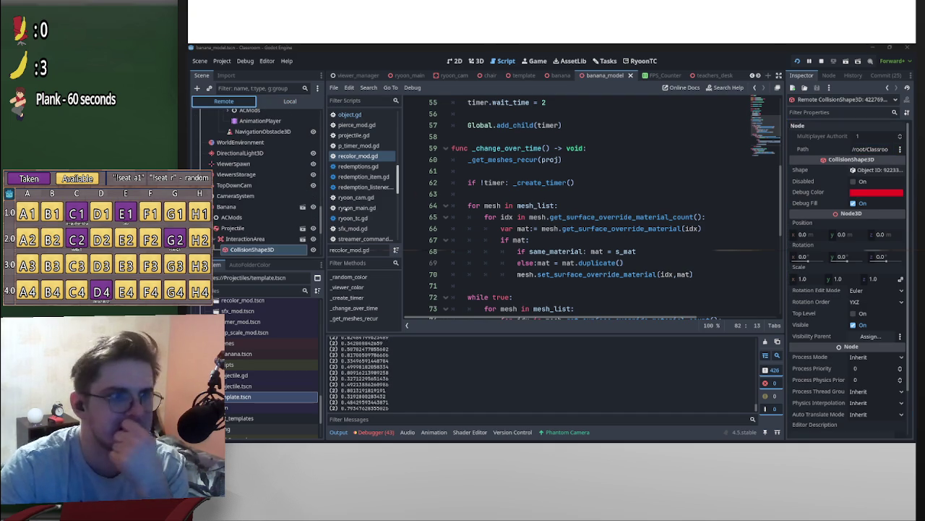
scroll(292, 207, "down", 2)
left_click(233, 191)
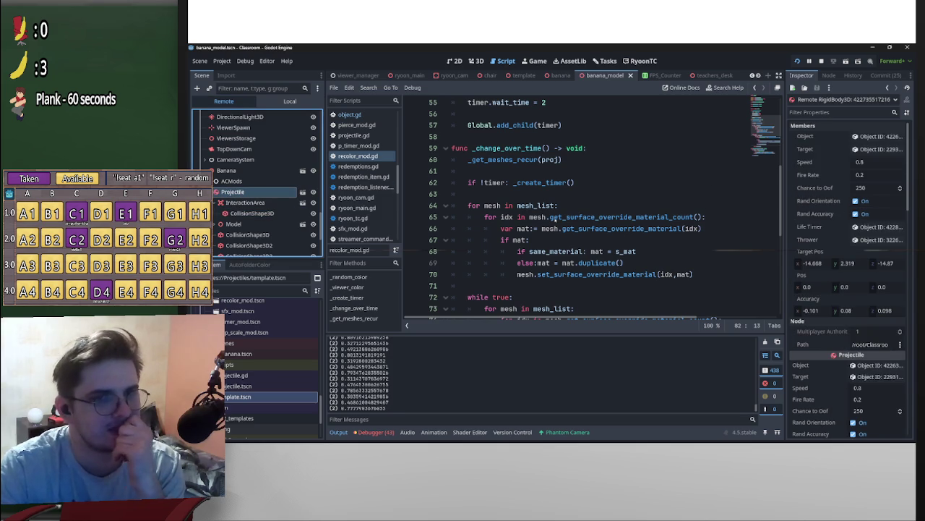
scroll(260, 203, "down", 1)
left_click(234, 205)
left_click(221, 216)
left_click(244, 227)
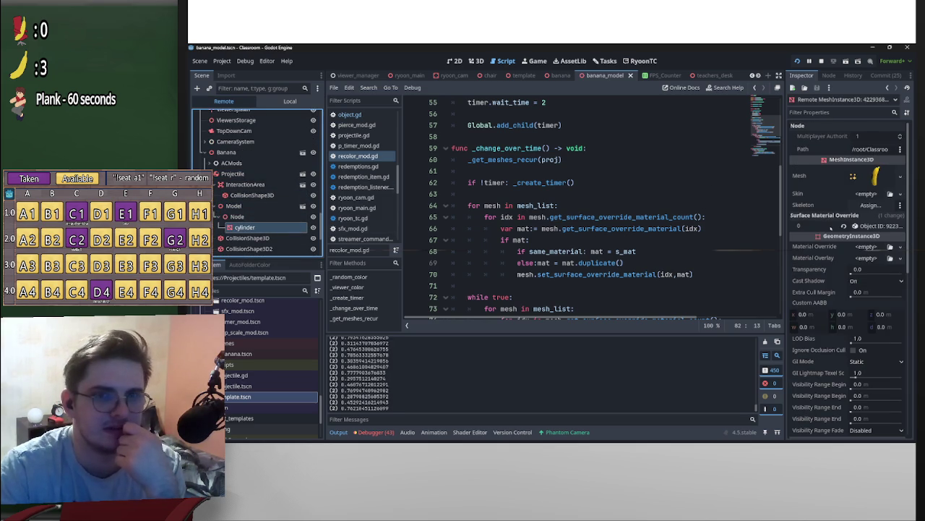
left_click(538, 61)
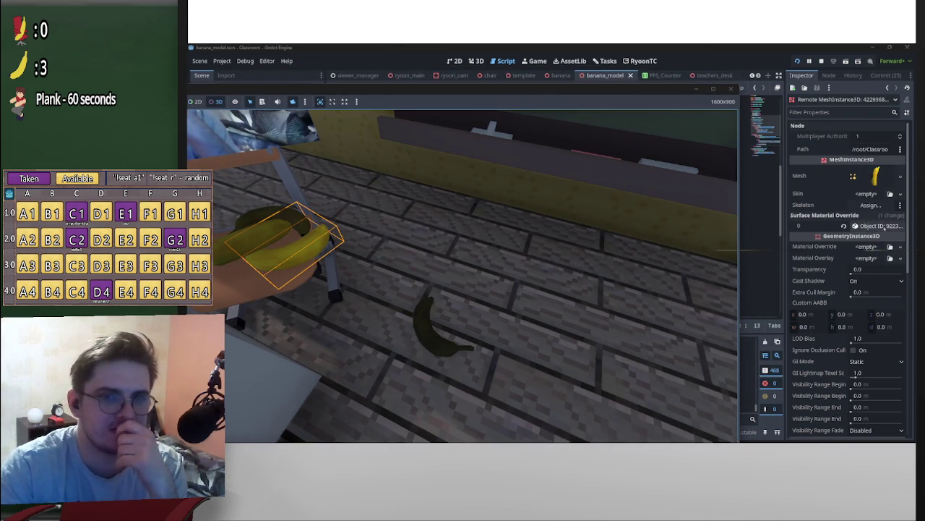
Inspect the cylinder's override material and its Albedo Color, then move the game window aside.
left_click(875, 226)
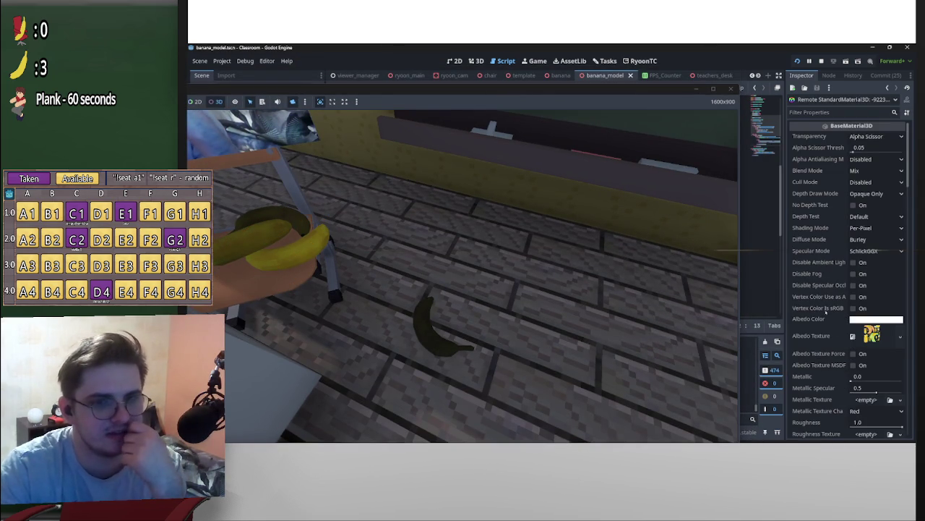
scroll(827, 275, "down", 1)
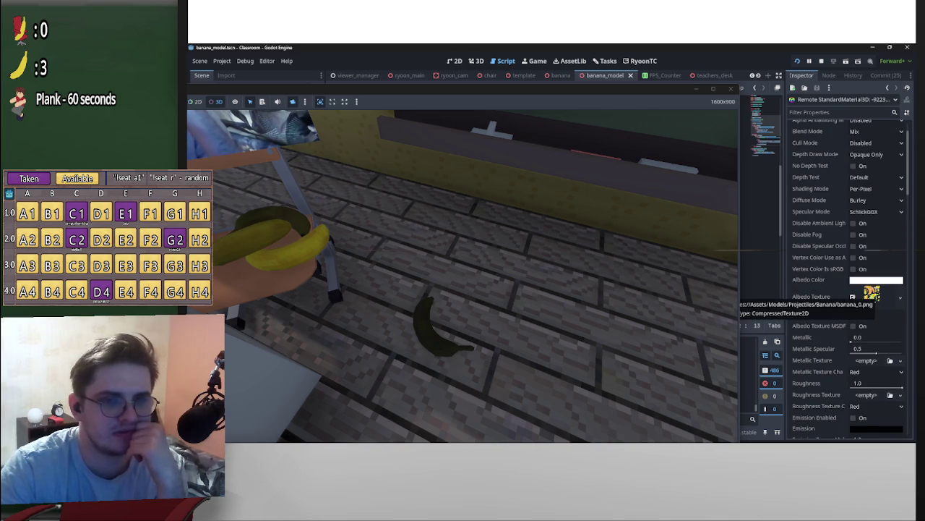
left_click(883, 281)
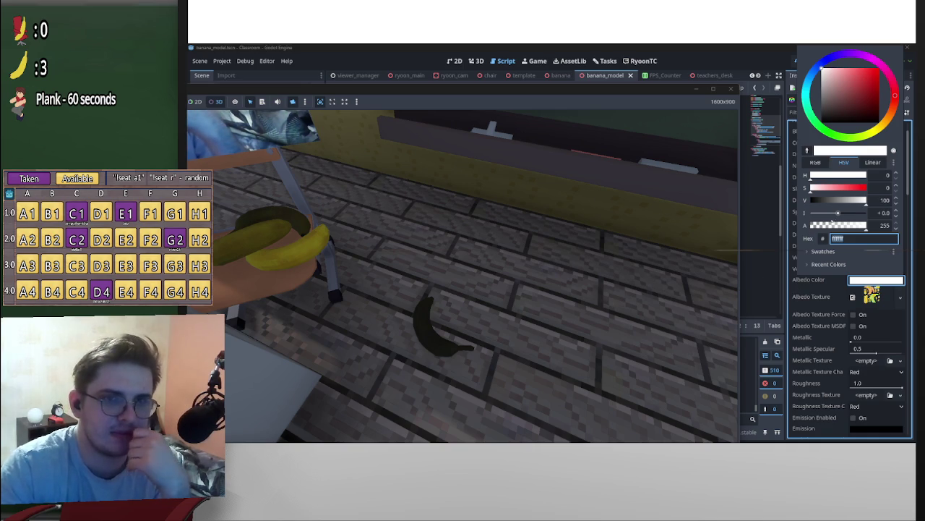
left_click(790, 266)
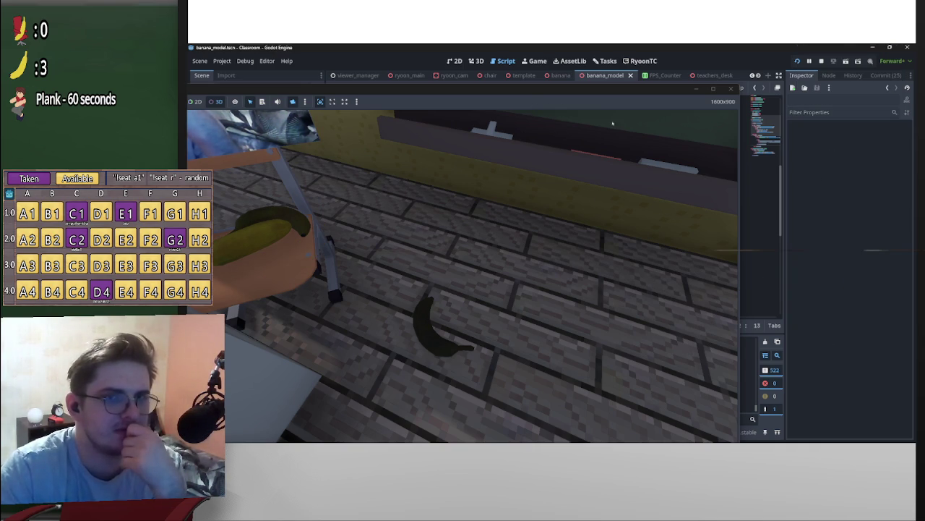
left_click_drag(548, 93, 924, 88)
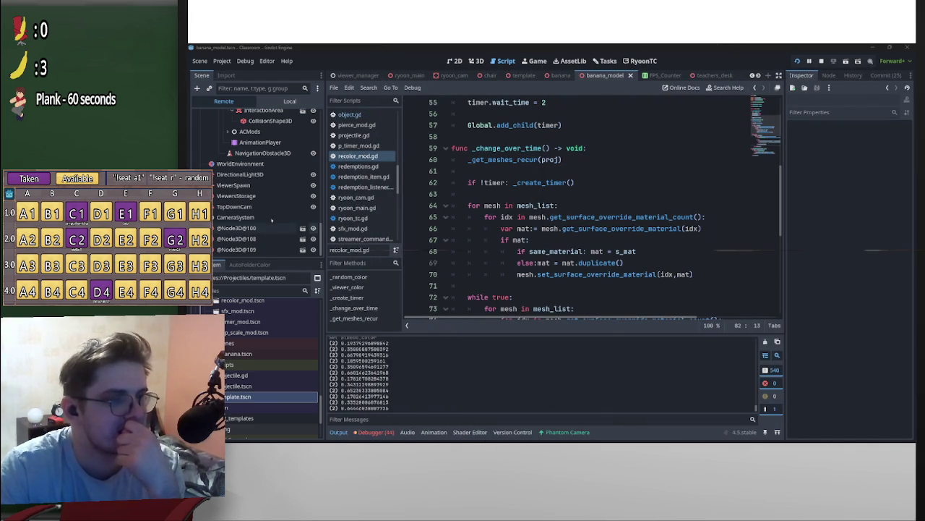
Drag the Classroom (DEBUG) window over the editor and enlarge it to watch bananas pile up.
scroll(318, 220, "up", 5)
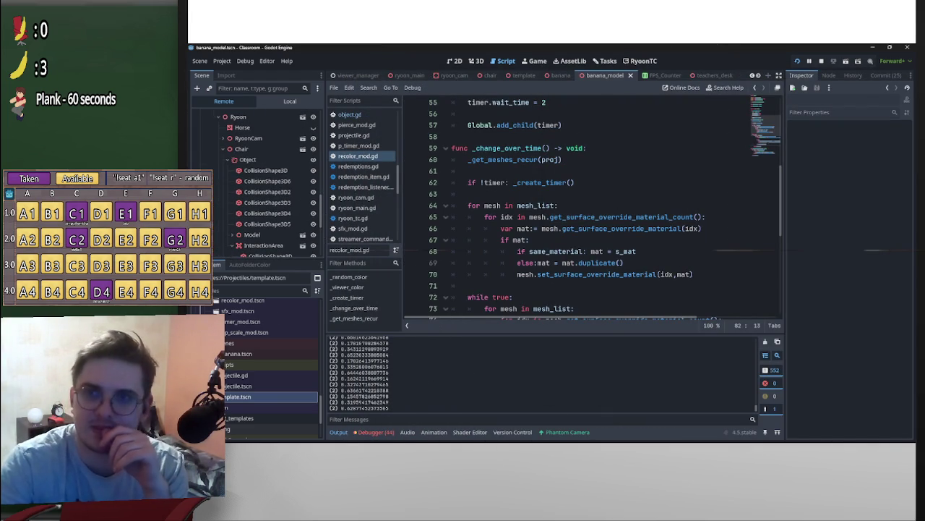
mouse_move(924, 101)
left_mouse_down()
mouse_move(483, 89)
mouse_move(525, 116)
mouse_move(818, 203)
left_mouse_up()
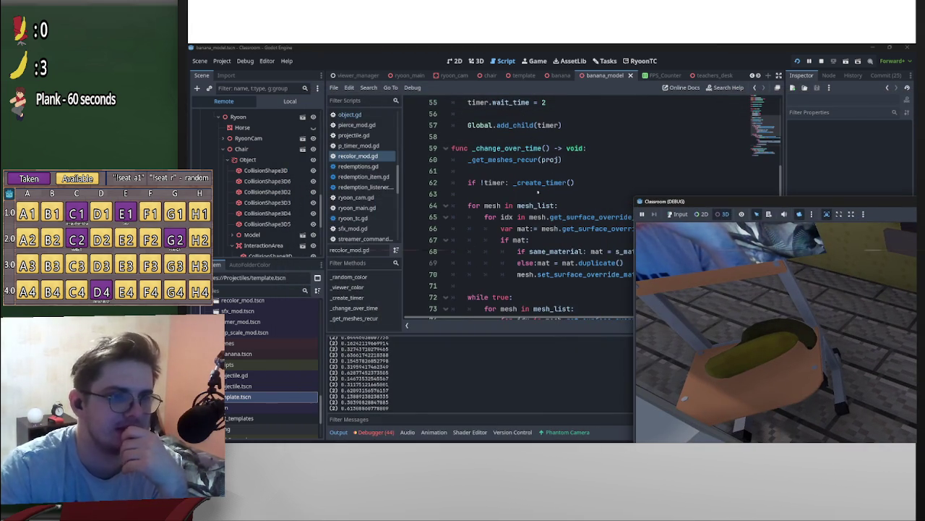
left_click_drag(680, 204, 361, 72)
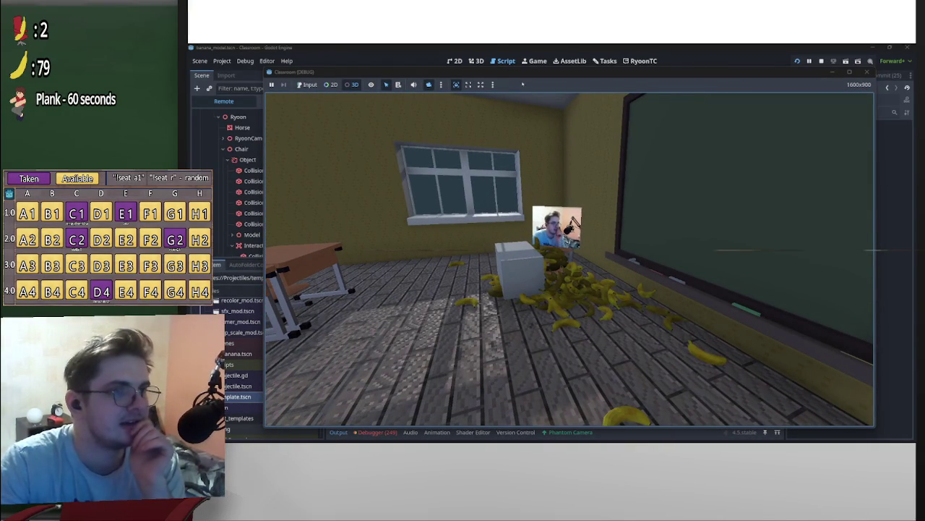
left_click(222, 60)
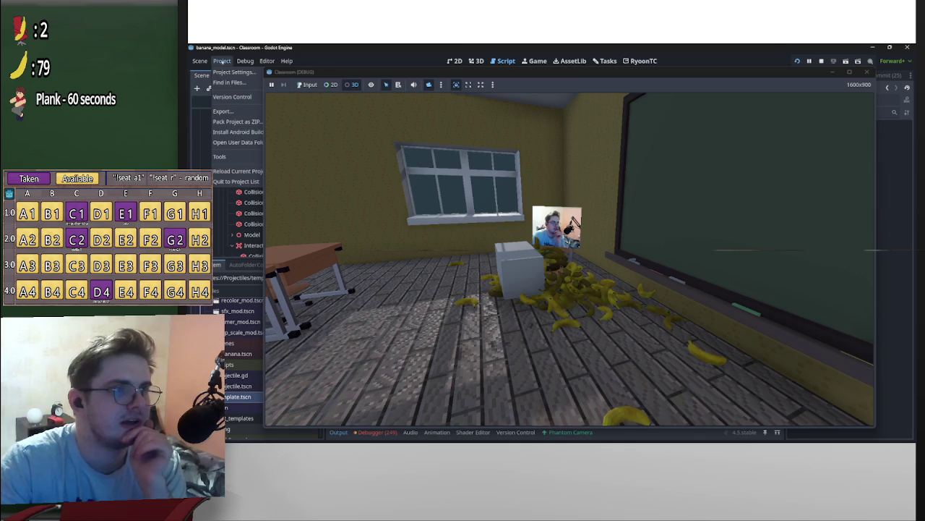
Switch the Scene dock to Local, open the banana scene tab, and move the game window down.
left_click(226, 75)
left_click(202, 76)
left_click(226, 75)
left_click(205, 76)
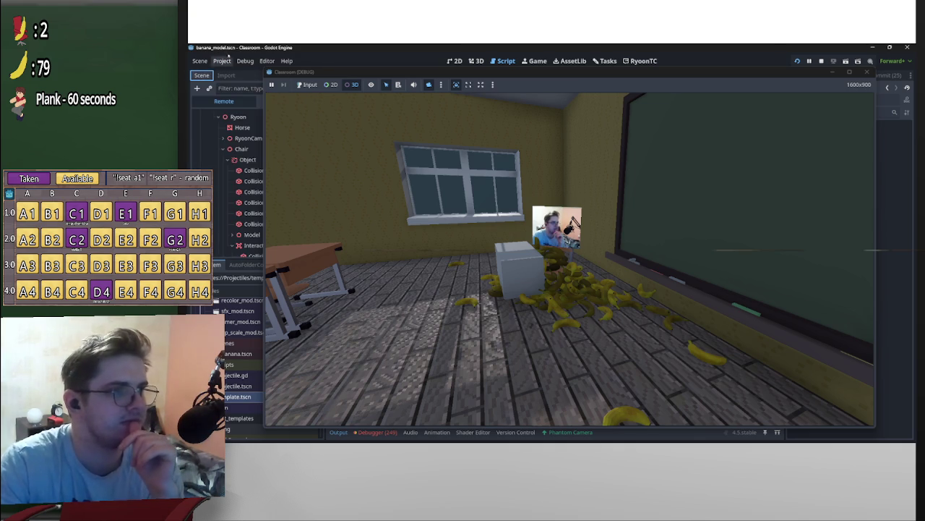
left_click_drag(453, 78, 671, 120)
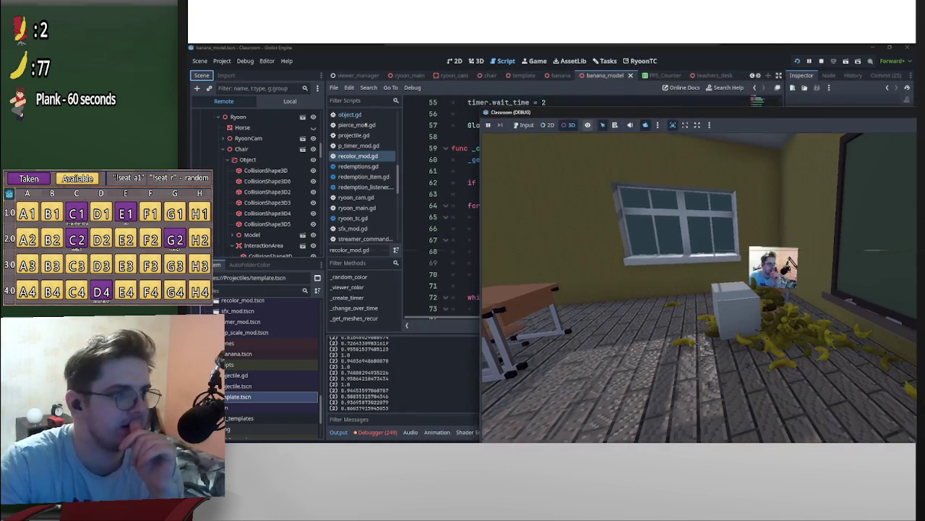
left_click(291, 101)
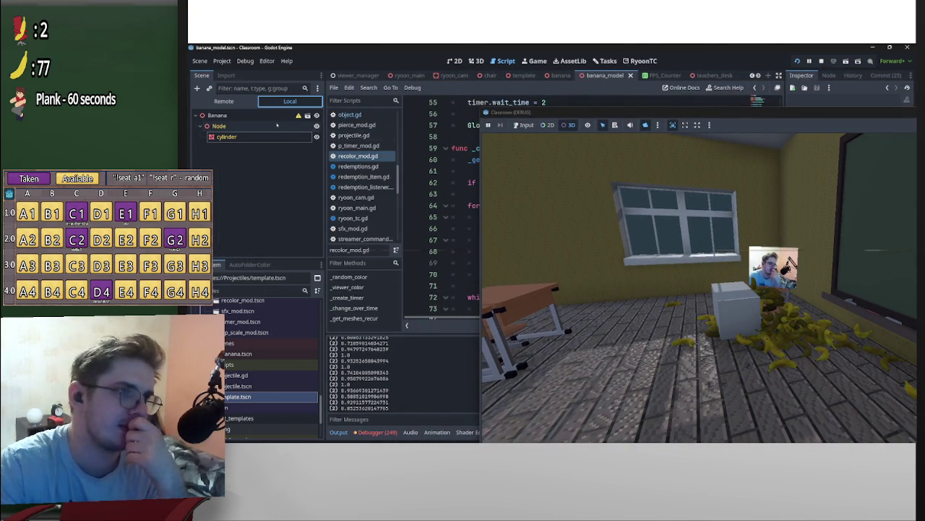
left_click(561, 75)
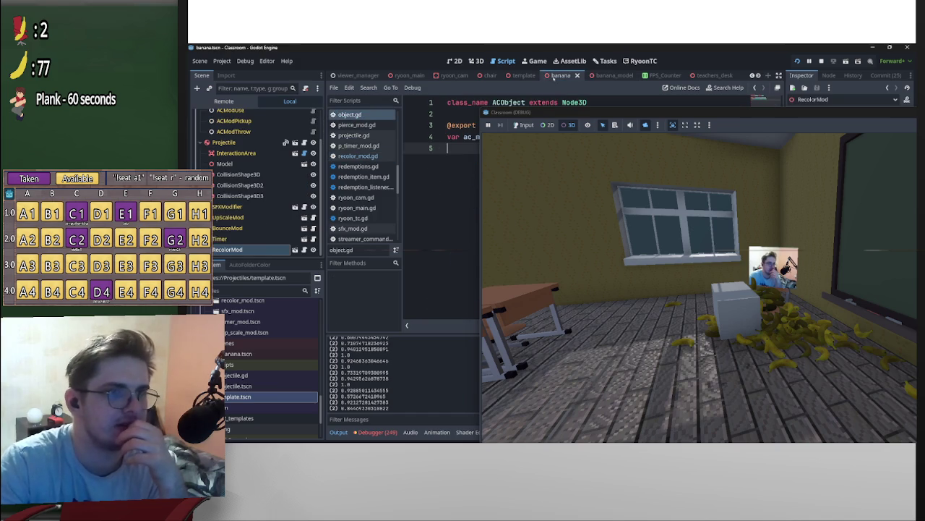
mouse_move(595, 112)
left_mouse_down()
mouse_move(576, 144)
mouse_move(546, 326)
mouse_move(556, 315)
left_mouse_up()
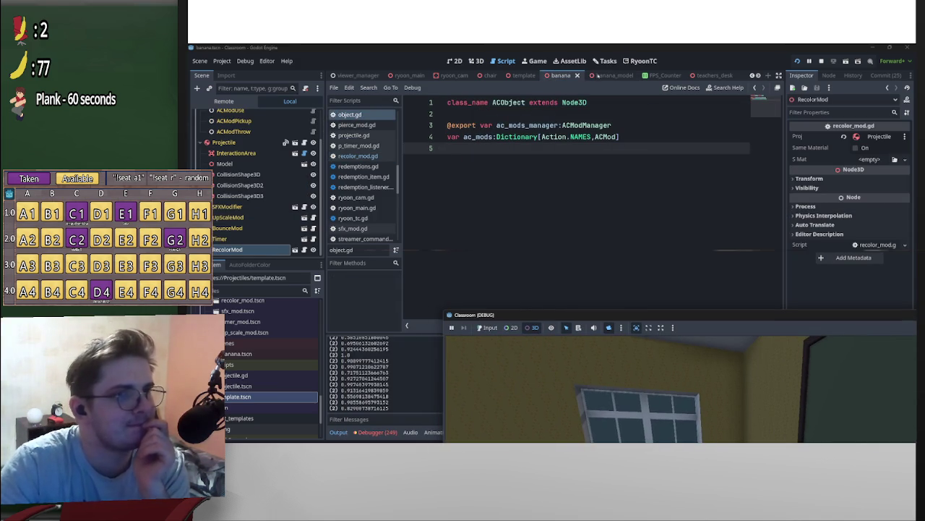
left_click(597, 75)
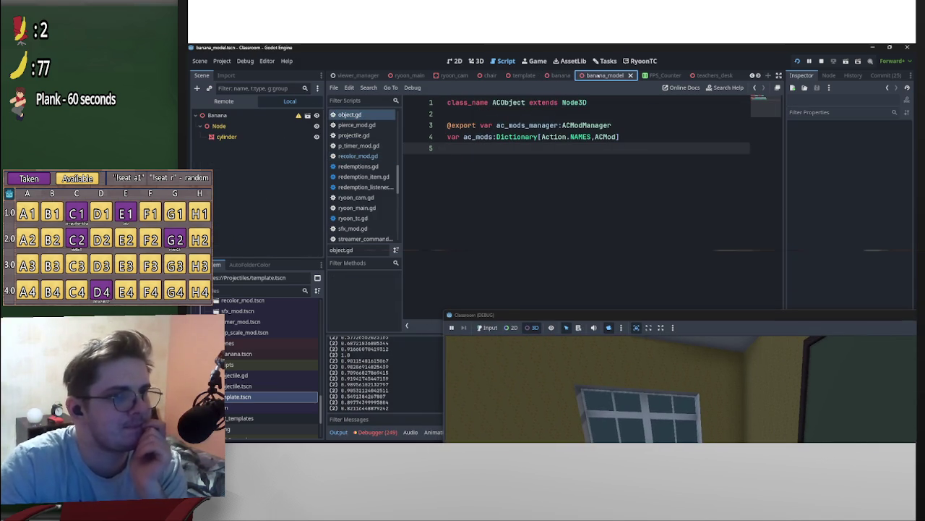
left_click(559, 75)
scroll(290, 188, "up", 1)
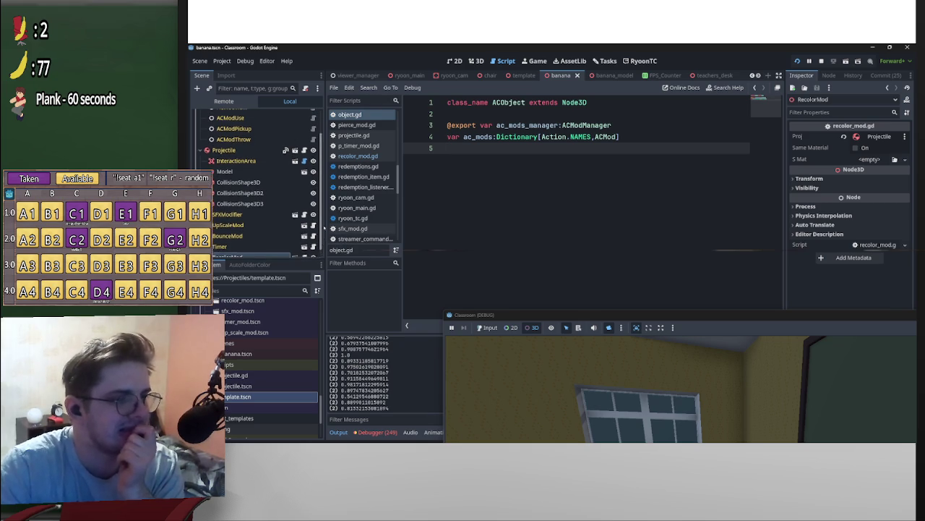
Delete the print(mat.albedo_color.v) debug line from recolor_mod.gd.
scroll(311, 217, "down", 1)
left_click(304, 249)
scroll(599, 242, "down", 5)
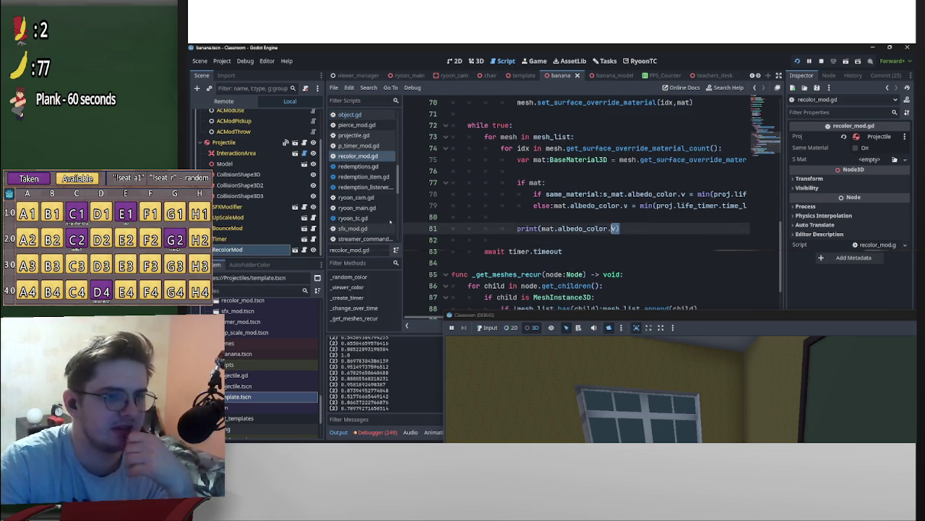
left_click_drag(621, 229, 452, 217)
key("BackSpace")
key("BackSpace")
scroll(535, 253, "down", 2)
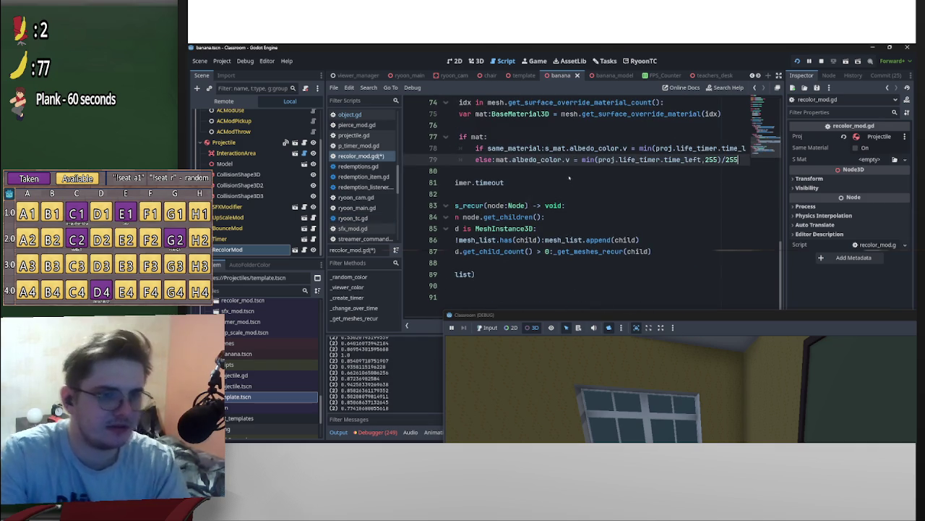
key("Down")
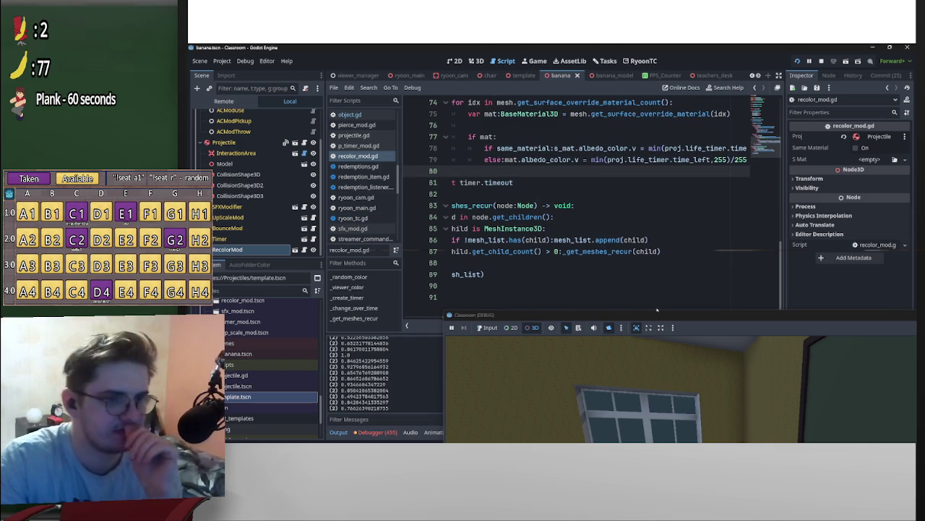
Move the game window off the Output panel, clear the log, and bring the game back in front.
mouse_move(658, 318)
left_mouse_down()
mouse_move(665, 267)
mouse_move(496, 56)
mouse_move(454, 47)
mouse_move(522, 86)
mouse_move(924, 108)
left_mouse_up()
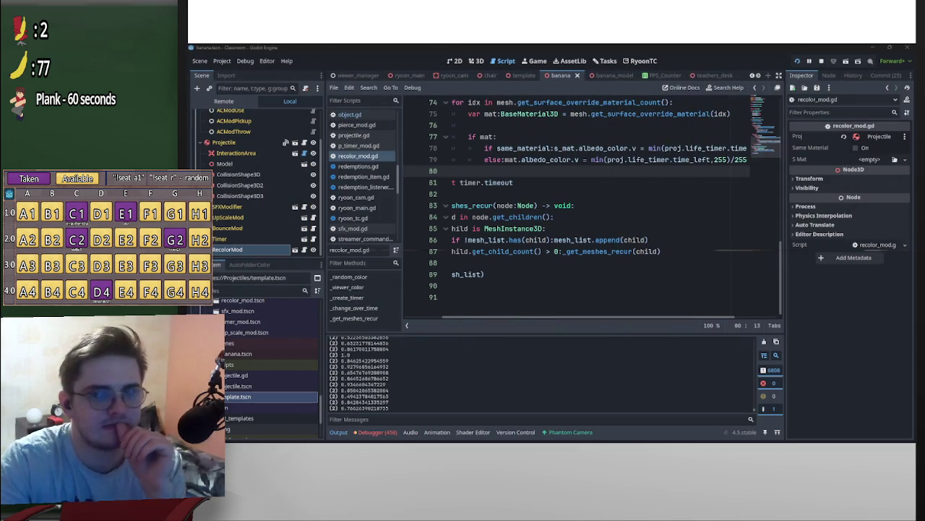
left_click(764, 343)
key("super+shift+Left")
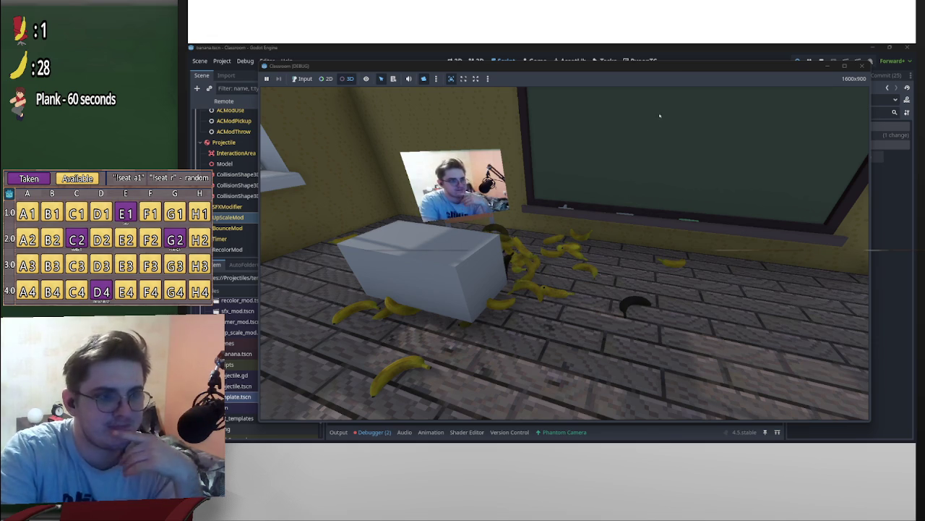
Stop the running Classroom game with F8, returning to the editor and its debugger errors.
key("F8")
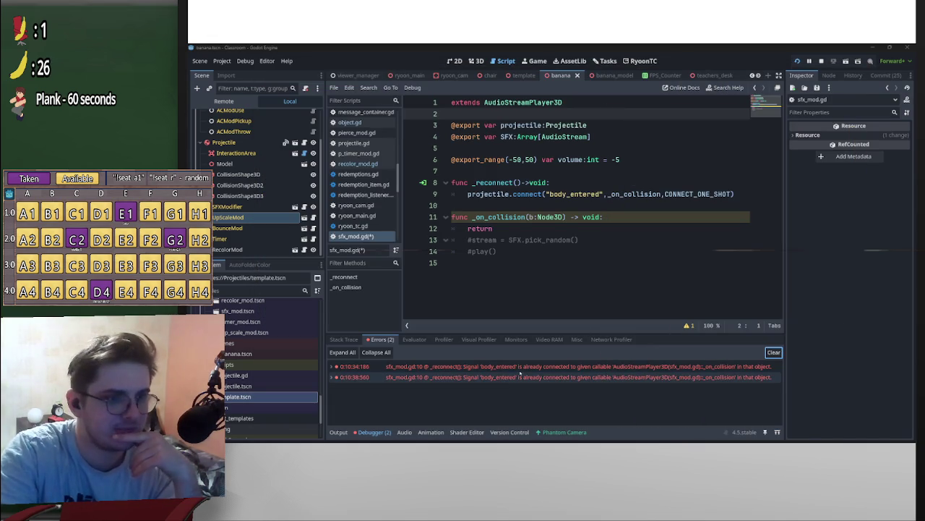
Jump to the first body_entered error in sfx_mod.gd and add a line above the connect call.
left_click(519, 366)
double_click(519, 367)
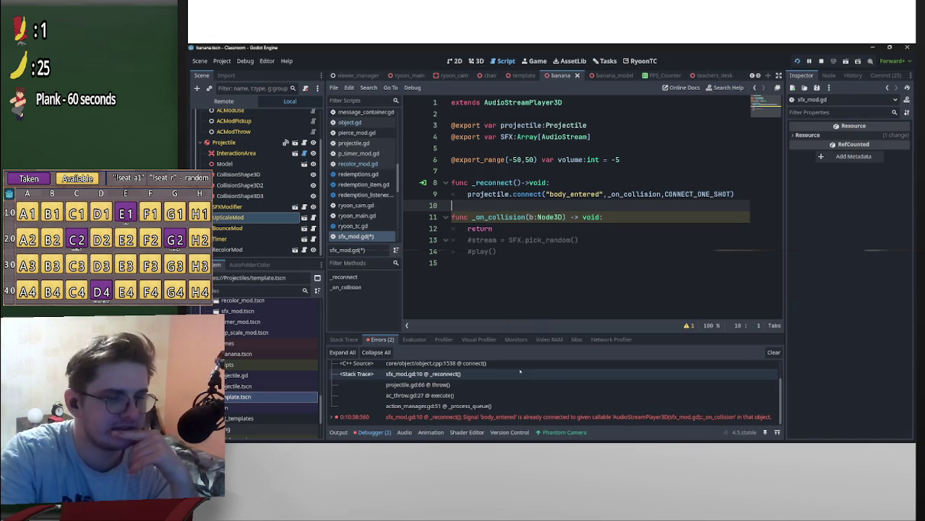
scroll(515, 397, "down", 1)
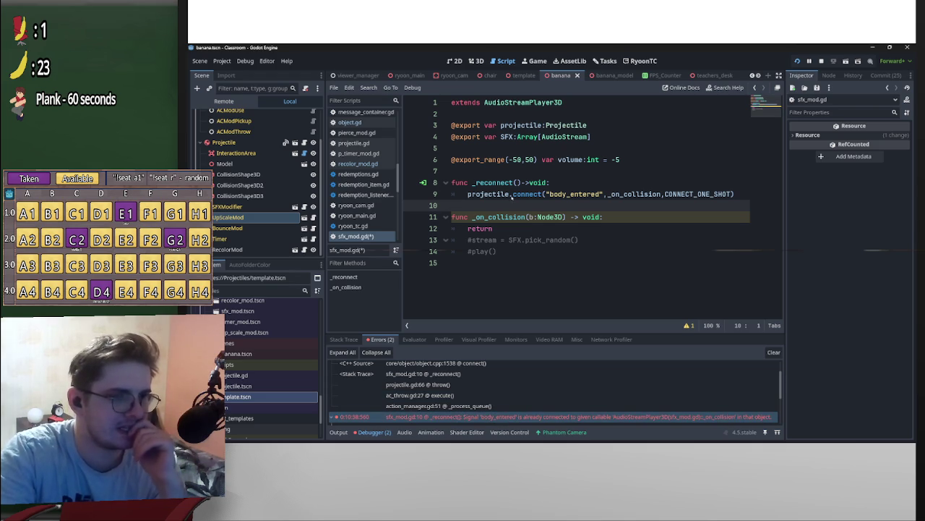
left_click(509, 193)
key("ctrl+space")
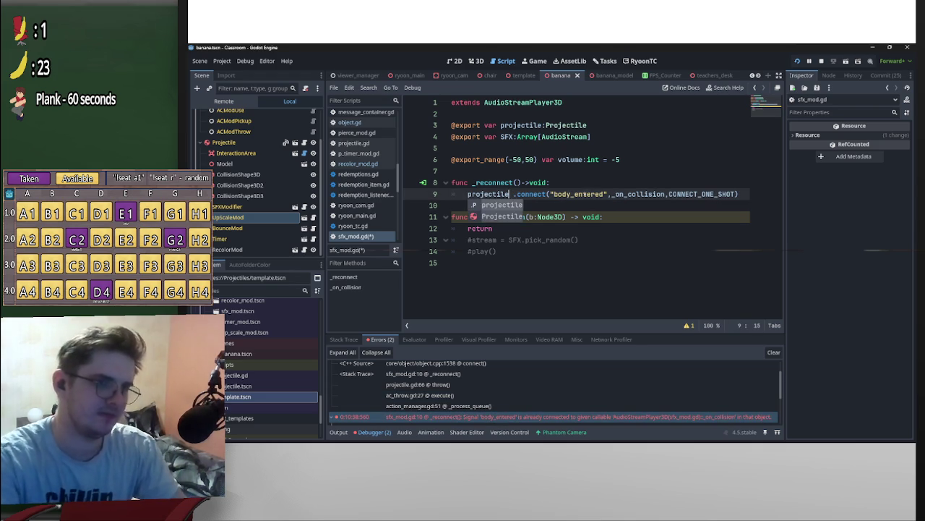
type(".body_entered")
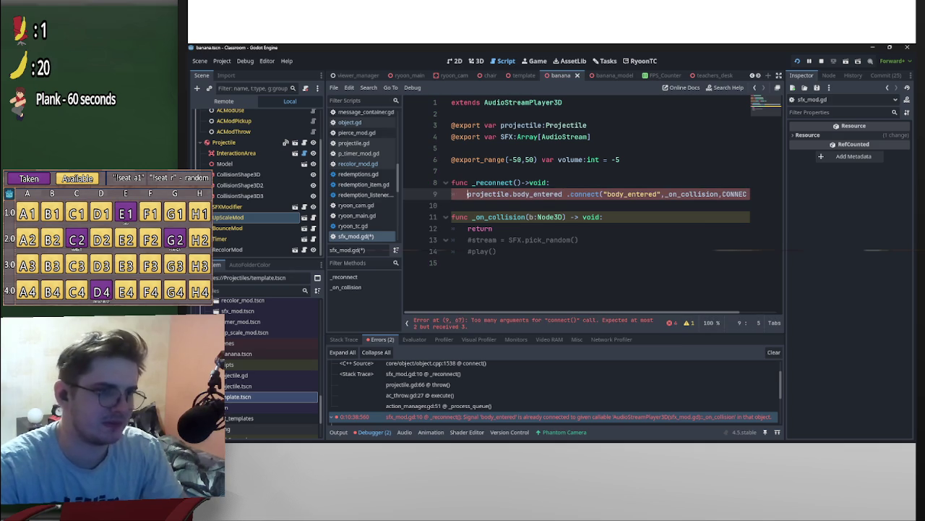
key("Return")
key("Up")
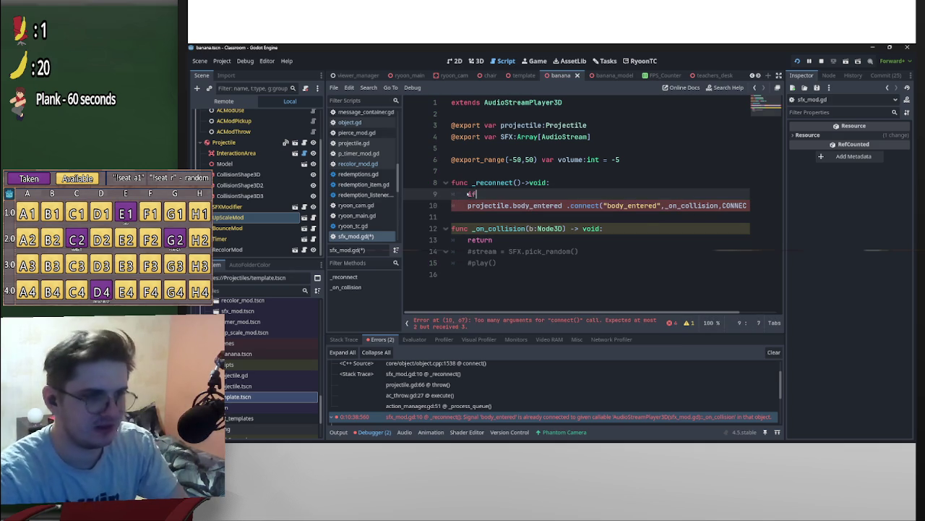
Write the condition 'if !projectile.body_entered.is_connected(_on_collision):' above the connect call.
mouse_move(468, 206)
left_mouse_down()
mouse_move(562, 205)
mouse_move(480, 199)
left_mouse_up()
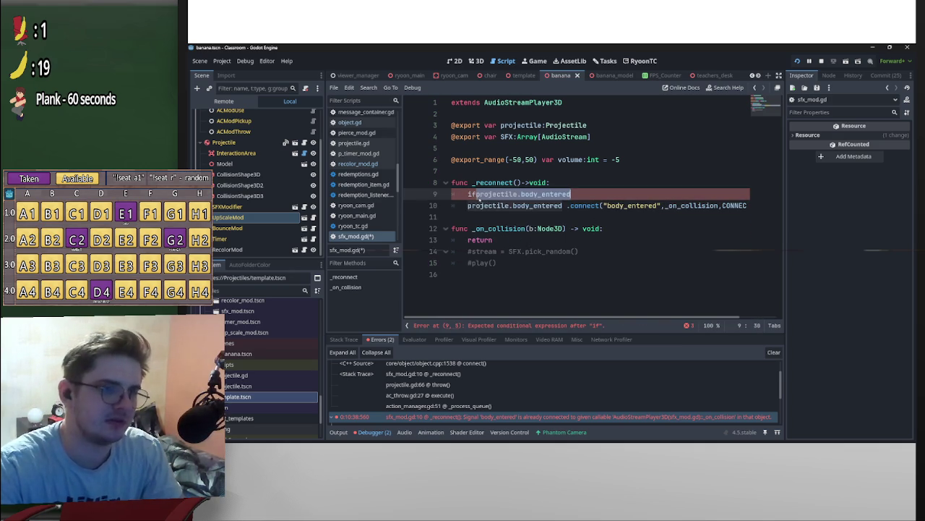
left_click(471, 193)
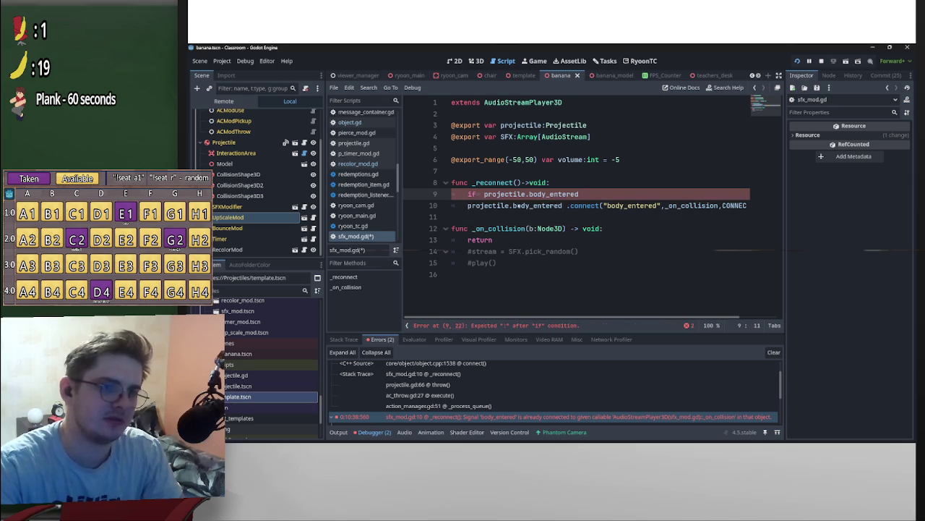
left_click(592, 194)
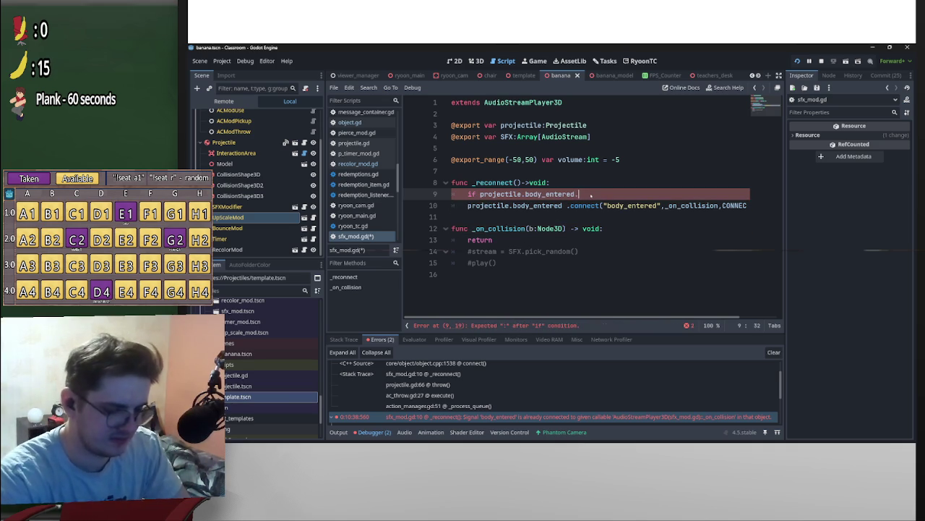
type("is_con")
key("Return")
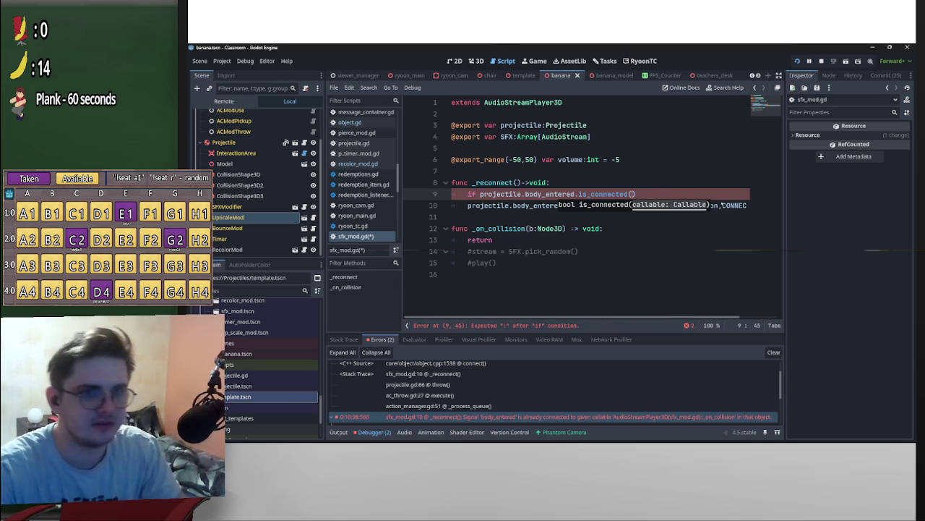
type(")")
double_click(694, 205)
key("ctrl+c")
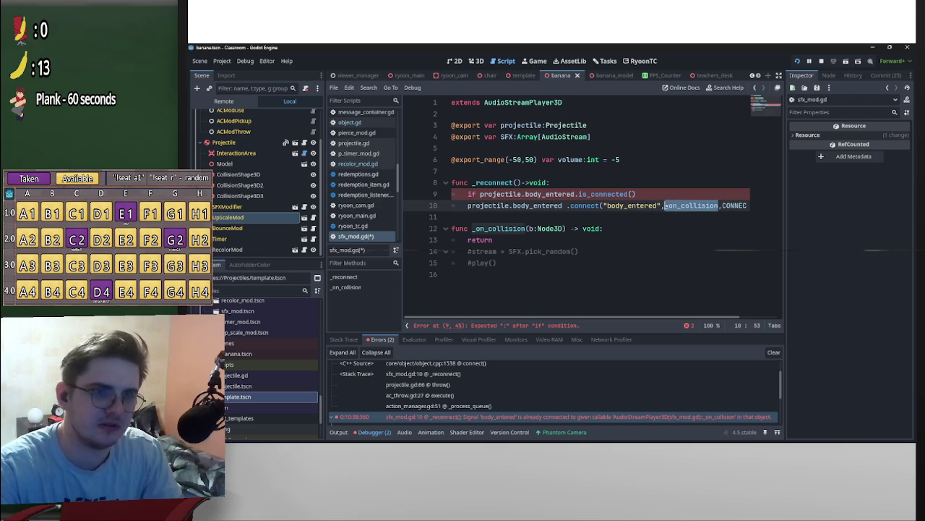
left_click(632, 194)
key("ctrl+v")
left_click(481, 194)
type("!")
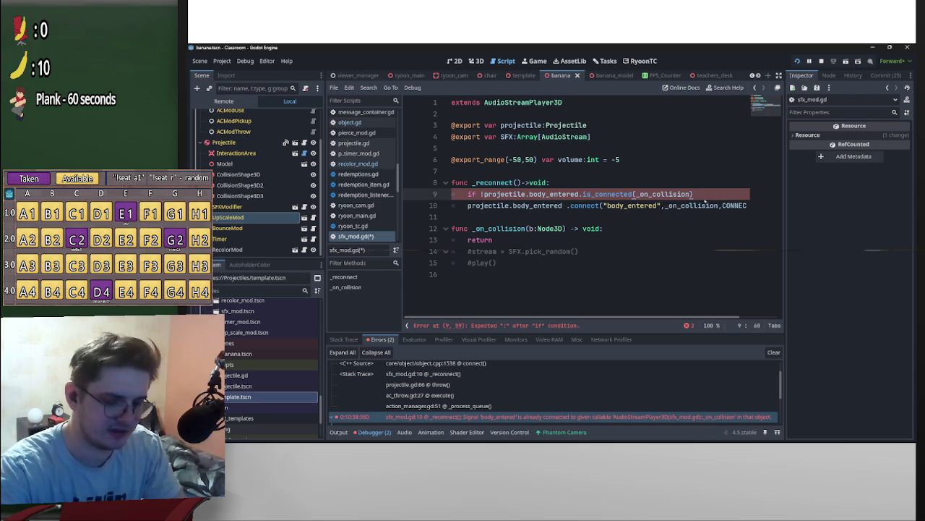
type(":")
Indent the connect call under the if, drop its 'body_entered' string argument, and save sfx_mod.gd.
left_click(467, 206)
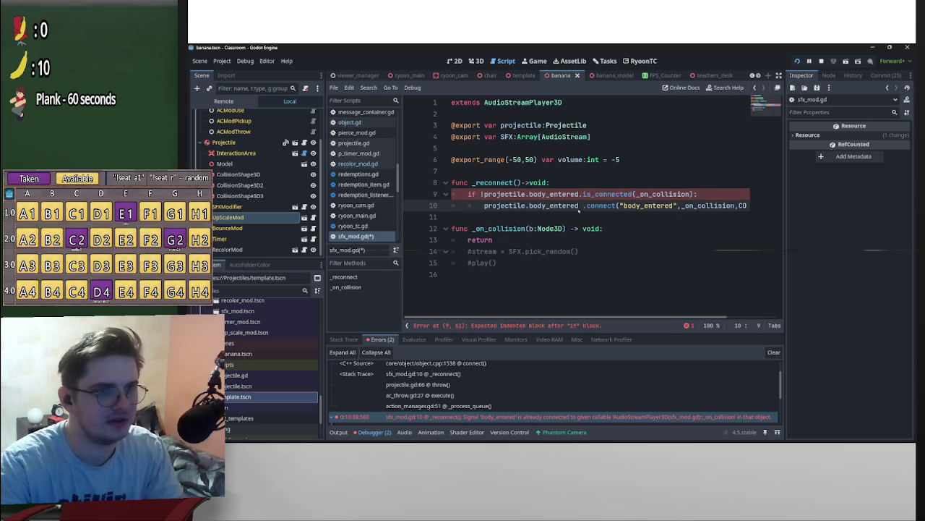
key("Tab")
key("BackSpace")
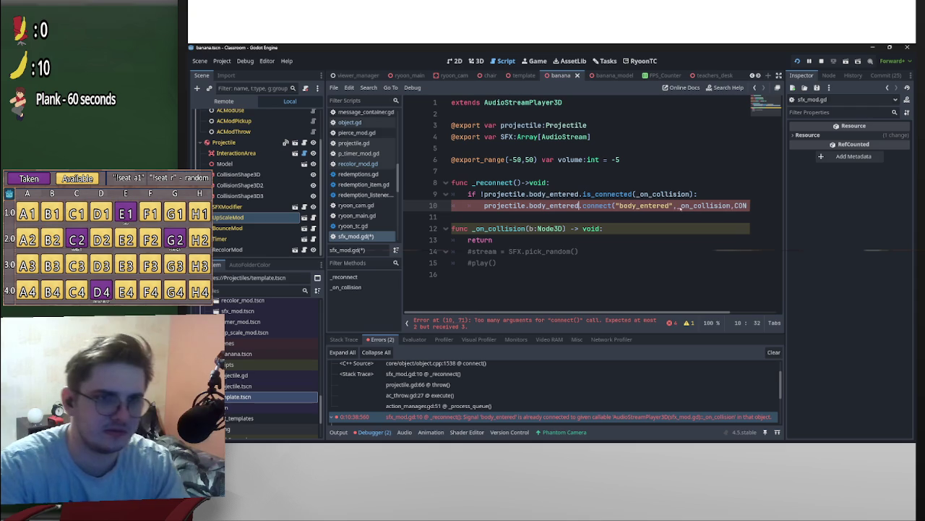
key("ctrl+shift+Left")
key("ctrl+shift+Left")
key("BackSpace")
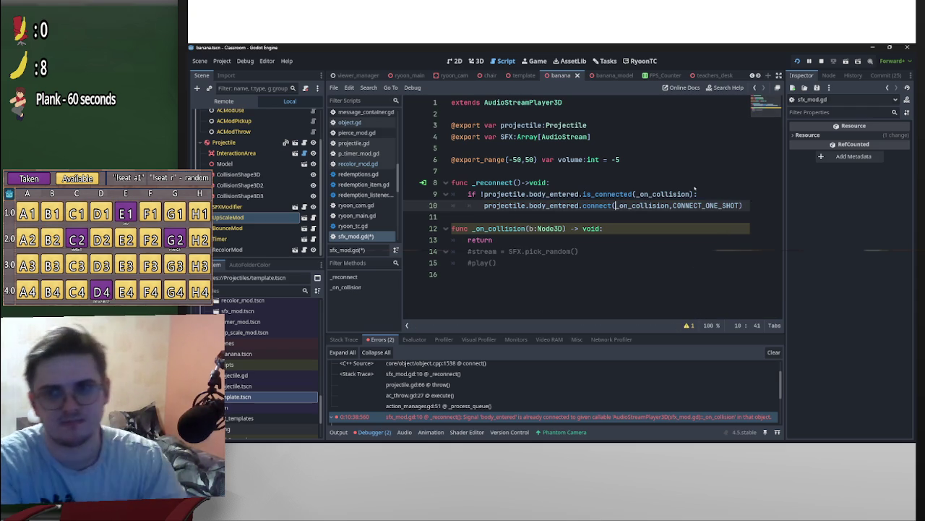
left_click(636, 159)
key("ctrl+s")
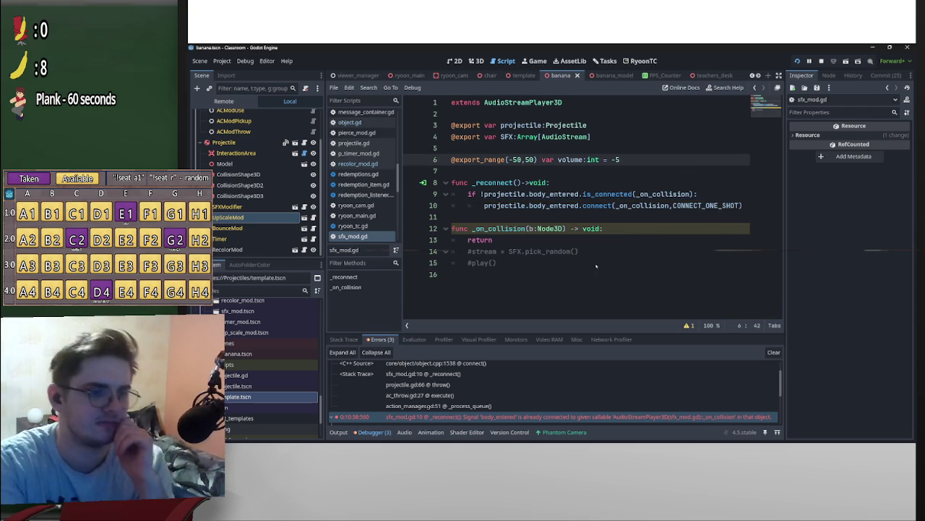
Clear the errors, rename the unused b parameter, save, and open up_scale_mod.gd.
left_click(550, 417)
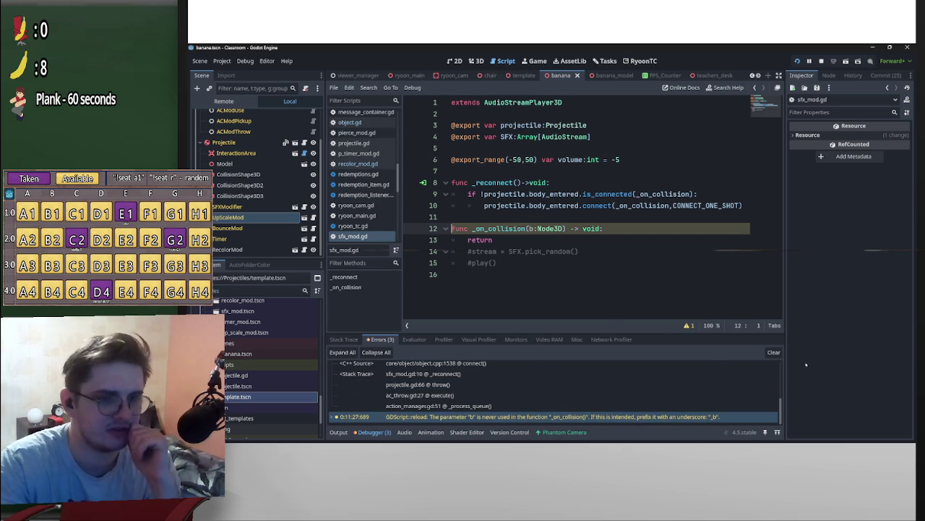
left_click(773, 352)
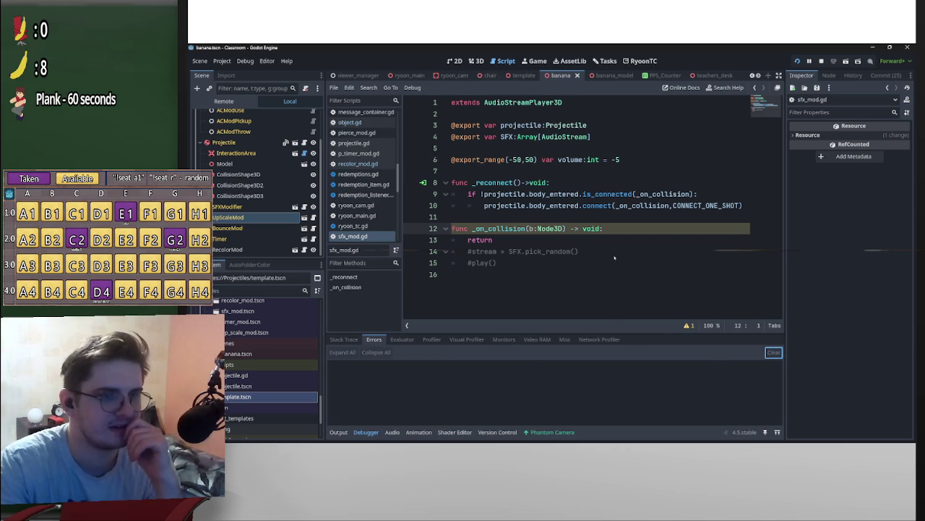
left_click(530, 228)
type("body")
left_click(536, 207)
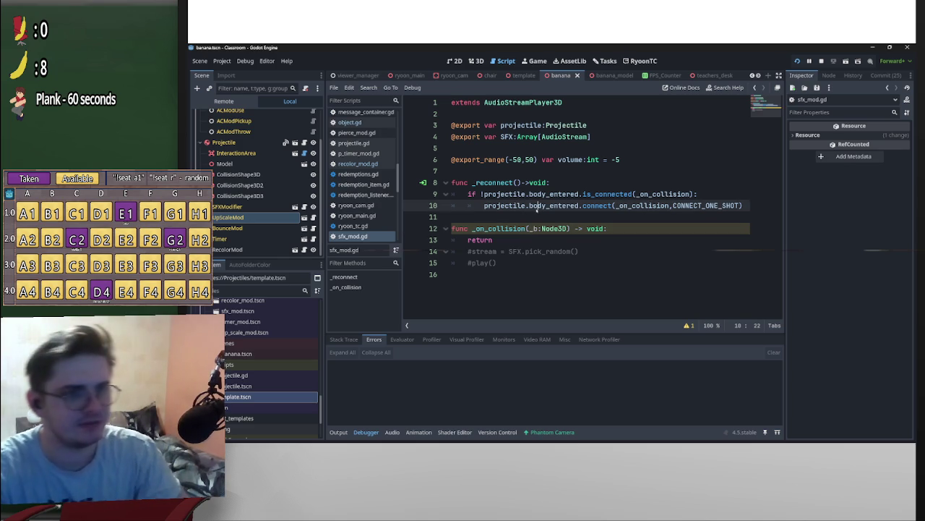
key("ctrl+s")
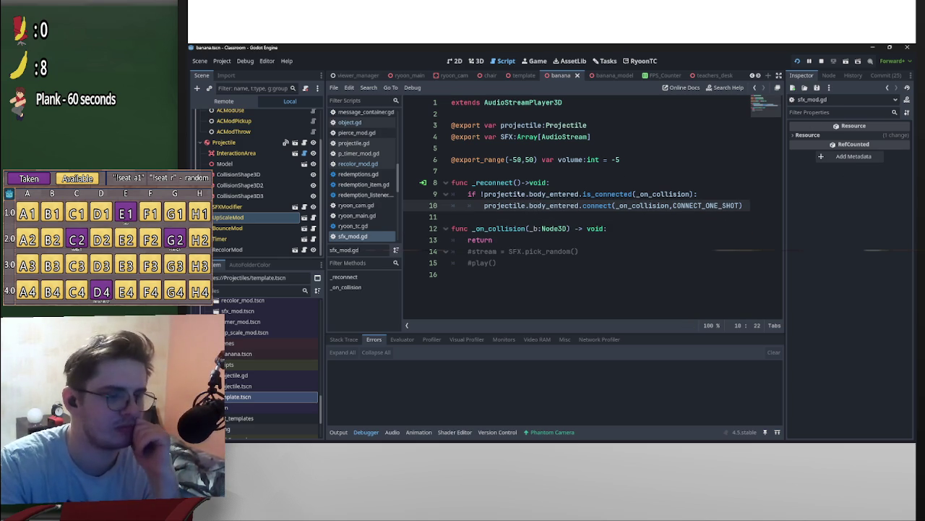
left_click(305, 218)
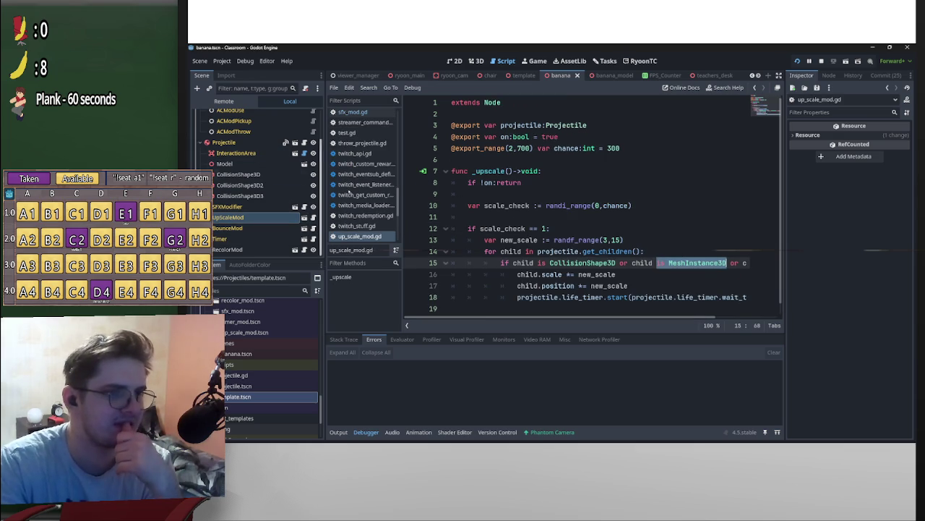
Check the Projectile node's signals and add print("hello1") above the on-check in up_scale_mod.gd.
left_click(230, 143)
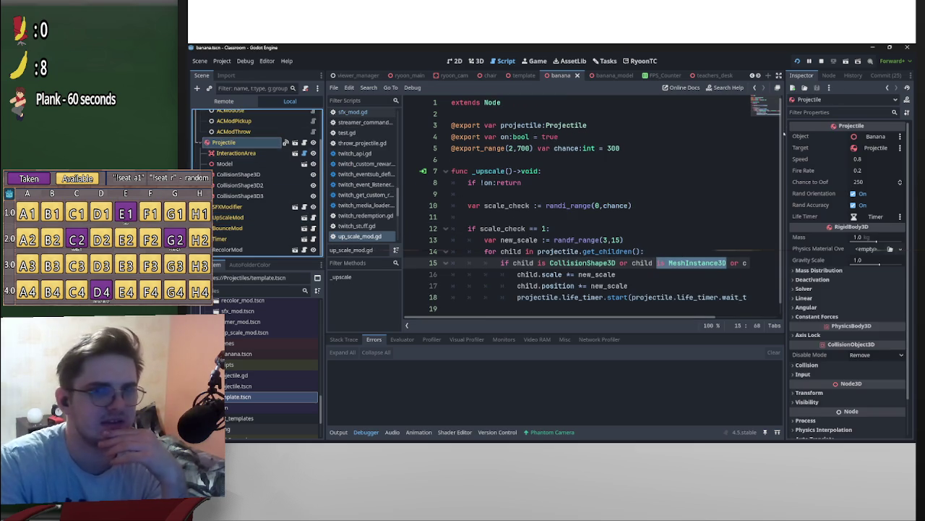
left_click(828, 76)
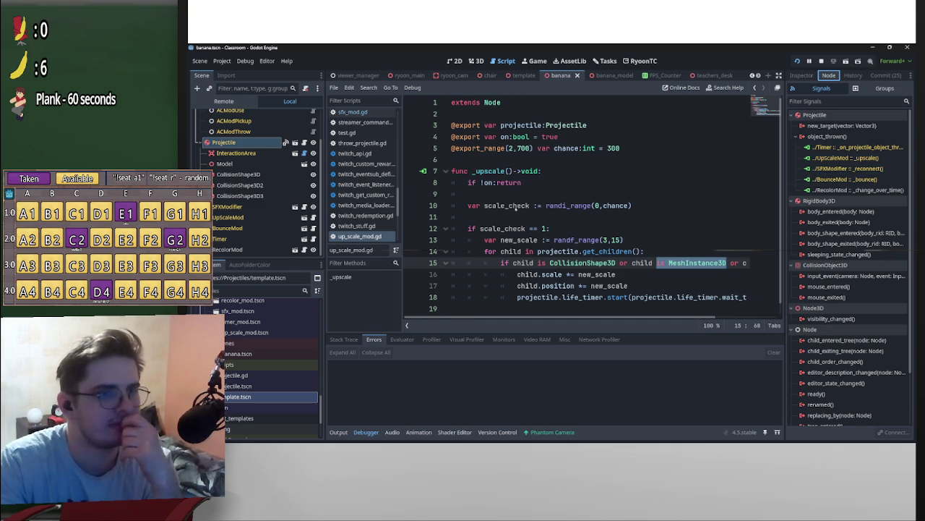
left_click(470, 185)
key("Return")
key("Up")
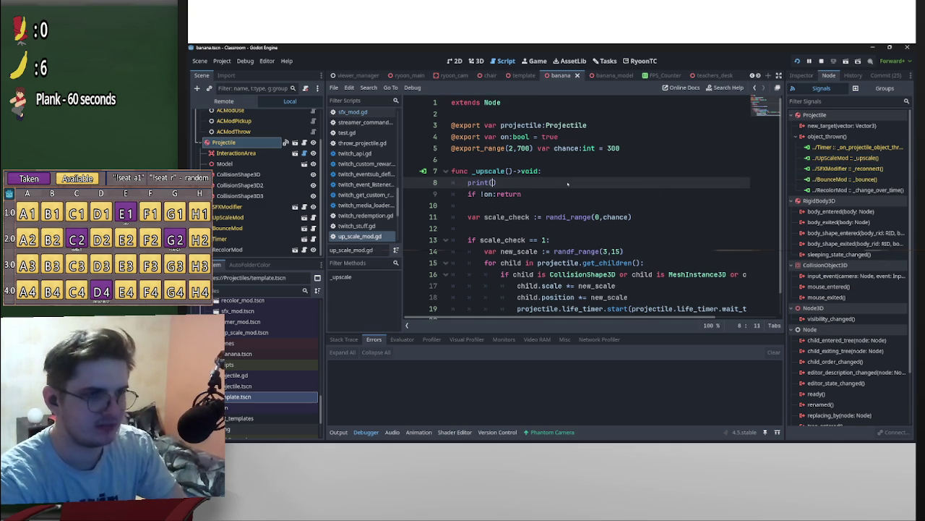
type("\"hello")
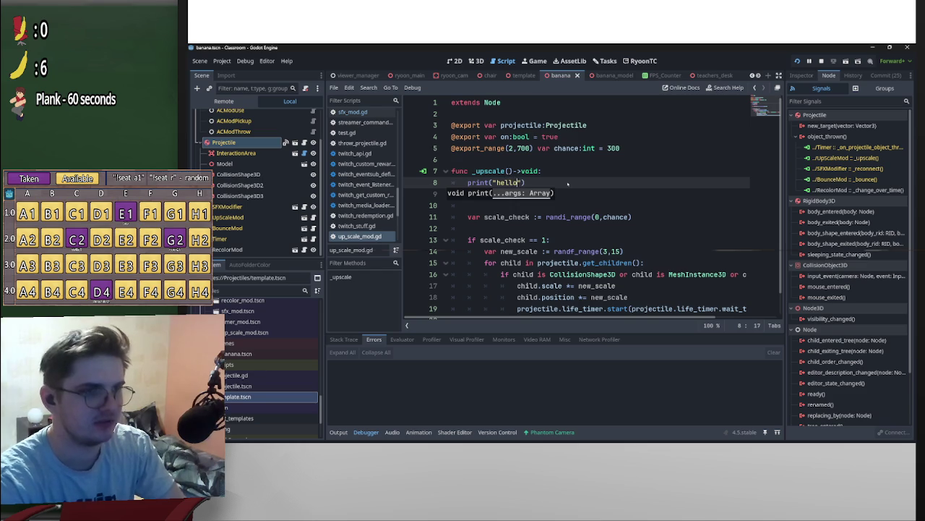
type("1")
left_click_drag(569, 185, 468, 183)
key("ctrl+c")
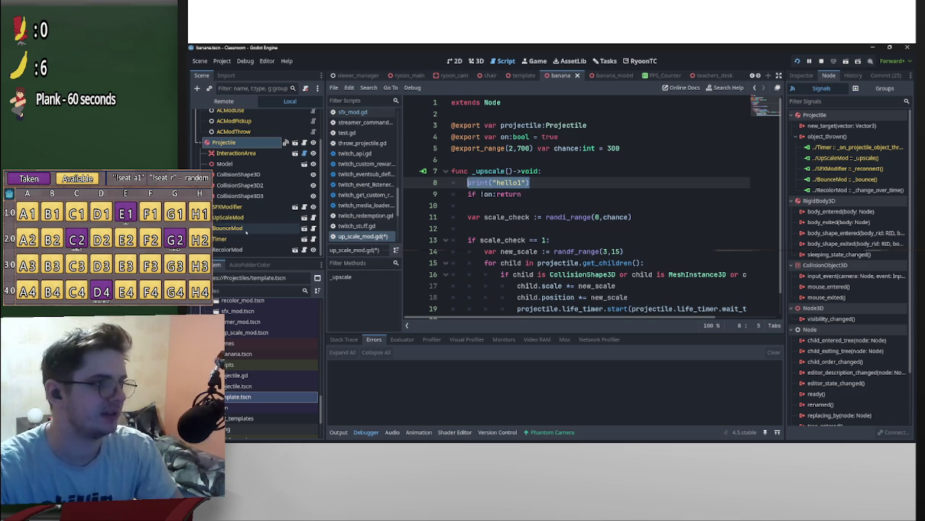
Add print("hello2") at the top of _bounce in bounce_mod.gd.
left_click(227, 228)
left_click(304, 227)
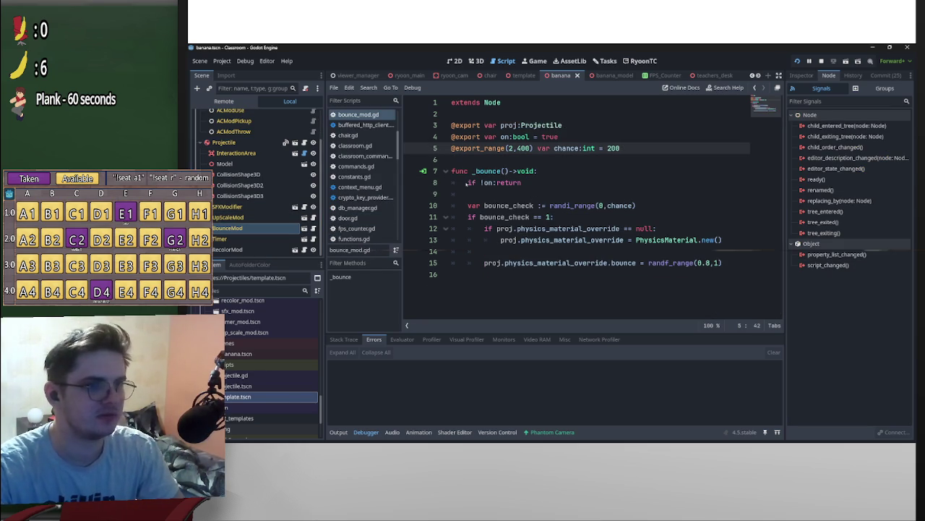
left_click(468, 183)
key("Return")
key("Up")
key("ctrl+v")
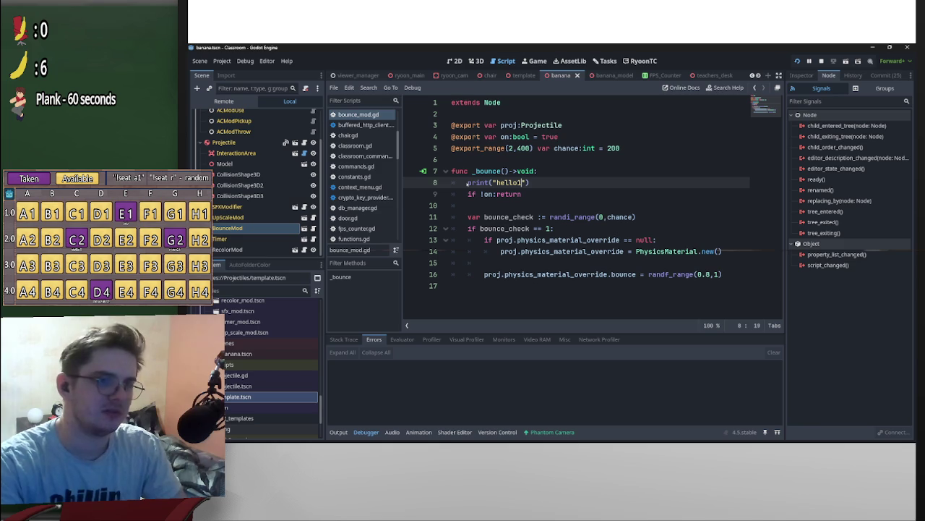
key("BackSpace")
type("2")
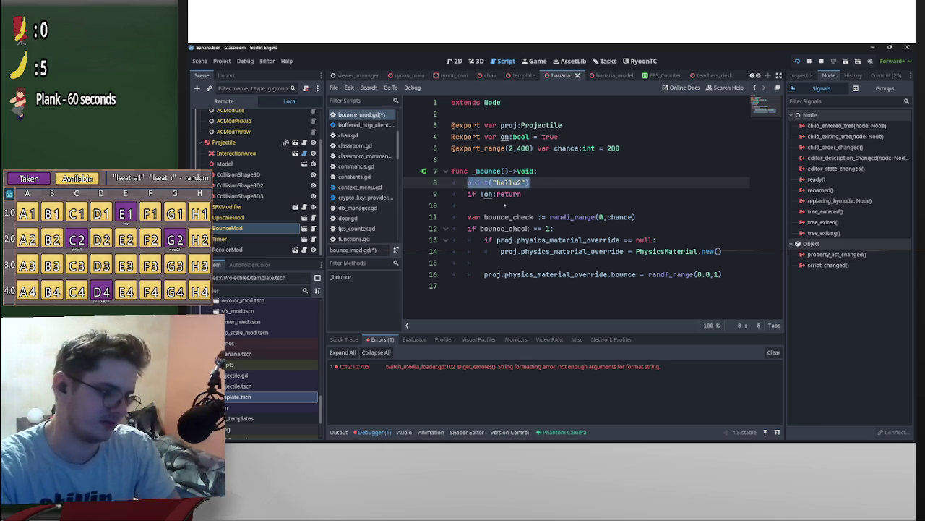
Add a second print after the on-check in bounce_mod.gd, relabelled to start with 'as'.
left_click(507, 205)
key("Return")
key("Up")
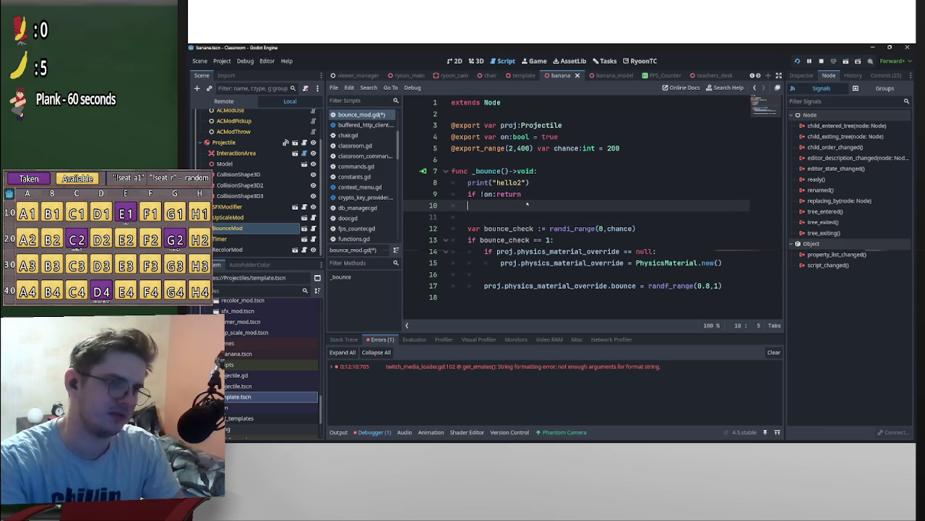
type("print(\"hello2\")")
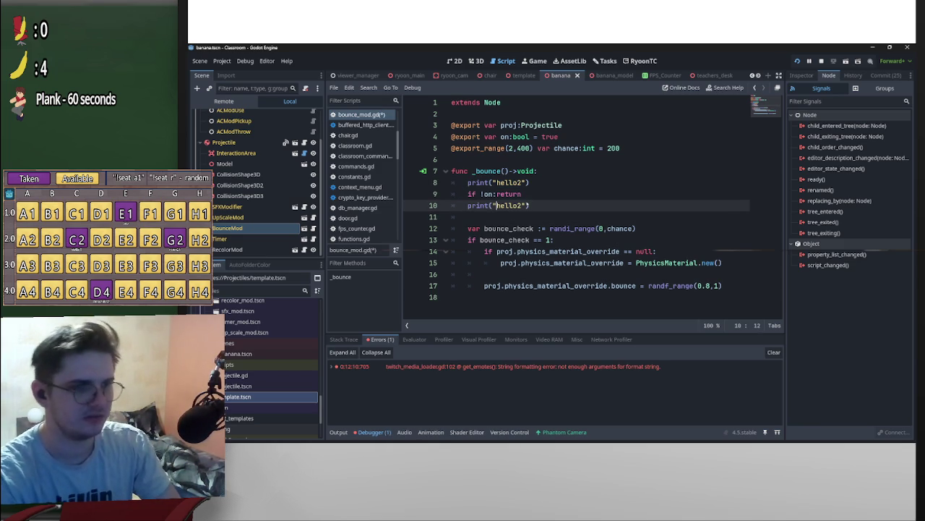
key("ctrl+BackSpace")
type("asda")
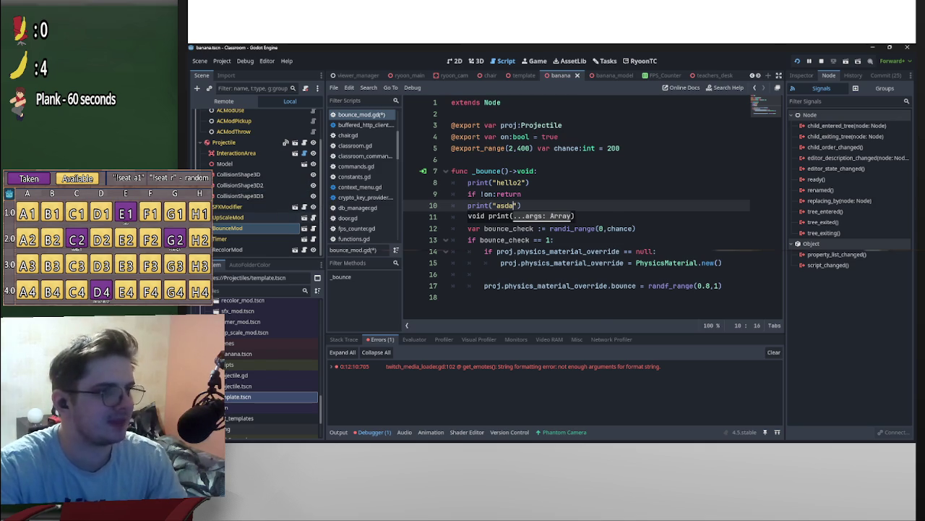
Add print("asda1") after the on-check in up_scale_mod.gd and save it.
left_click(295, 217)
left_click(508, 205)
type("print(\"hello2\")")
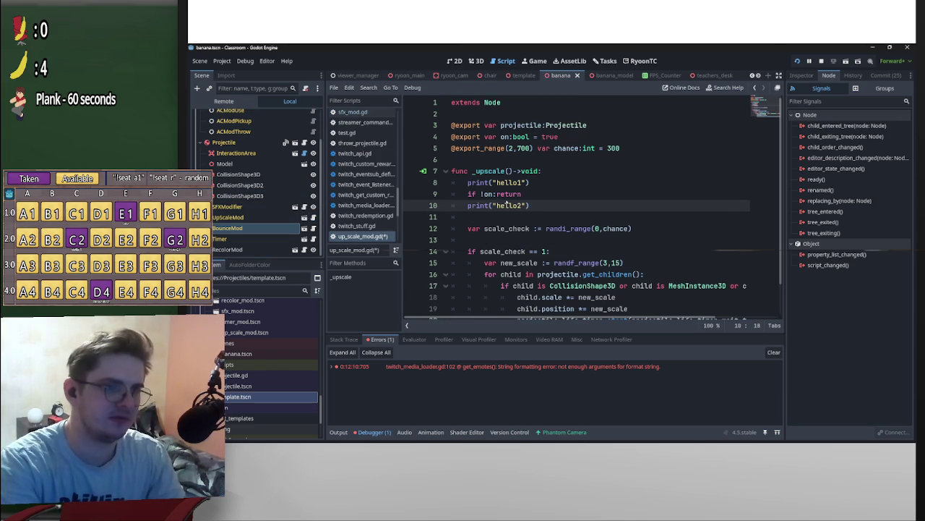
key("BackSpace")
key("BackSpace")
key("BackSpace")
type("asda")
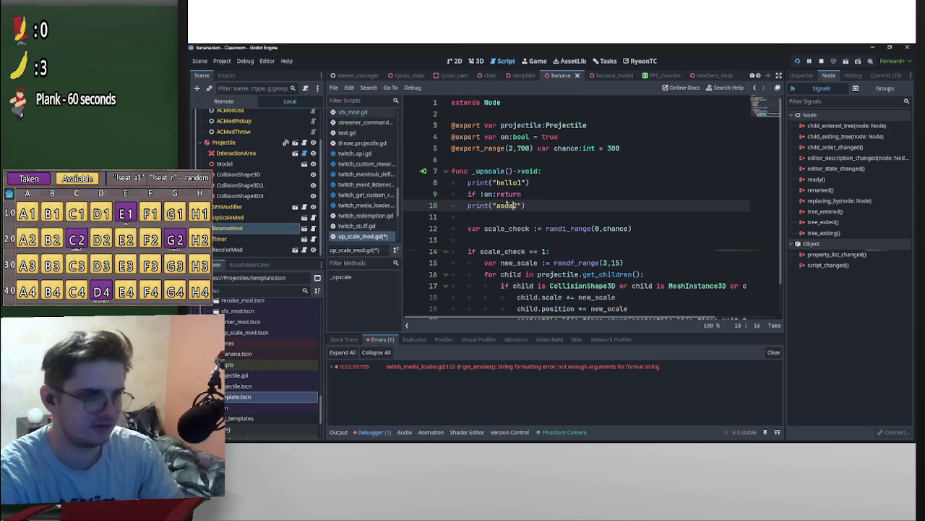
left_click(530, 194)
key("ctrl+s")
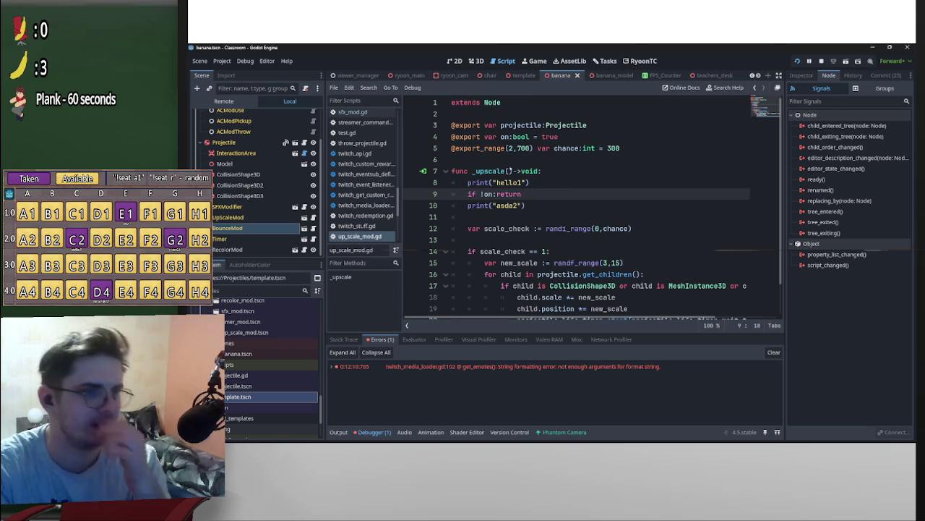
left_click(515, 205)
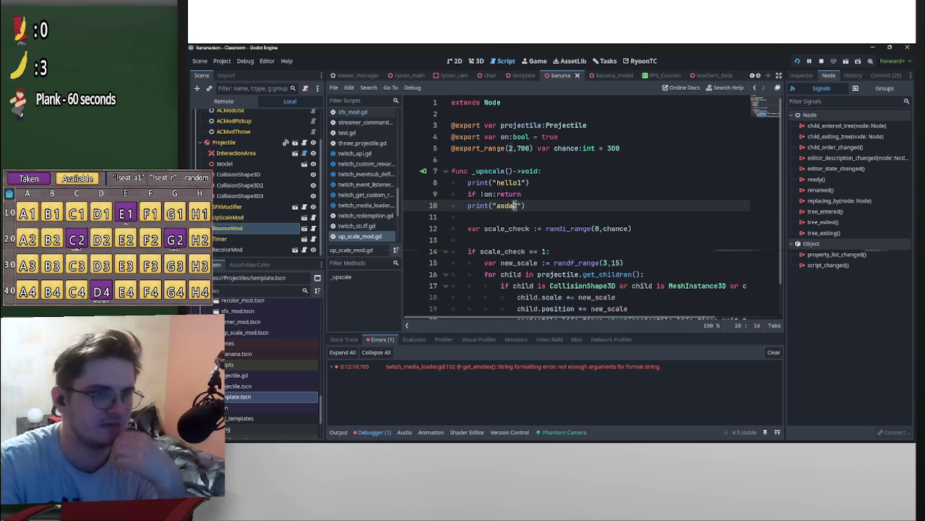
type("1")
key("Delete")
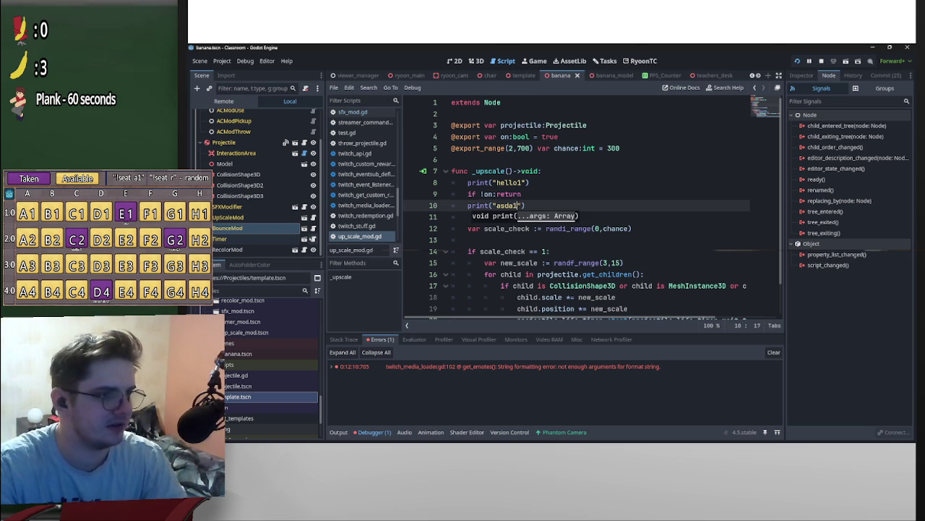
Finish the asda2 label in bounce_mod.gd, save everything, and run the game with F5.
left_click(304, 228)
type("2")
left_click(584, 185)
key("ctrl+s")
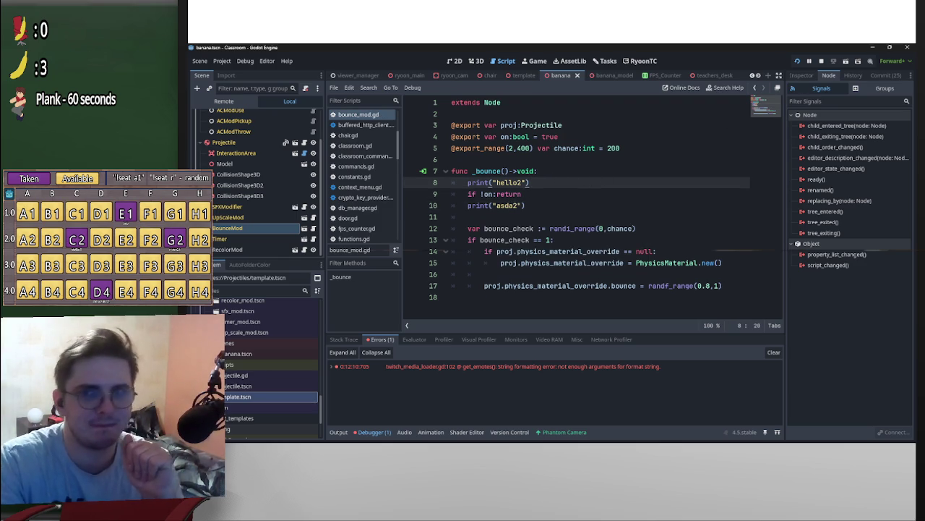
key("F5")
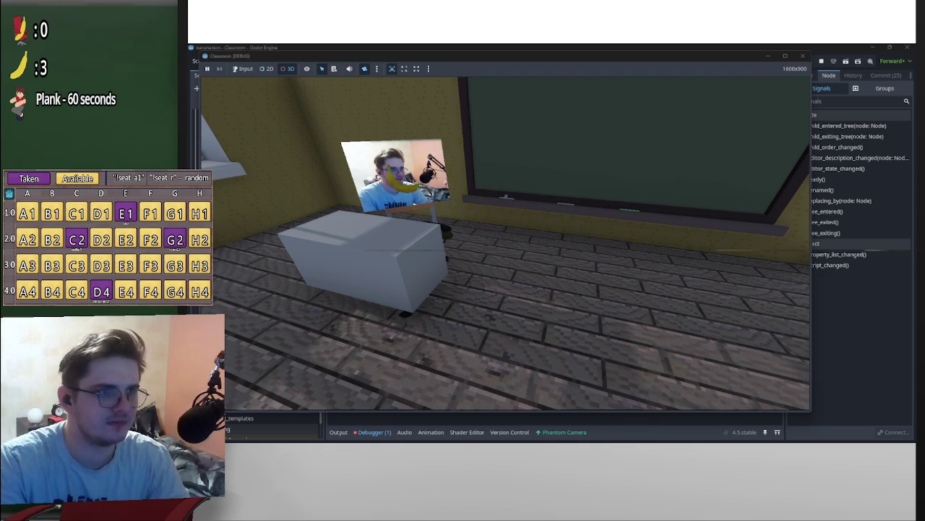
Close the game, clear the Output log, rerun, and select the hello1, asda1, hello2, asda2 lines.
key("super+shift+Right")
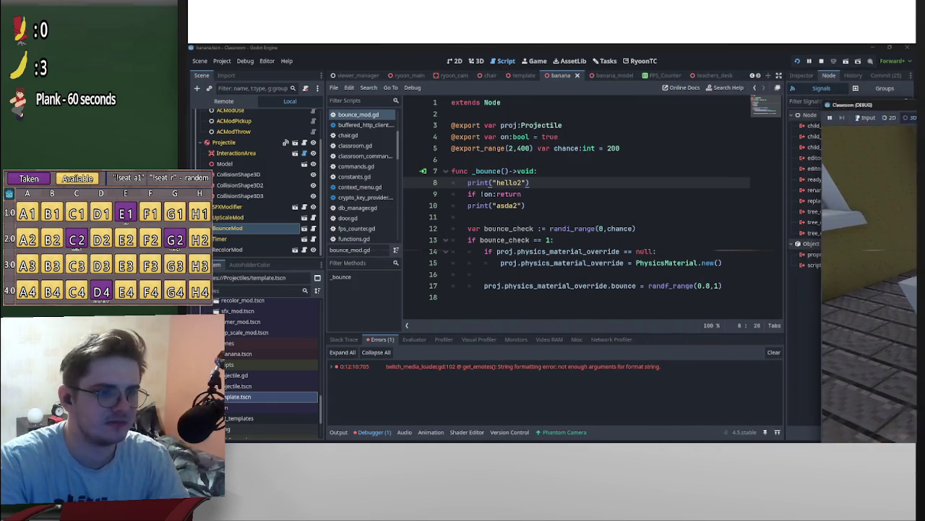
left_click(339, 431)
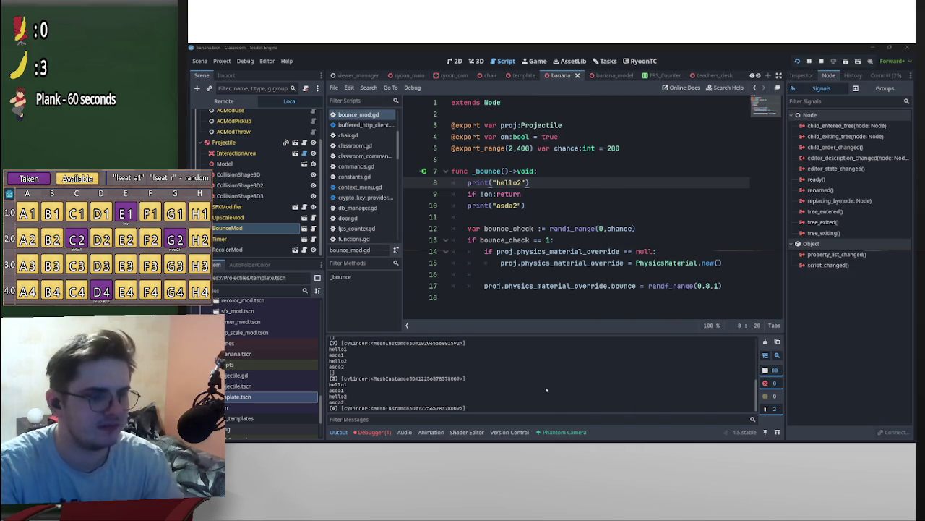
left_click(765, 342)
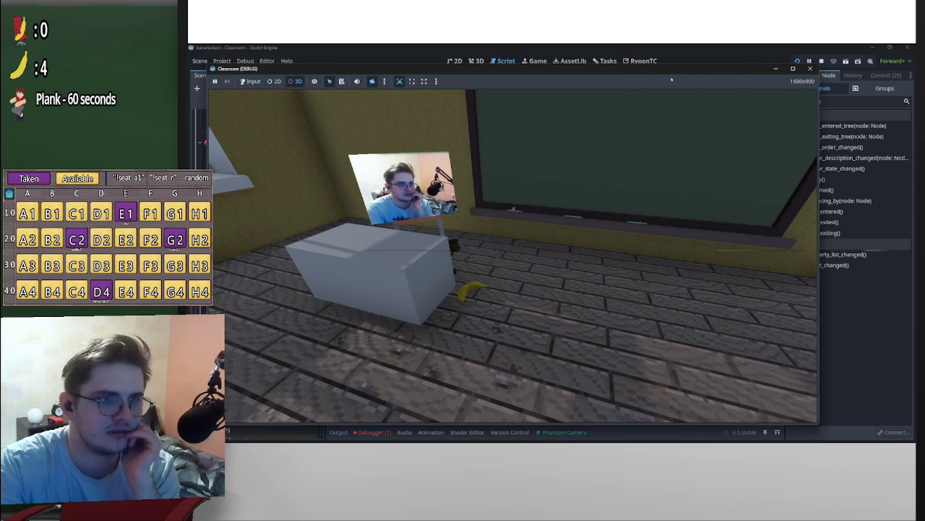
left_click_drag(635, 74, 924, 102)
key("alt+Tab")
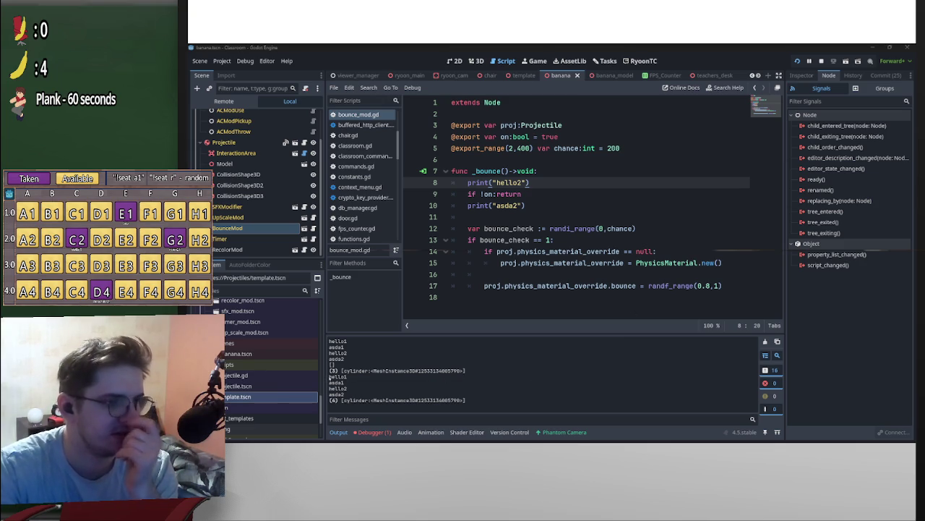
mouse_move(345, 394)
left_mouse_down()
mouse_move(330, 358)
mouse_move(328, 377)
left_mouse_up()
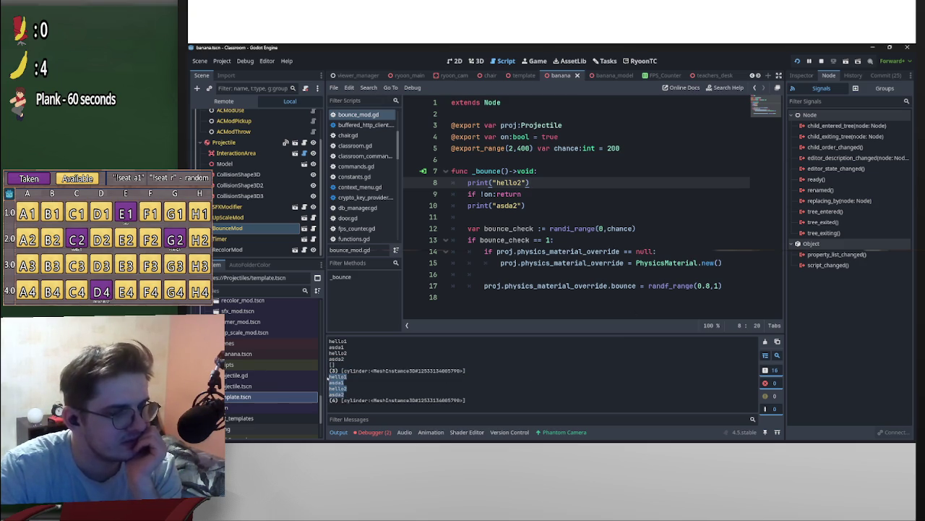
left_click(801, 75)
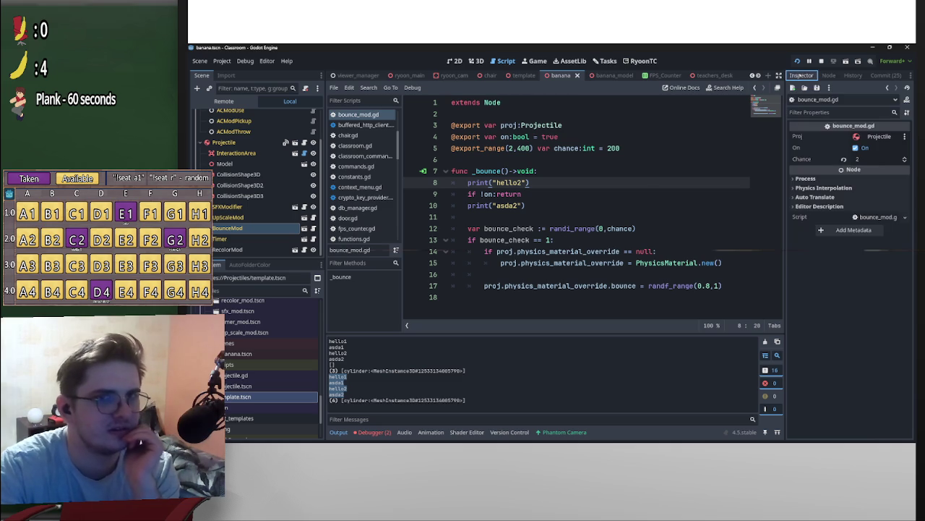
Open projectile.gd from the Projectile node and view its object_thrown signal connections.
left_click(829, 75)
left_click(801, 75)
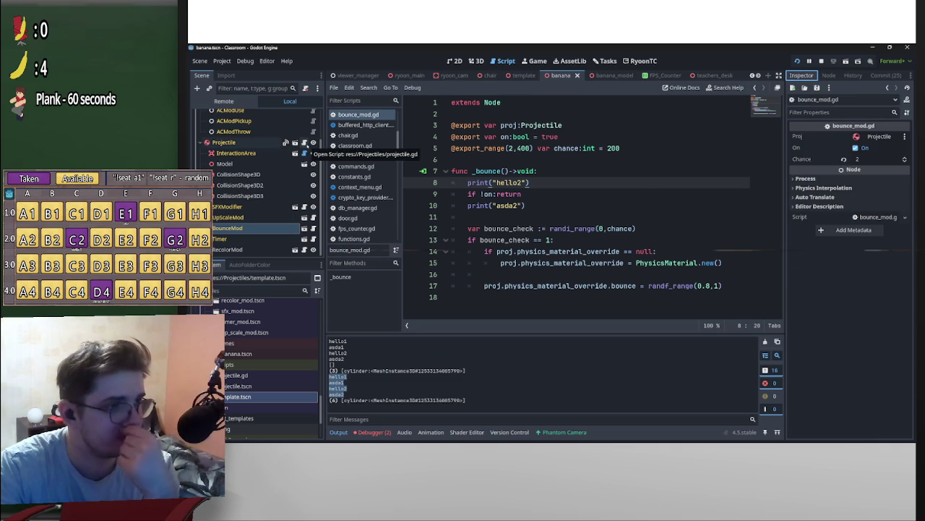
left_click(304, 144)
left_click(239, 142)
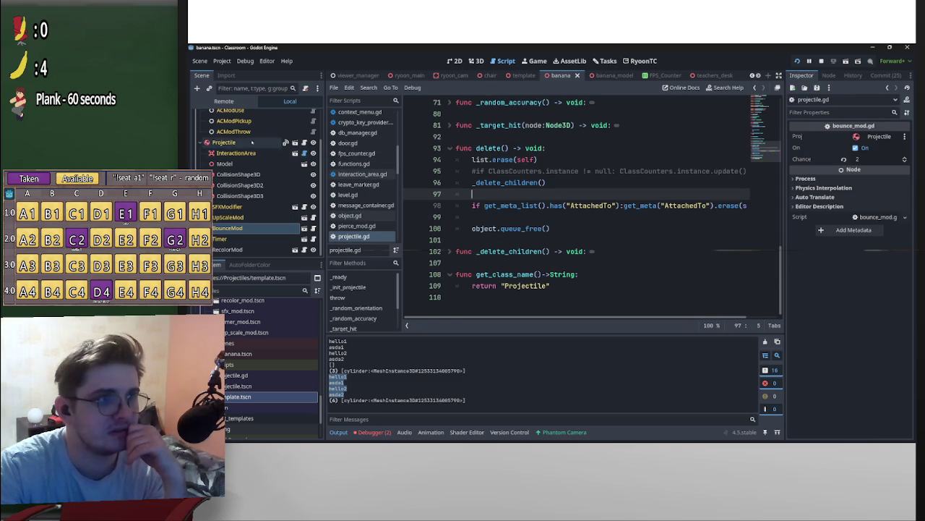
left_click(828, 75)
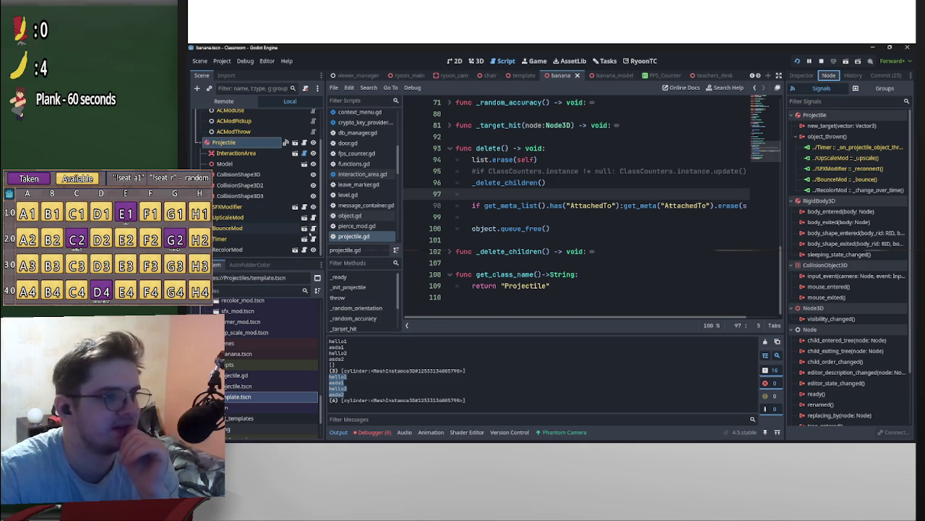
Delete the print(mesh_list) debug line from recolor_mod.gd.
key("alt+Left")
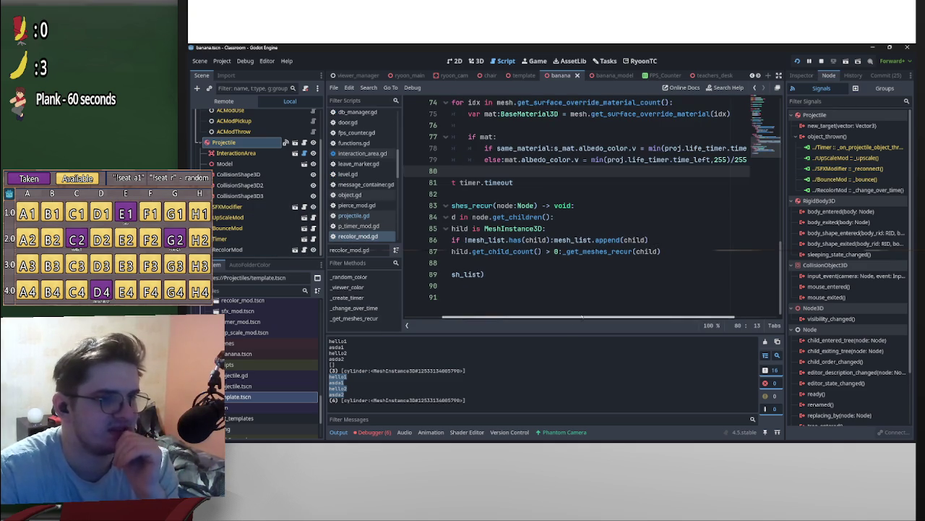
left_click_drag(568, 276, 415, 272)
key("BackSpace")
key("BackSpace")
key("BackSpace")
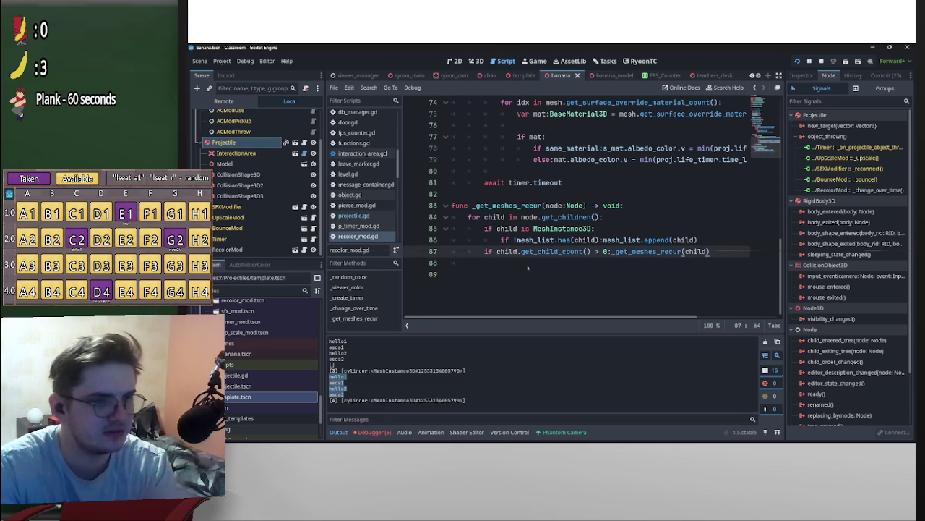
Review the two hello1–asda2 blocks in the Output log, then relaunch the game with F5.
left_click_drag(349, 359, 323, 344)
mouse_move(351, 394)
left_mouse_down()
mouse_move(323, 379)
mouse_move(323, 340)
left_mouse_up()
left_click(347, 394)
left_click(339, 361)
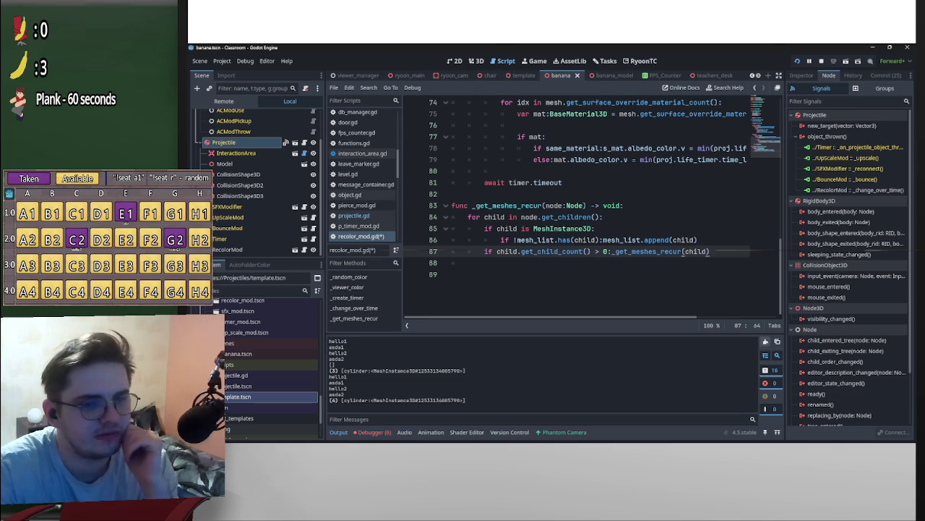
key("F5")
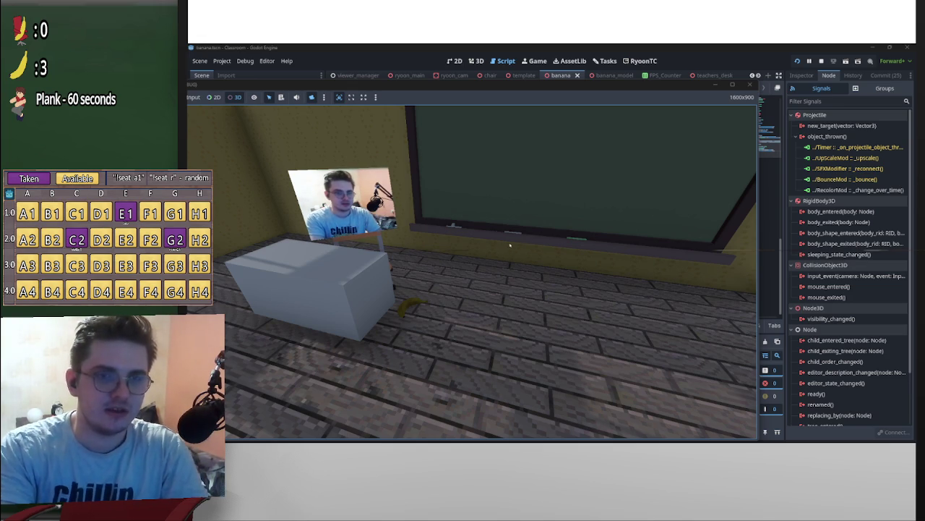
Check dates in the system calendar, reposition the Classroom game window, then minimize it.
left_click(900, 438)
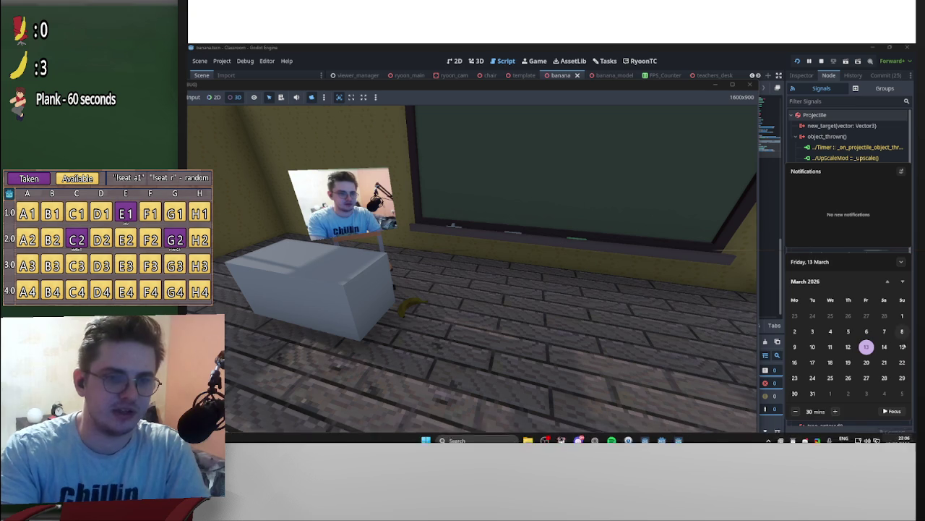
left_click(884, 348)
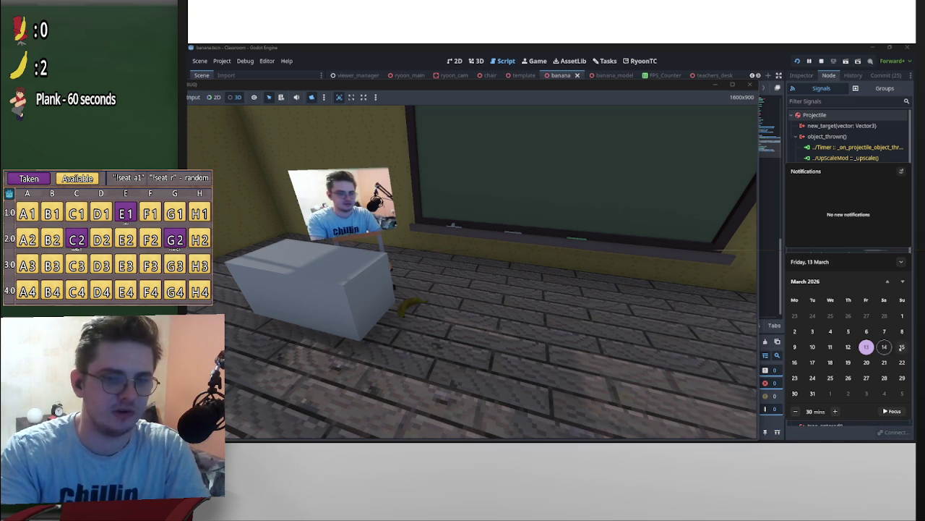
left_click(812, 362)
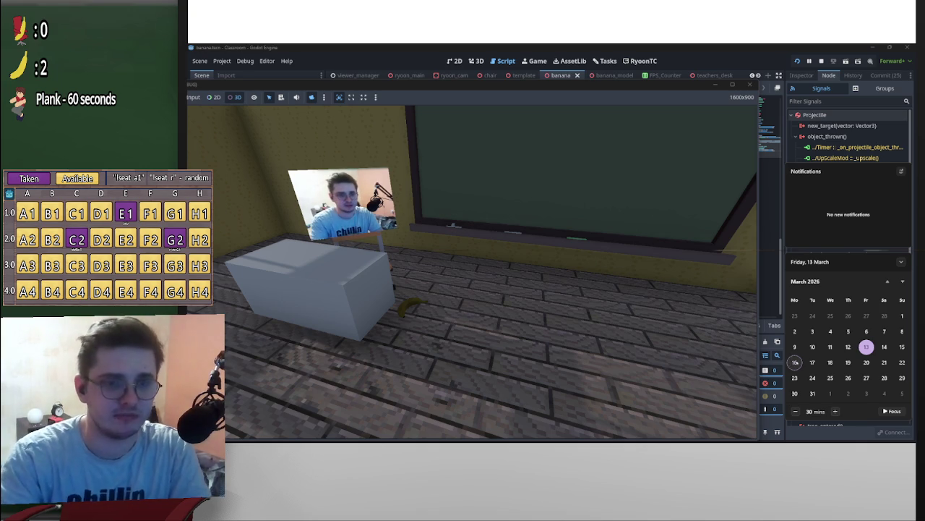
left_click_drag(688, 85, 728, 74)
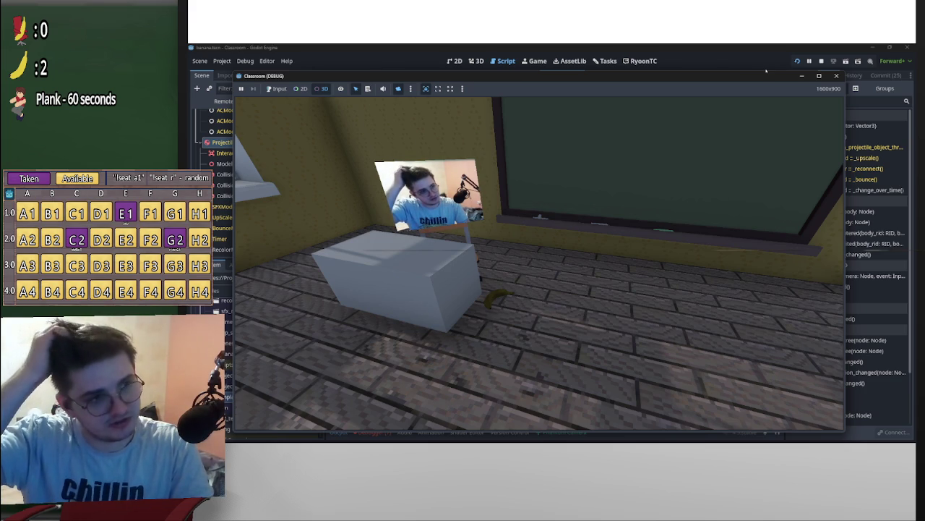
left_click(884, 434)
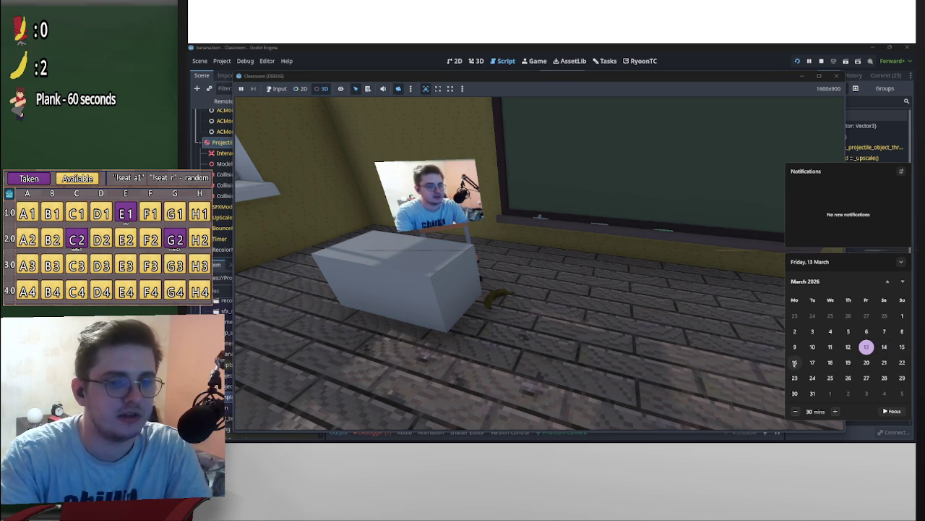
left_click(795, 363)
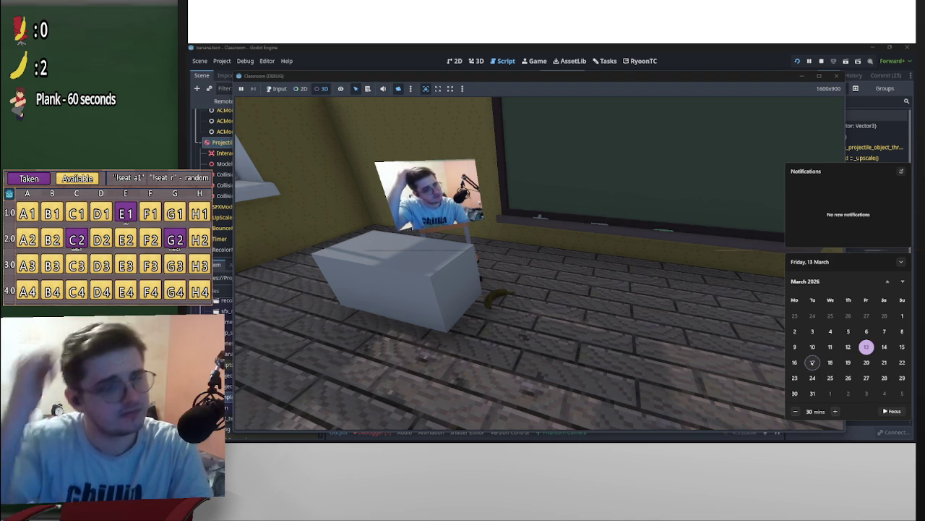
left_click(792, 80)
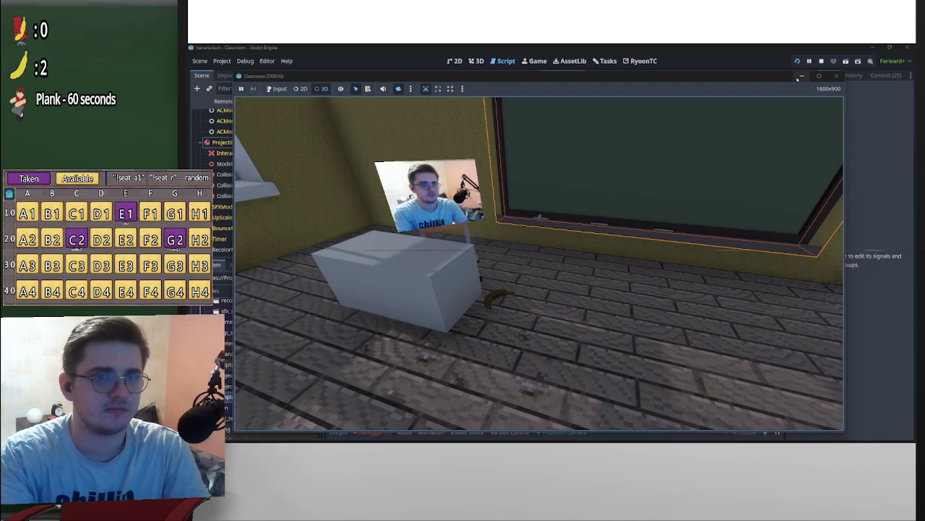
left_click(801, 76)
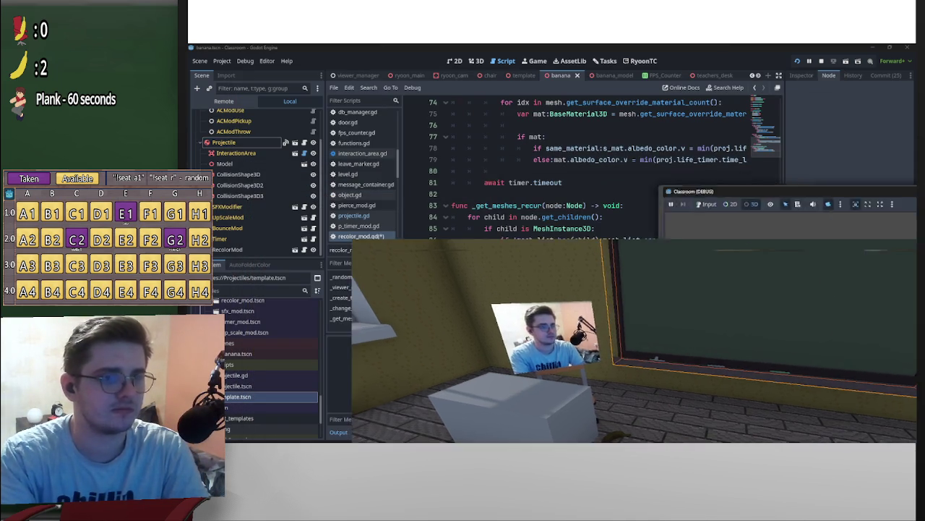
Shrink the Classroom game window out of the way and open projectile.gd in the script editor.
key("alt+Tab")
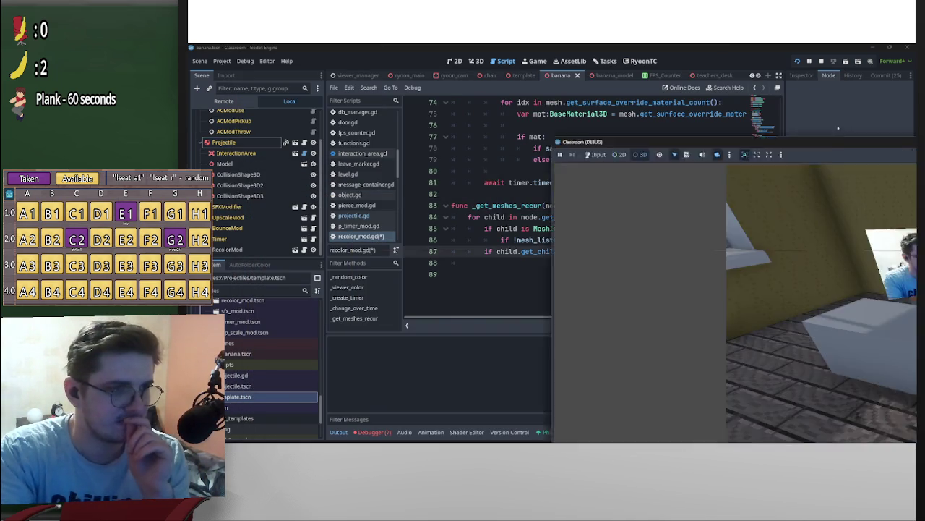
mouse_move(757, 119)
left_mouse_down()
mouse_move(744, 91)
mouse_move(924, 101)
mouse_move(740, 82)
mouse_move(753, 75)
left_mouse_up()
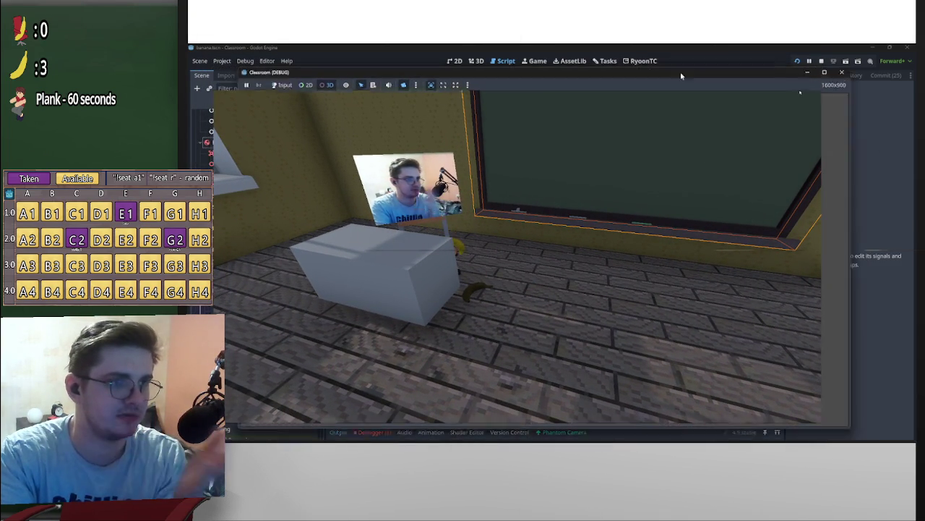
key("super+Down")
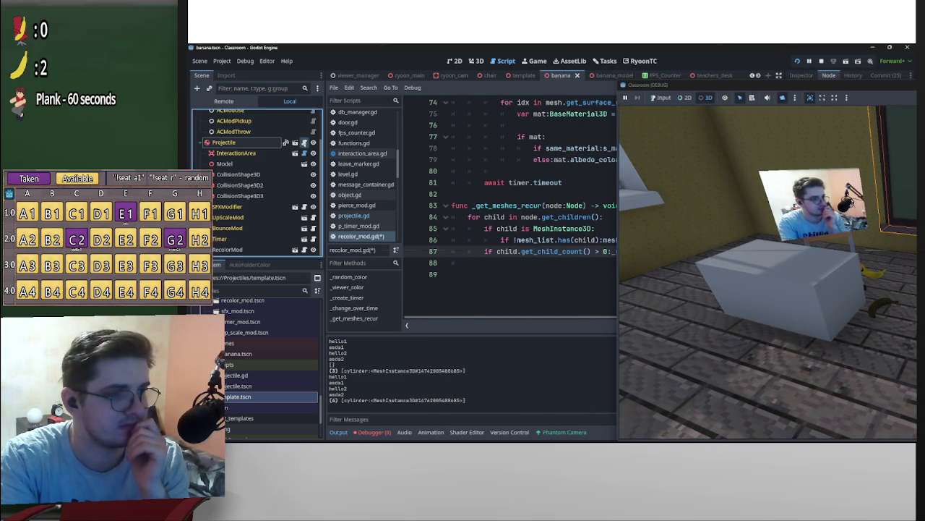
left_click(353, 216)
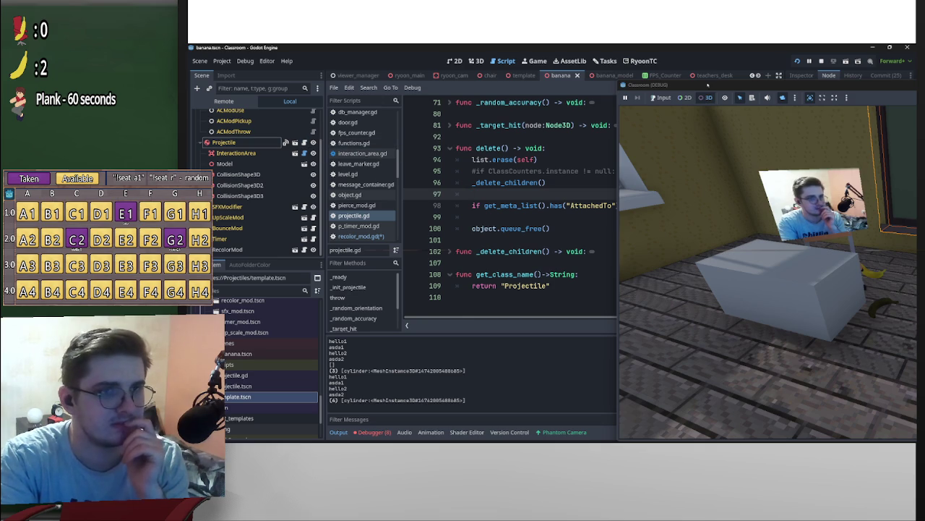
left_click(874, 101)
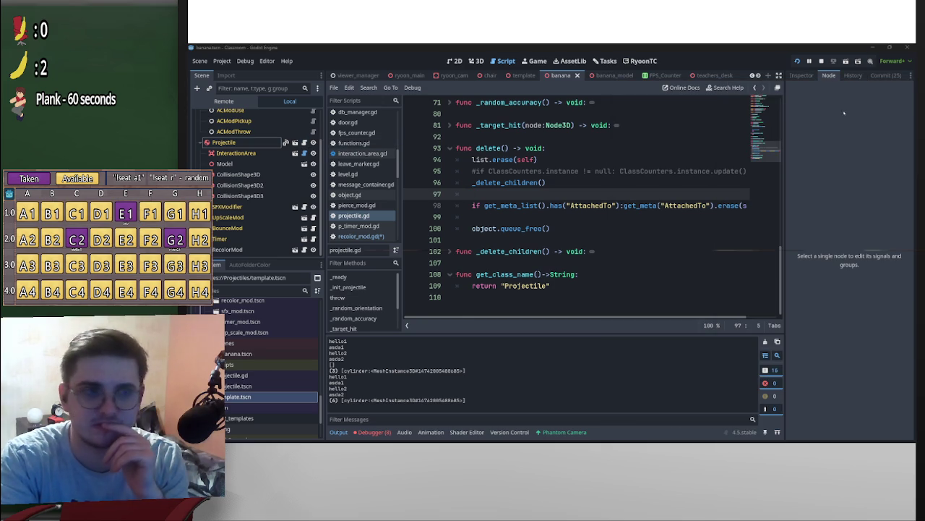
Unfold throw(), delete the duplicate object_thrown.emit() on line 62, and save projectile.gd.
scroll(528, 240, "up", 4)
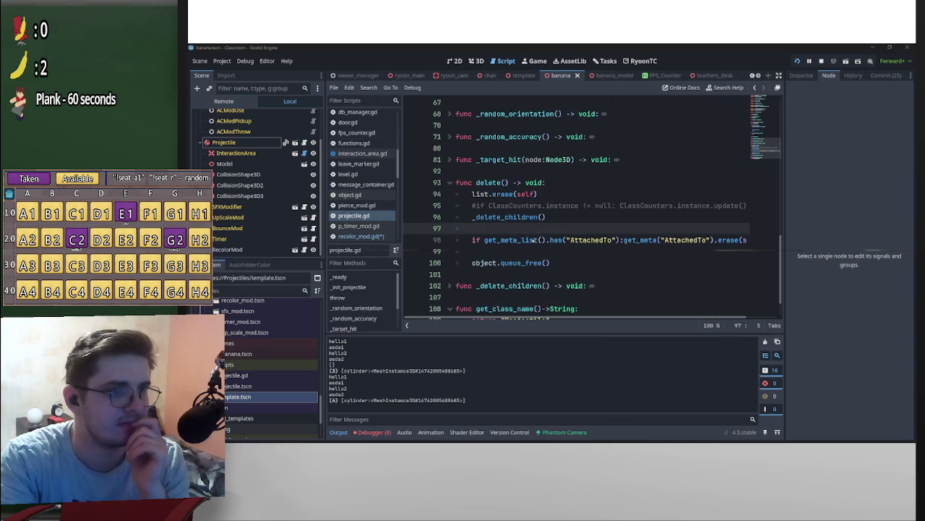
scroll(474, 250, "up", 1)
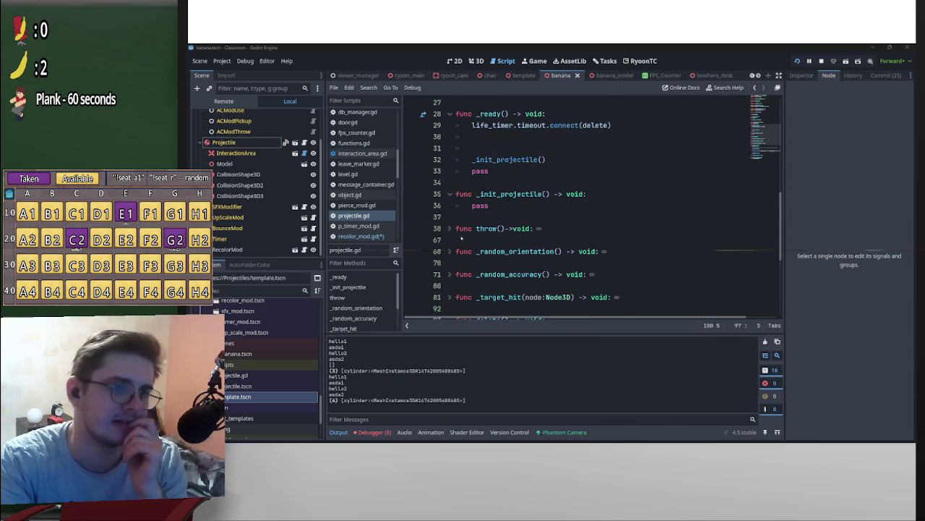
left_click(568, 224)
scroll(570, 225, "down", 1)
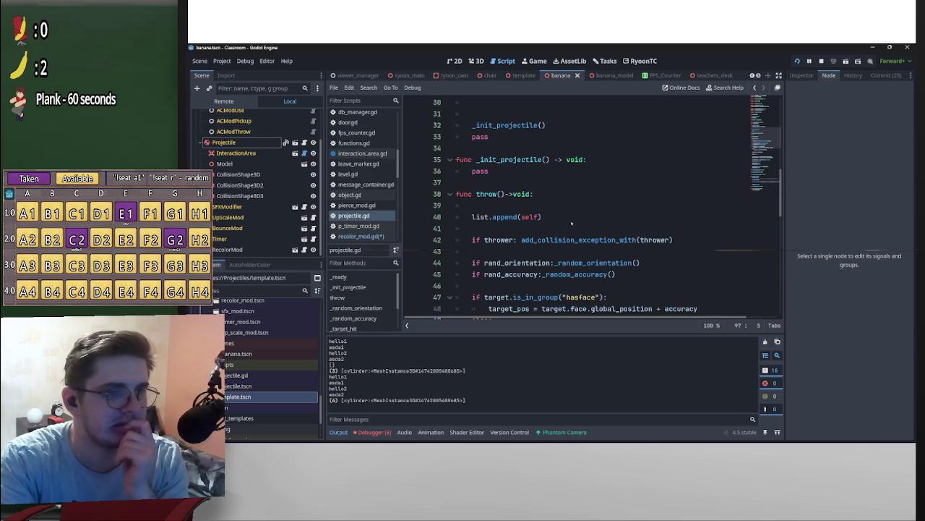
scroll(570, 225, "down", 5)
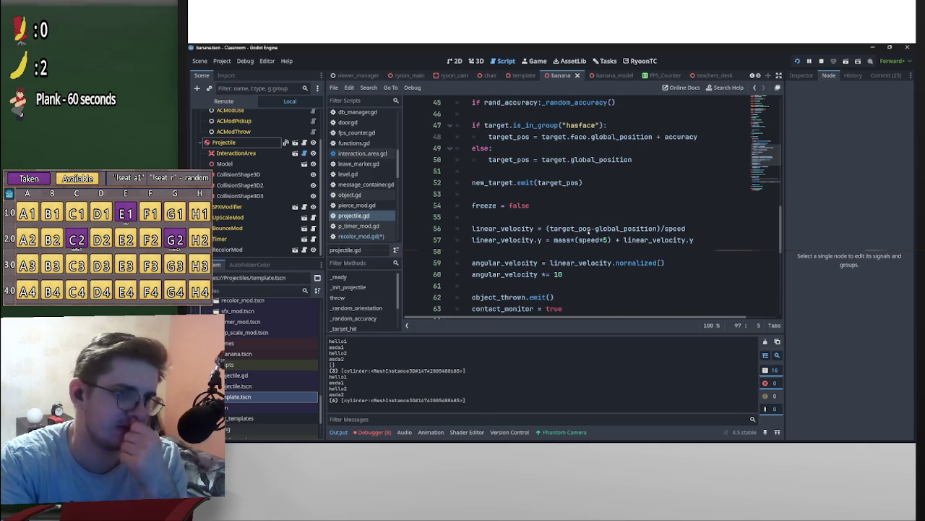
scroll(589, 230, "up", 10)
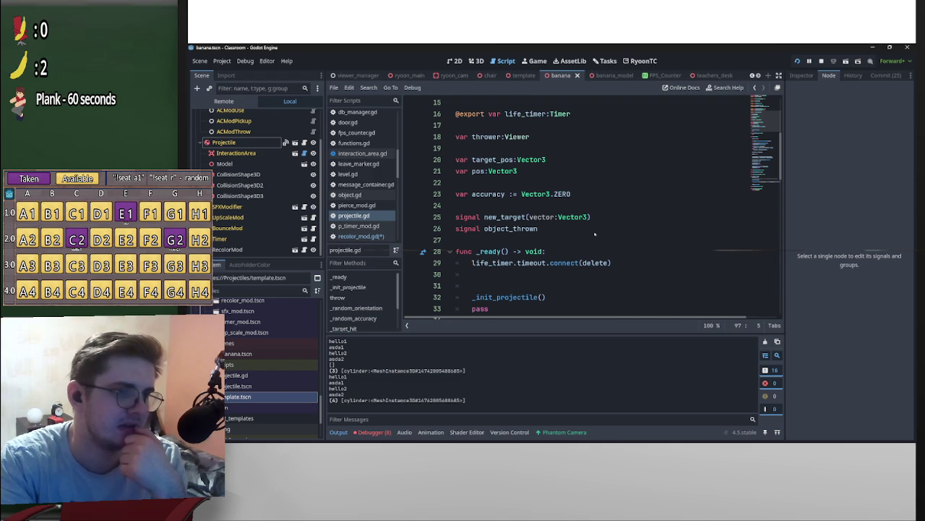
scroll(595, 233, "down", 13)
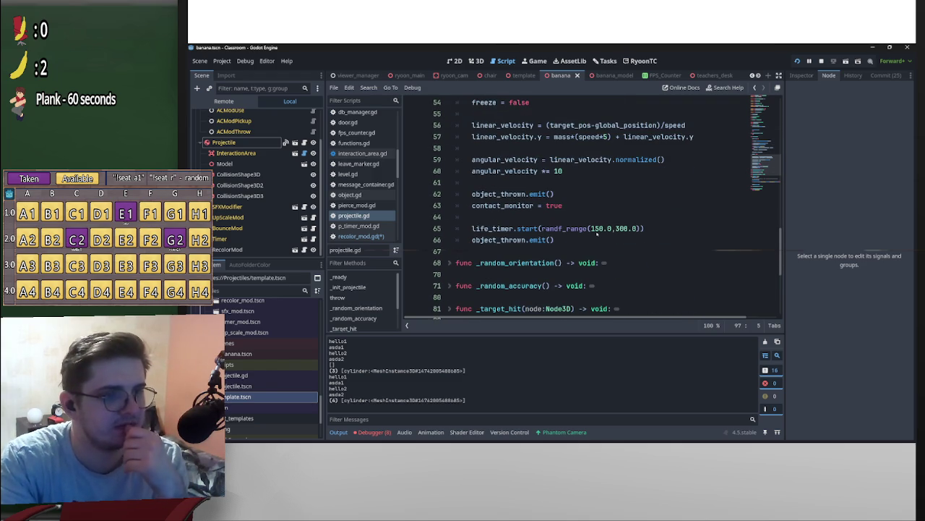
scroll(604, 243, "up", 1)
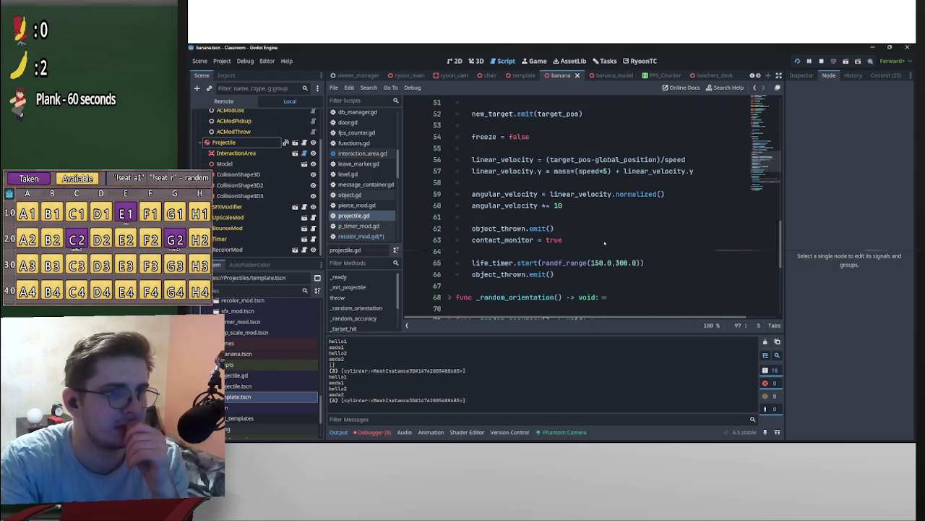
scroll(586, 251, "up", 1)
scroll(571, 228, "down", 1)
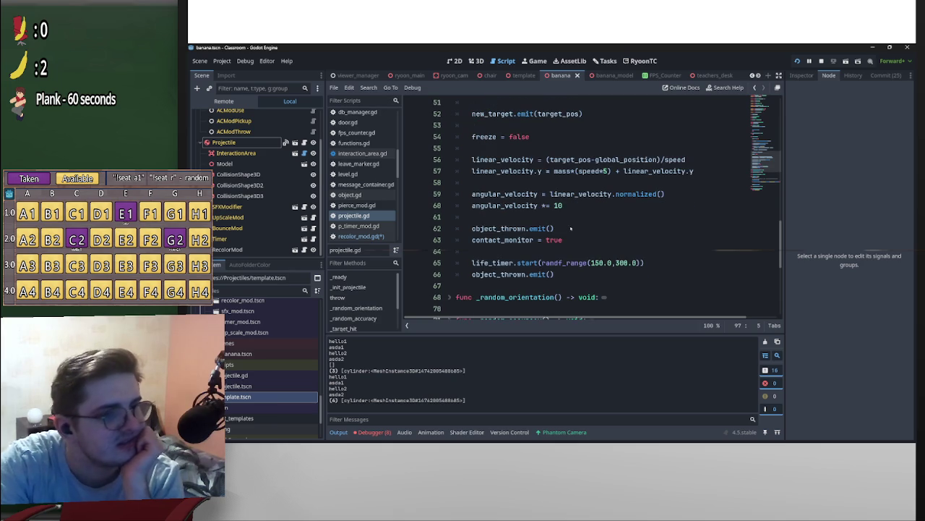
left_click_drag(560, 228, 428, 230)
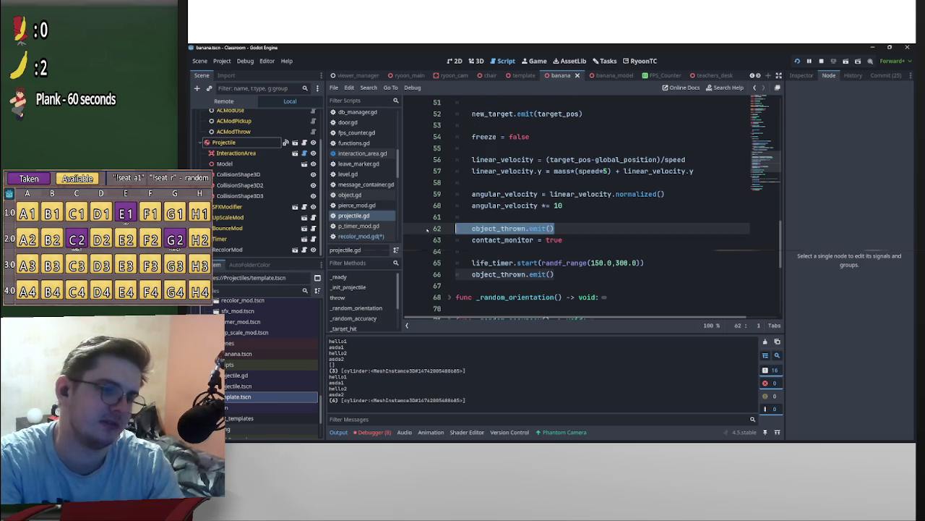
key("BackSpace")
key("BackSpace")
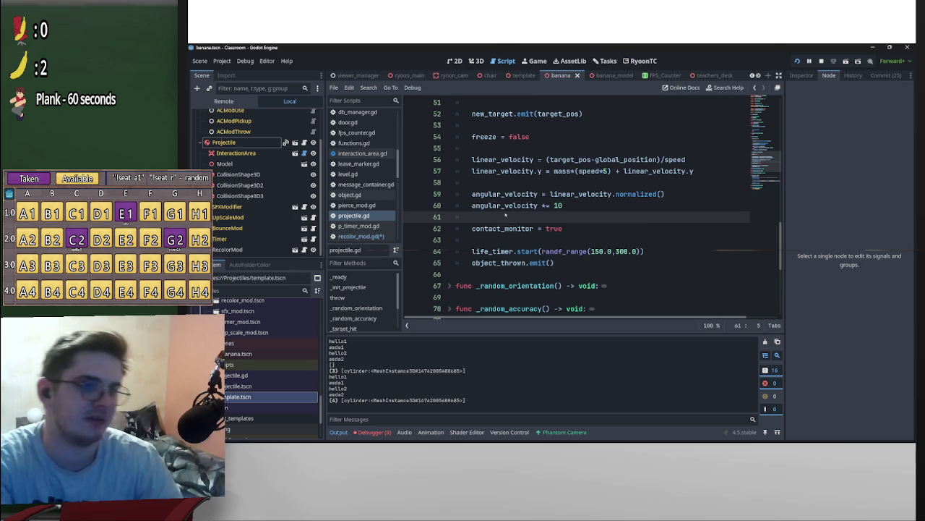
key("ctrl+s")
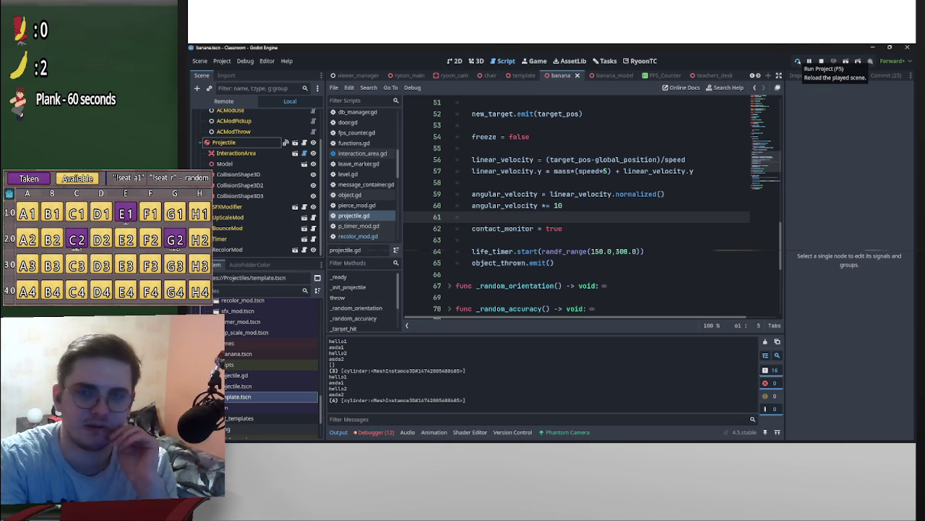
Reload the played scene and relaunch the Classroom game to its main menu.
left_click(798, 61)
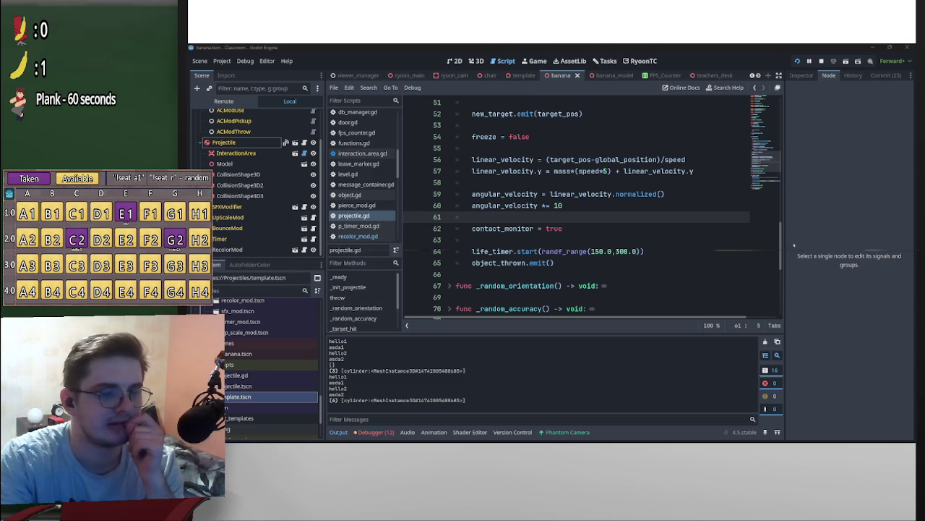
scroll(593, 206, "down", 5)
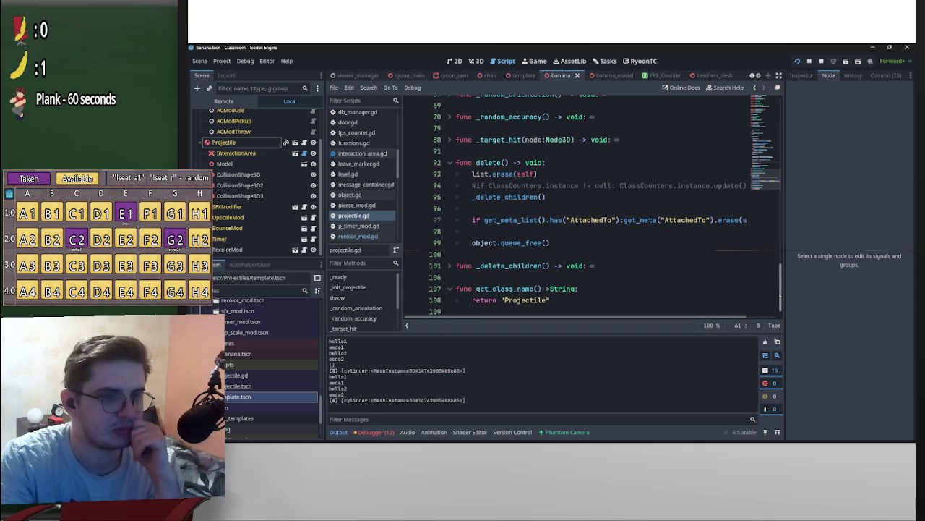
scroll(781, 295, "up", 1)
scroll(782, 295, "down", 1)
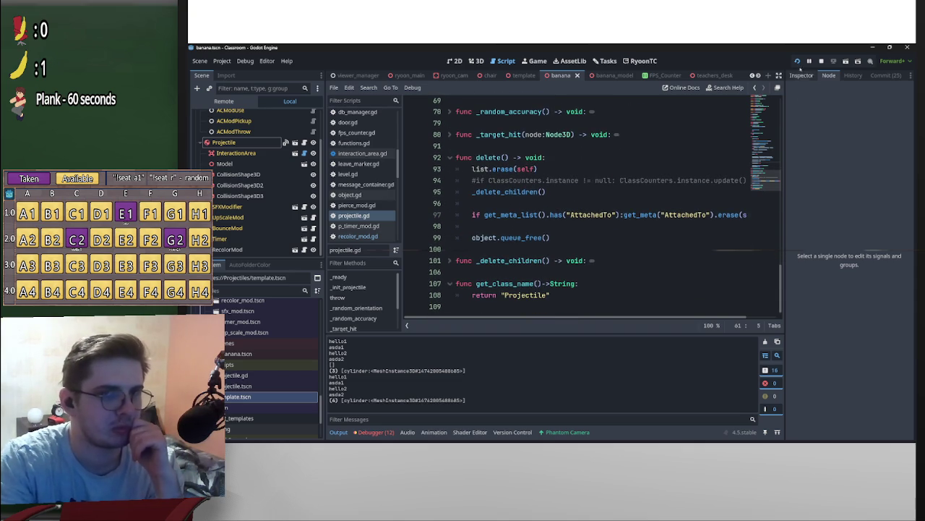
left_click(798, 61)
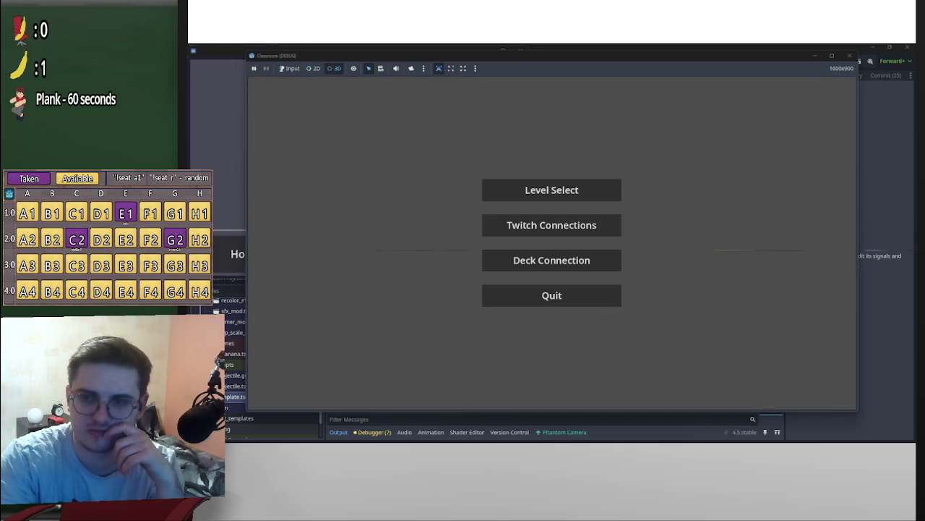
Connect the game to Twitch, load the classroom level, then move the game aside for the editor.
left_click(582, 225)
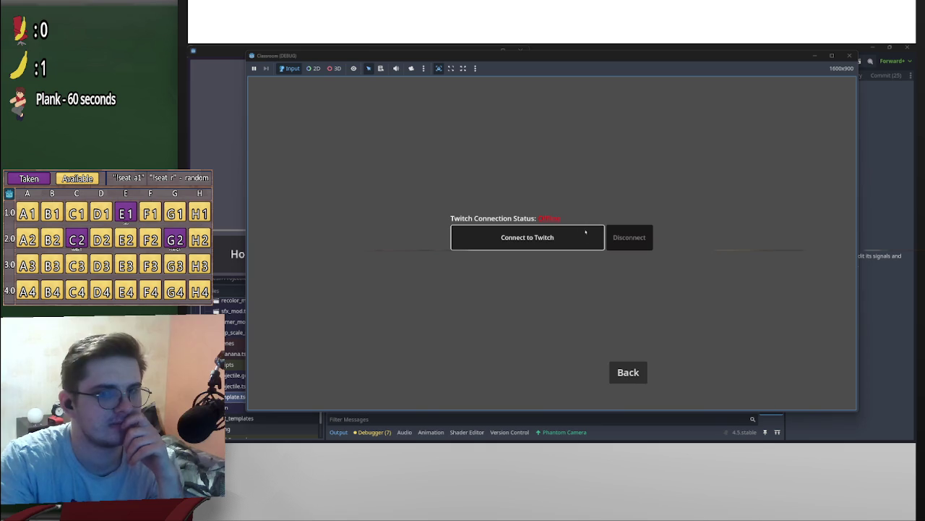
left_click(599, 232)
left_click(627, 371)
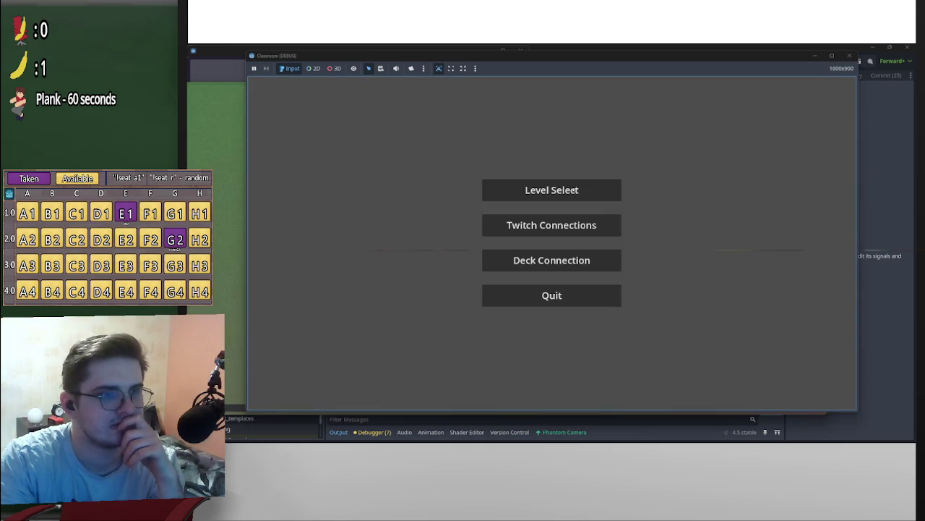
left_click(552, 188)
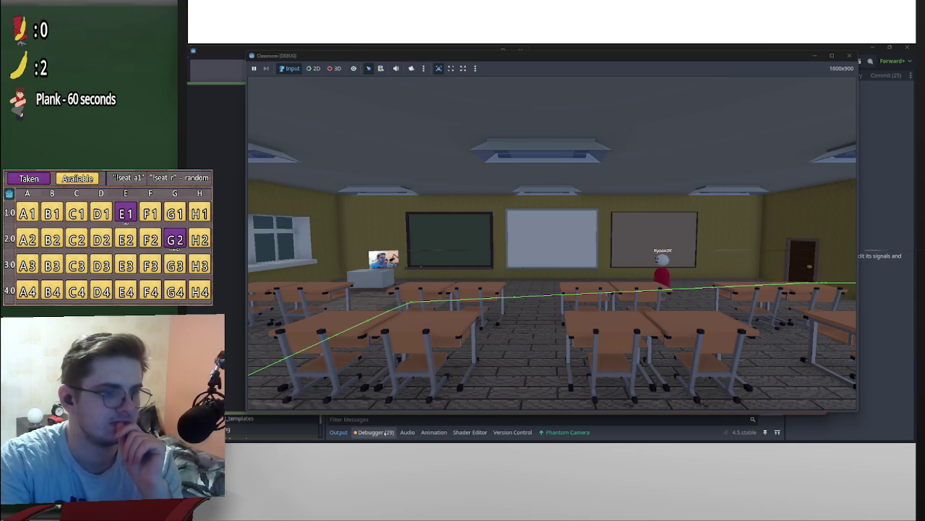
left_click_drag(597, 61, 924, 79)
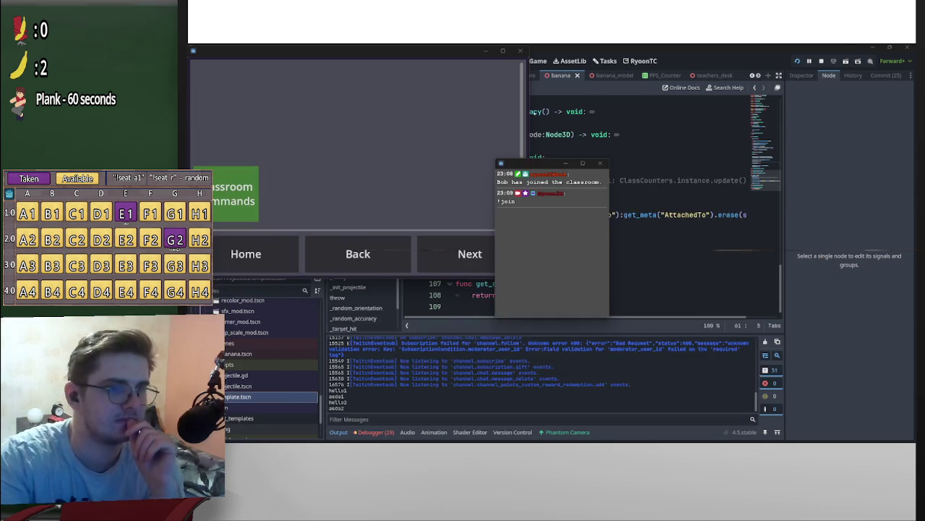
left_click(871, 121)
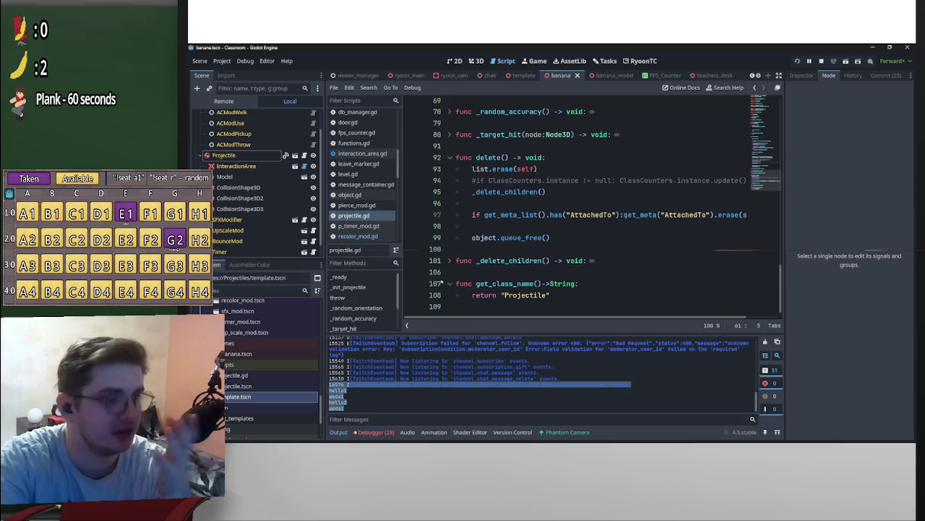
Delete the asda1 debug print line from up_scale_mod.gd.
key("alt+Left")
scroll(560, 203, "down", 3)
scroll(560, 204, "up", 3)
left_click_drag(527, 206, 451, 206)
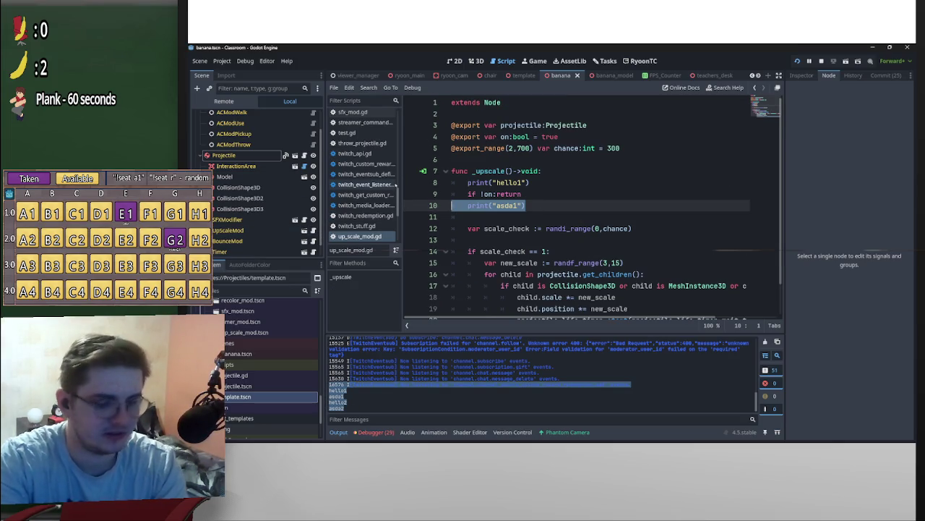
key("BackSpace")
key("BackSpace")
Remove the asda2 and hello2 debug print lines from bounce_mod.gd.
key("alt+Left")
key("alt+Left")
key("alt+Left")
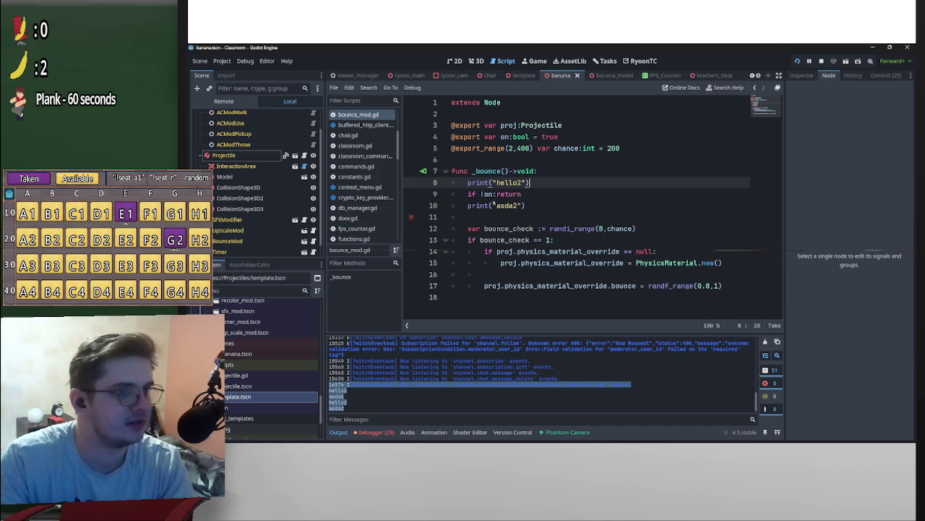
left_click_drag(527, 205, 451, 206)
key("BackSpace")
key("BackSpace")
left_click_drag(530, 182, 443, 184)
key("BackSpace")
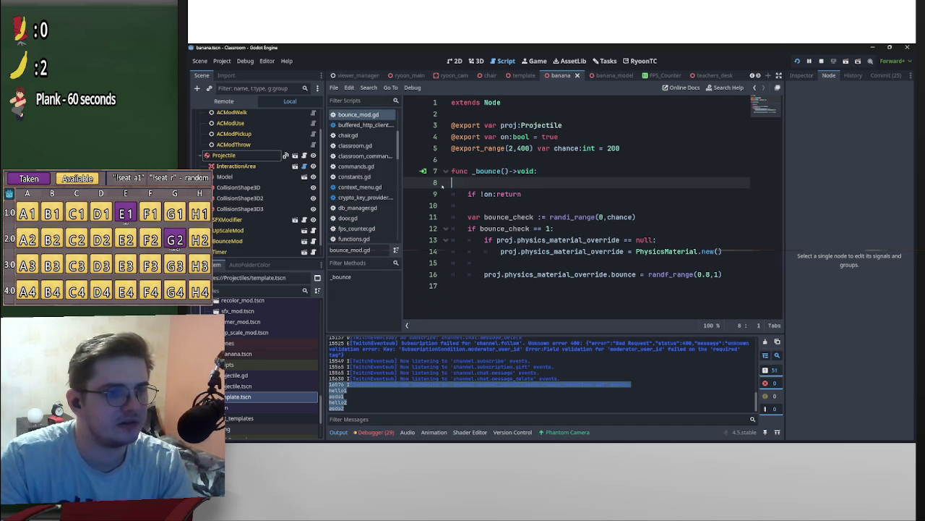
key("BackSpace")
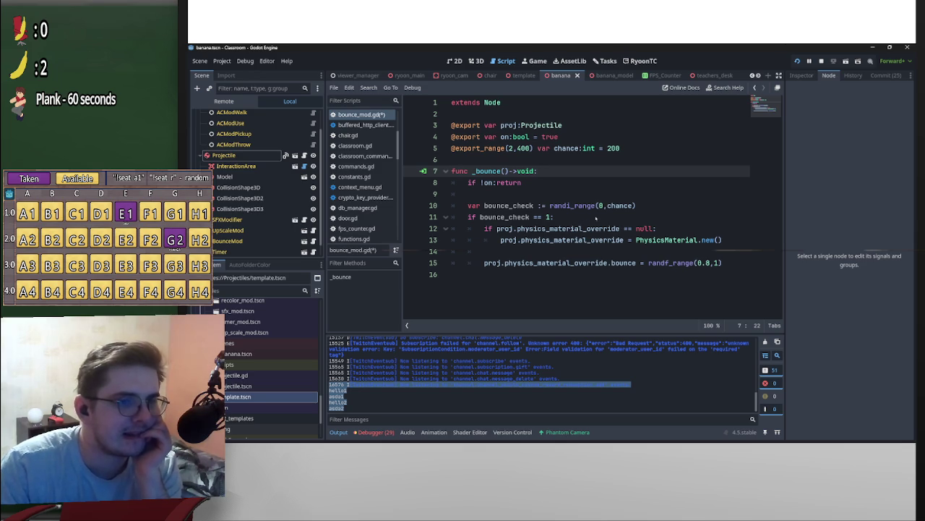
Change randi_range(0,chance) to randi_range(1,chance) in bounce_mod.gd.
double_click(600, 205)
type("1")
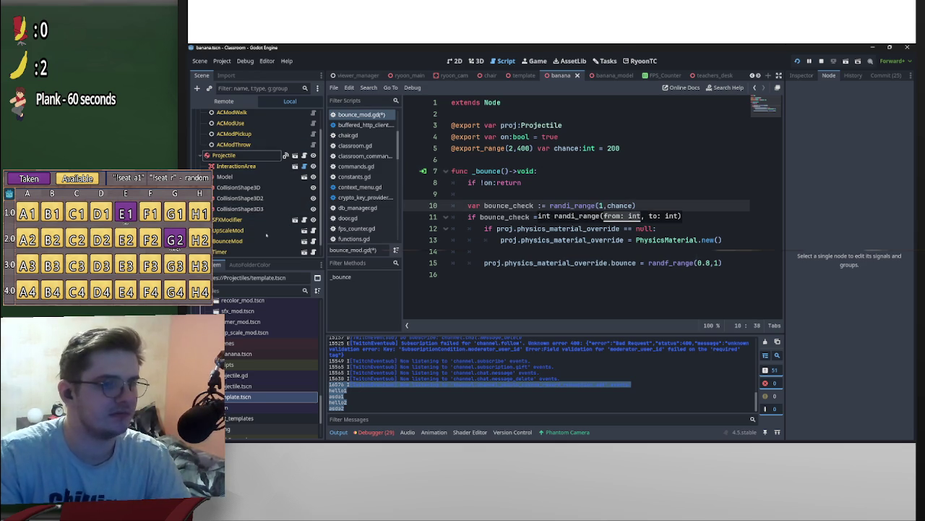
left_click(232, 220)
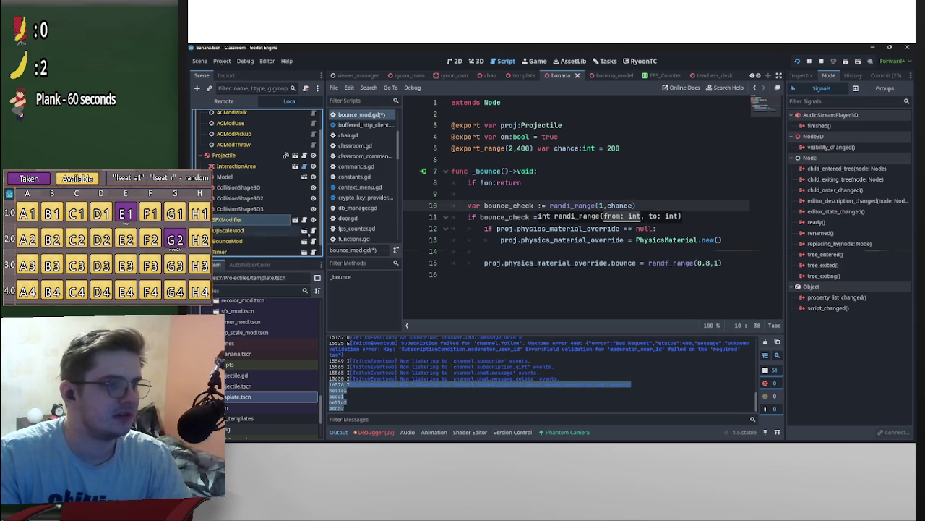
left_click(303, 230)
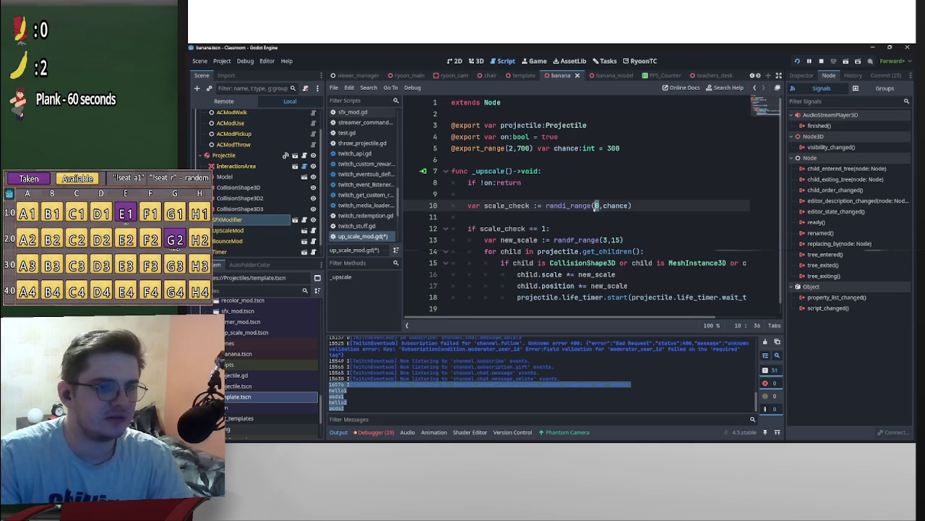
Save the scene and its scripts with Ctrl+S.
key("Up")
scroll(633, 210, "down", 1)
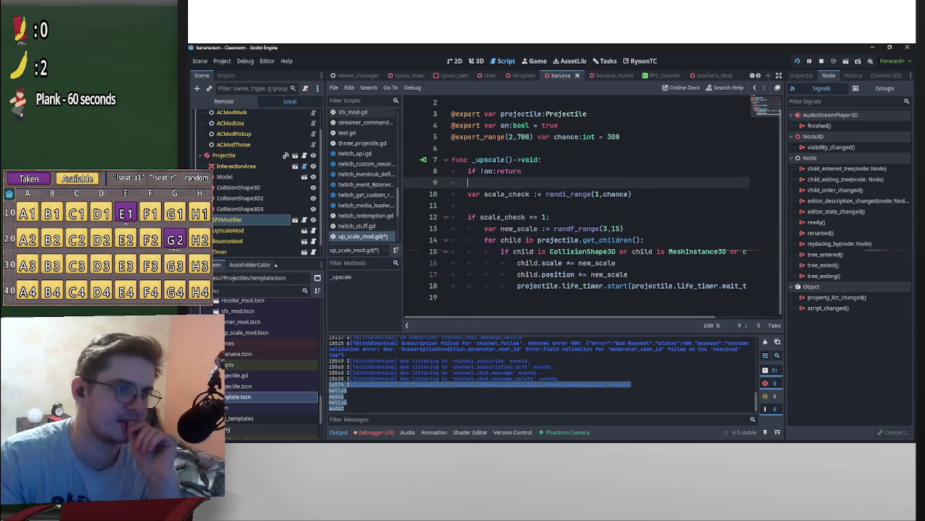
key("ctrl+s")
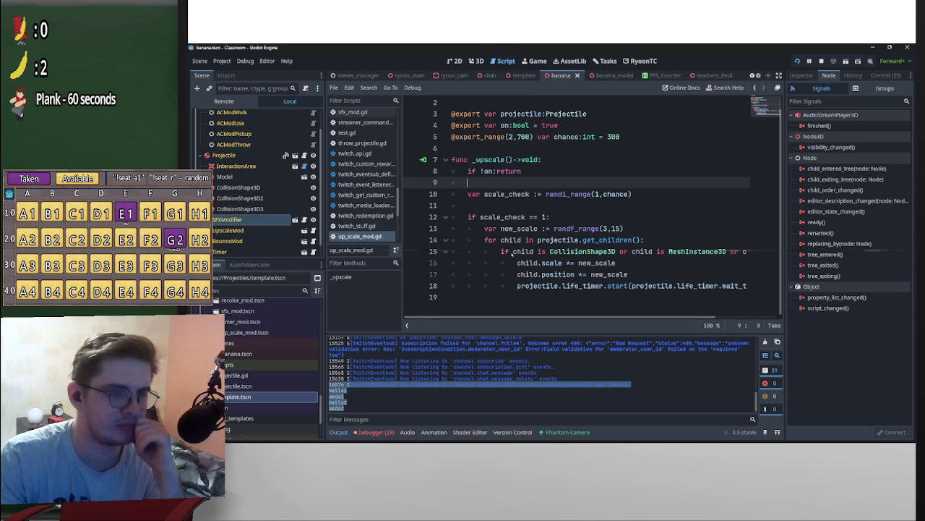
Insert a print("hello1") line above var new_scale and select it for copying.
left_click(483, 228)
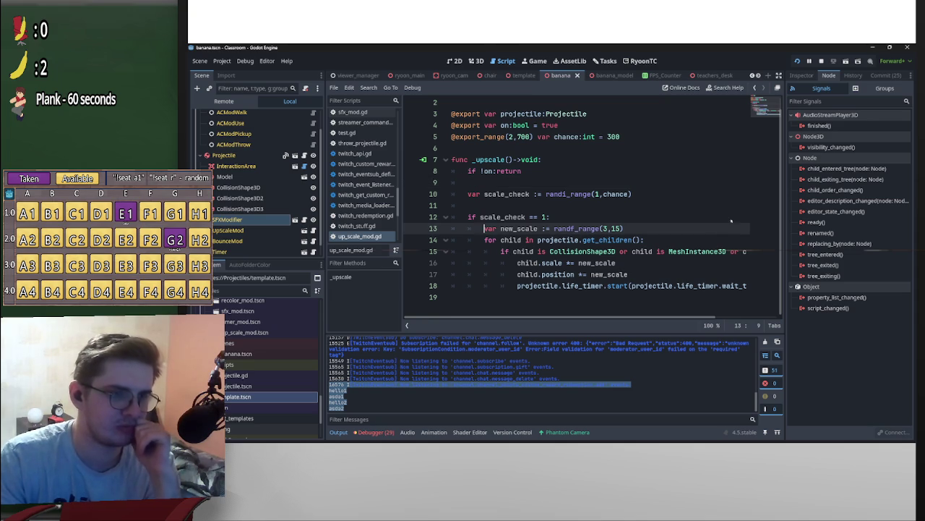
key("Return")
key("Up")
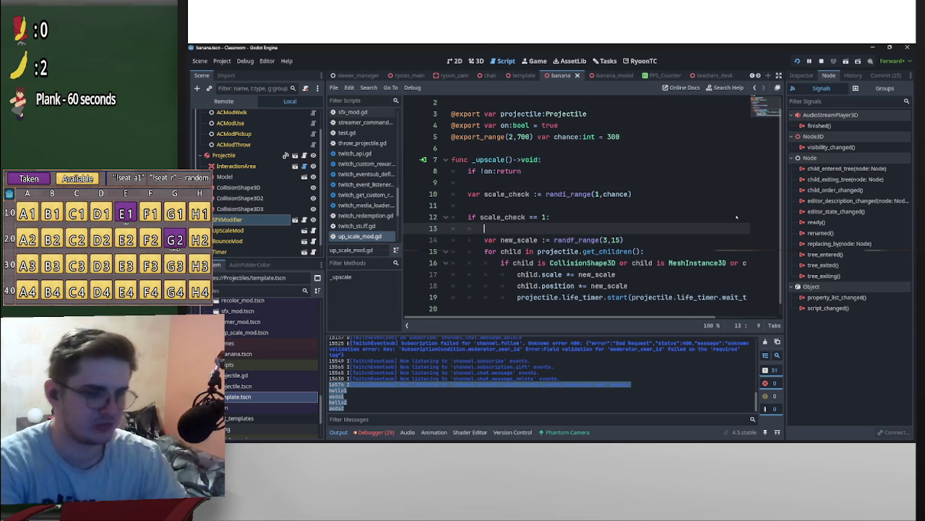
type("print(")
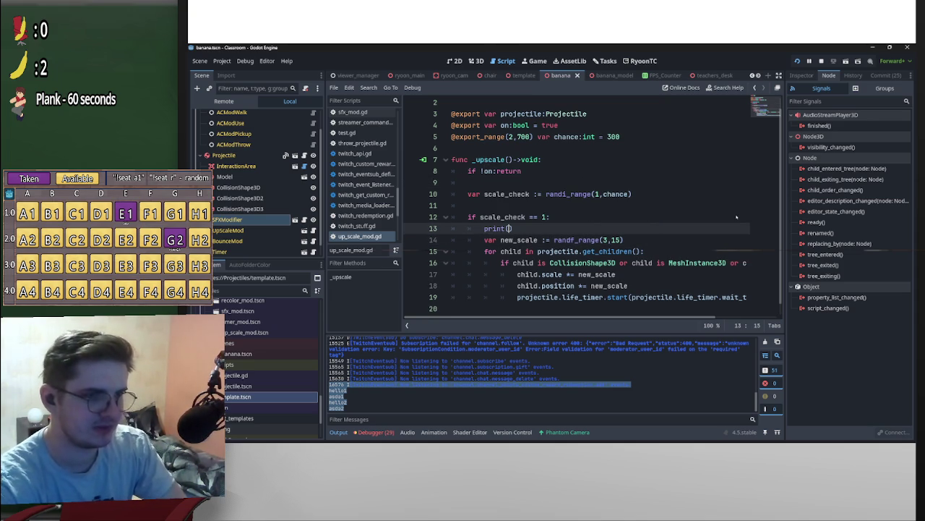
type("\"he")
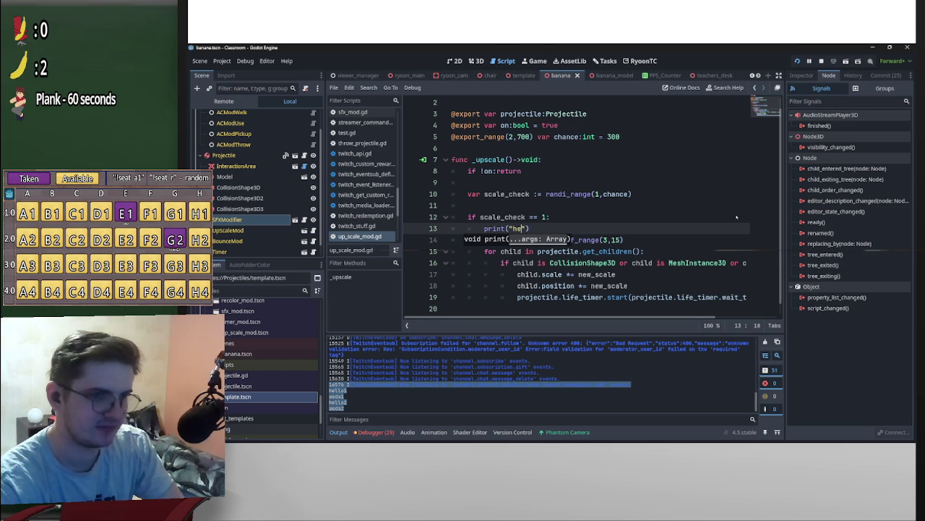
type("llo1")
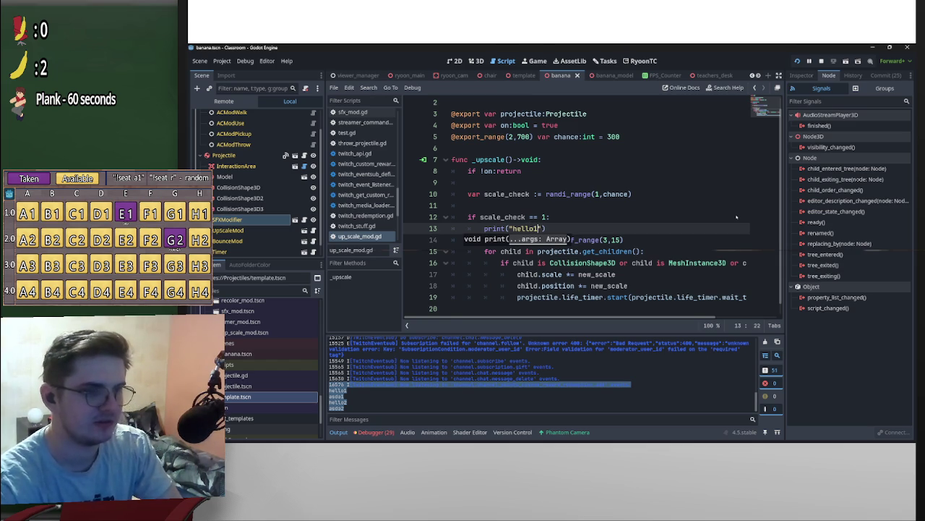
key("shift+Home")
key("ctrl+c")
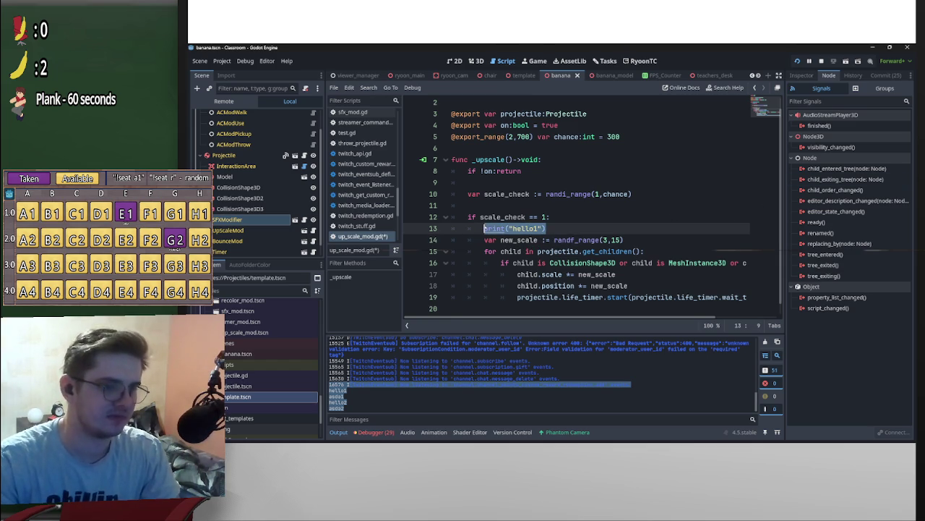
Paste the print line above the bounce_check if in bounce_mod.gd and save.
left_click(313, 241)
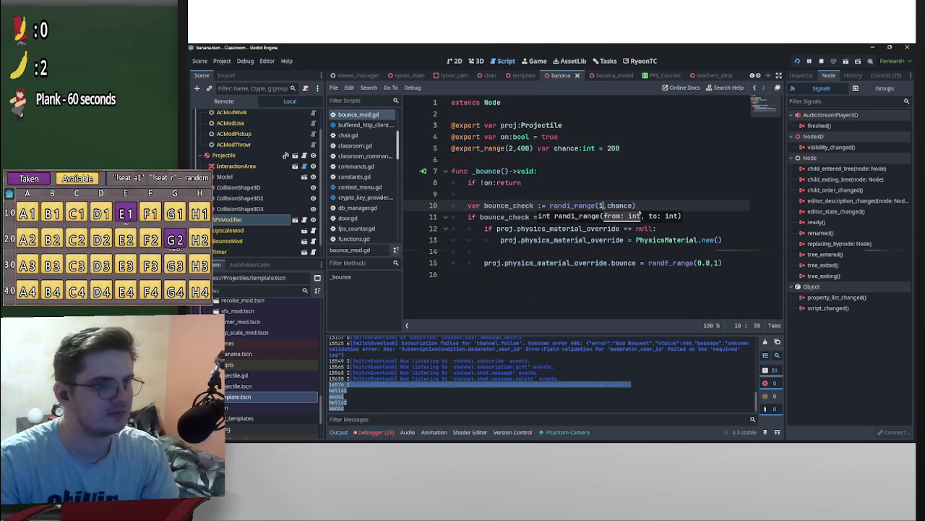
left_click(485, 229)
key("Return")
key("Up")
key("ctrl+v")
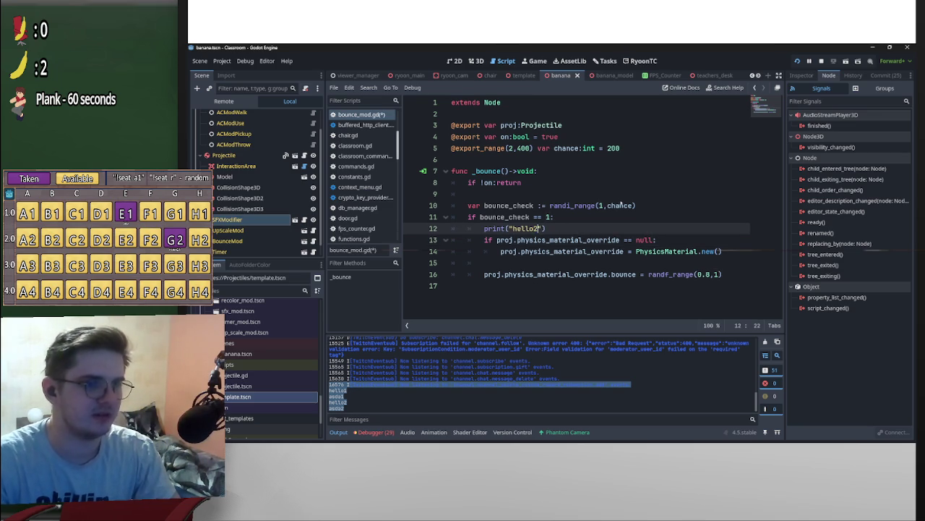
left_click(622, 191)
key("ctrl+s")
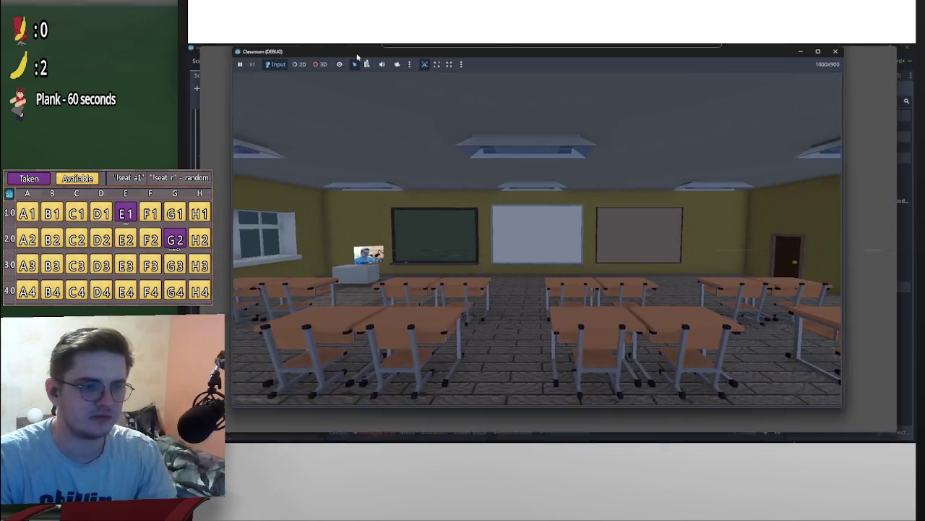
Move the game window aside, clear the Output log, and rerun the game with F5.
mouse_move(356, 55)
left_mouse_down()
mouse_move(603, 65)
mouse_move(578, 62)
mouse_move(851, 205)
mouse_move(924, 209)
left_mouse_up()
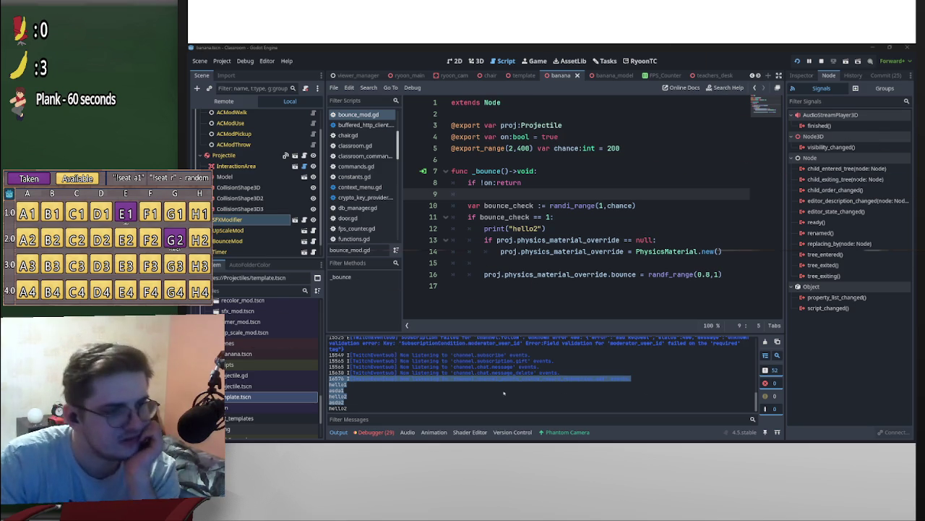
left_click(399, 399)
left_click_drag(355, 409, 329, 401)
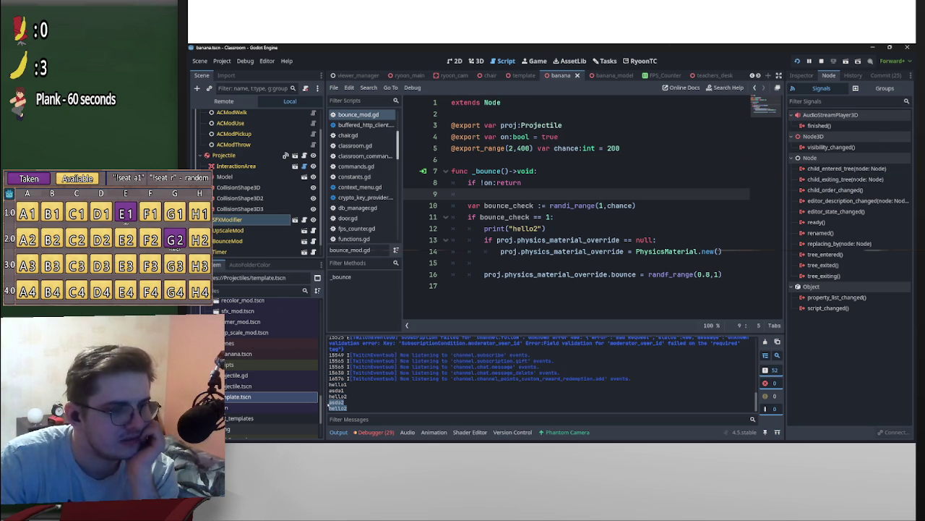
left_click(551, 206)
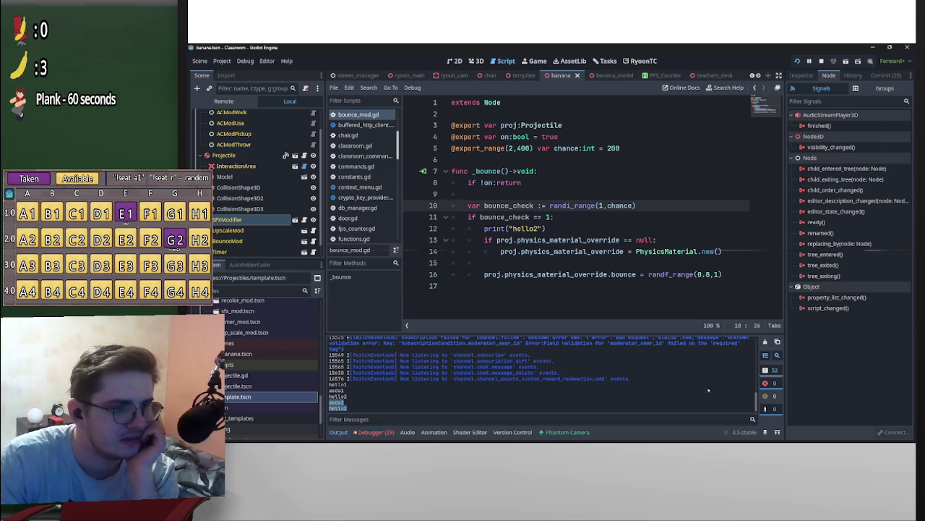
key("F5")
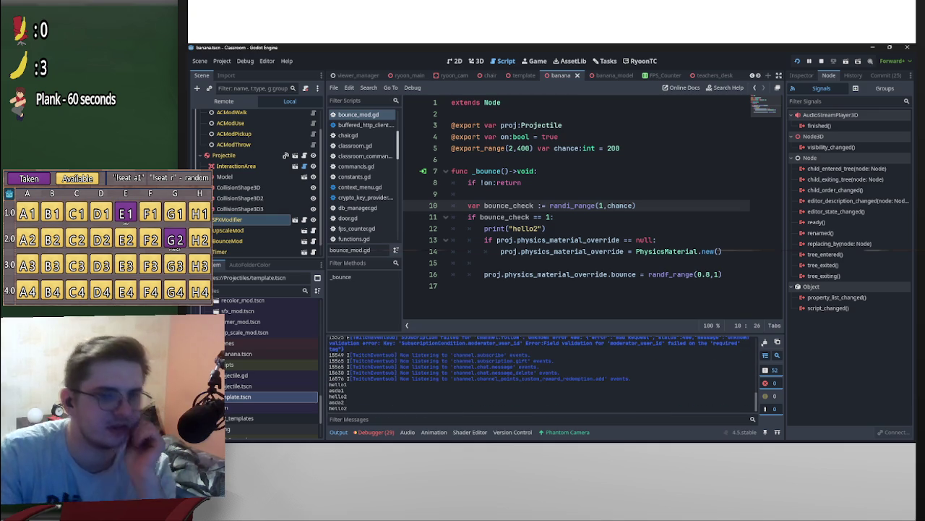
left_click(765, 342)
key("Down")
key("Down")
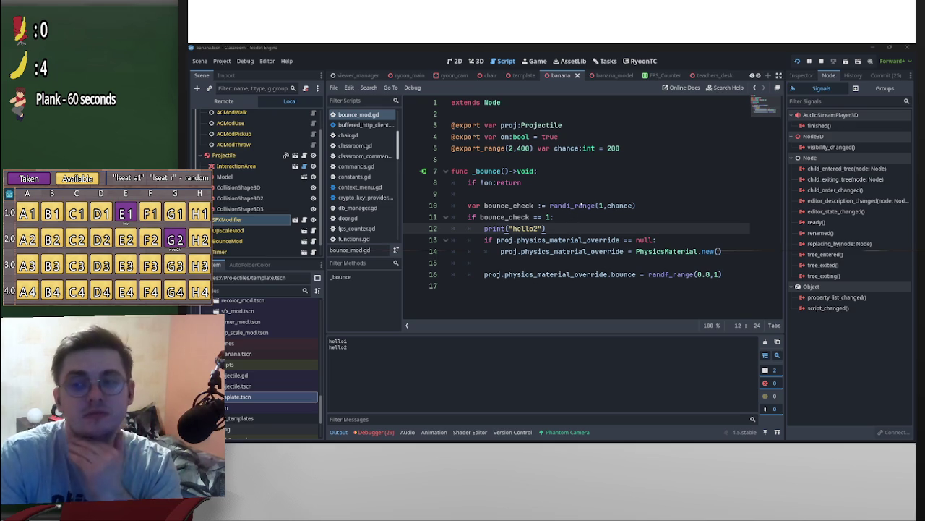
key("F5")
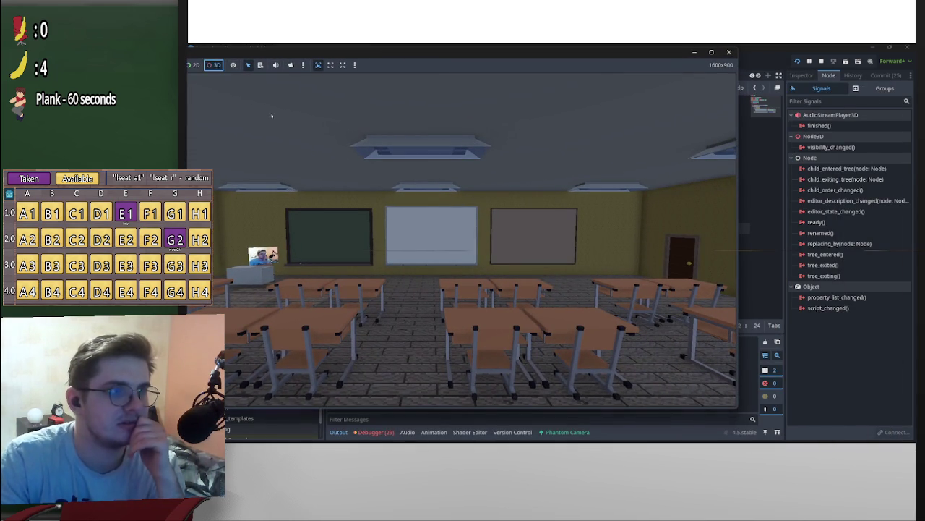
Take over the game camera to look around the classroom, then close the game window.
left_click(291, 64)
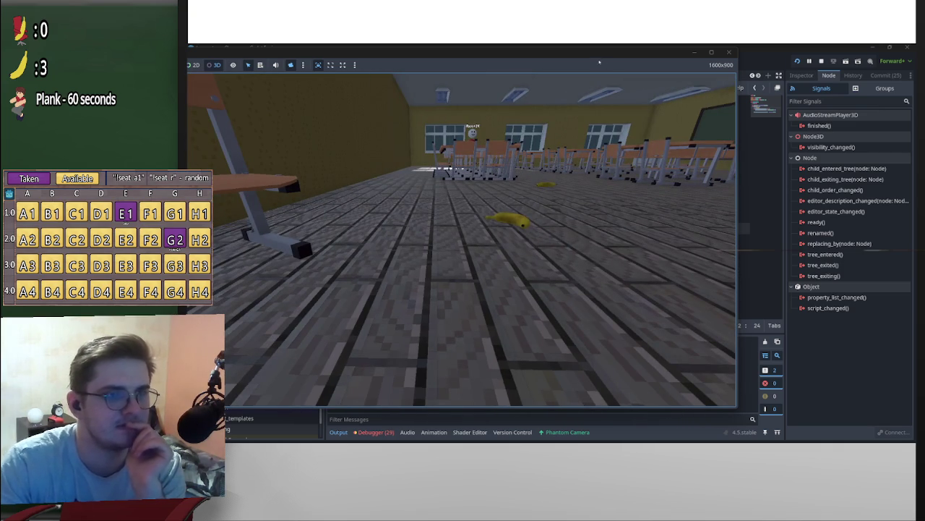
left_click(729, 52)
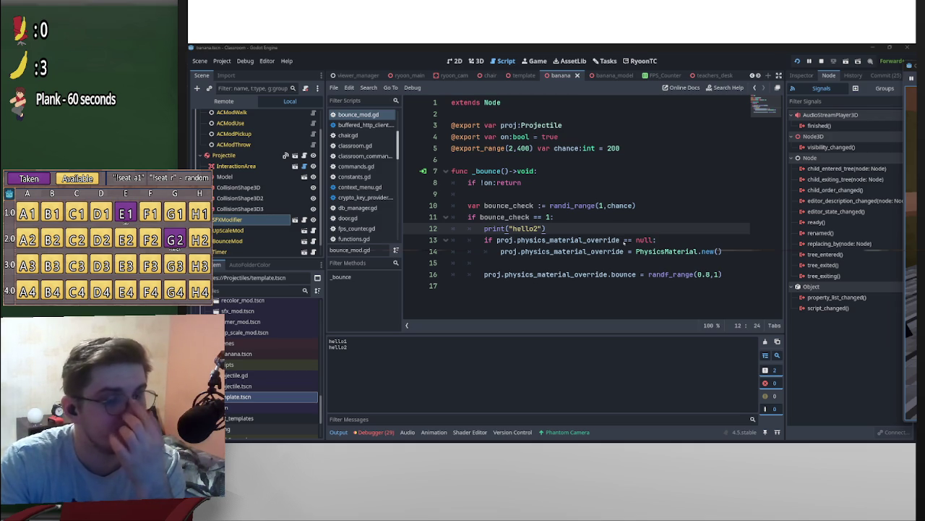
Look over up_scale_mod.gd, then switch to recolor_mod.gd showing _get_meshes_recur.
left_click(313, 230)
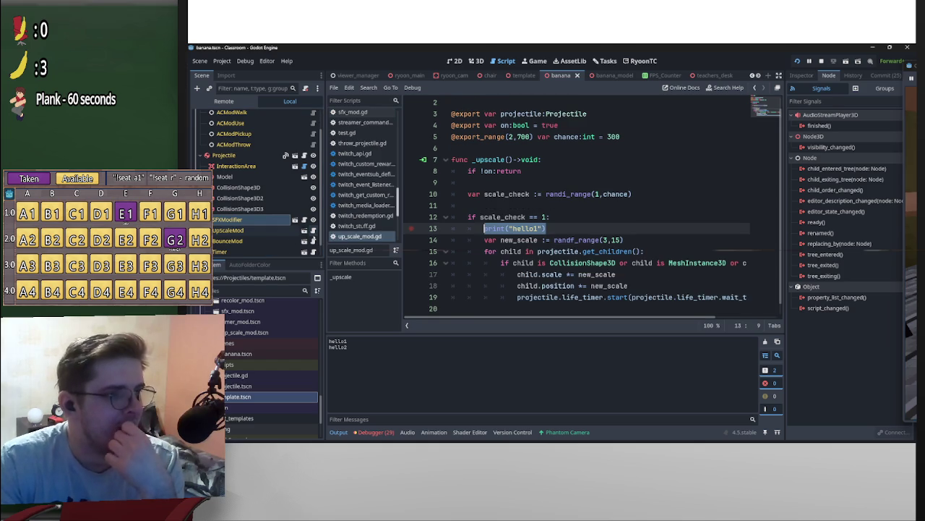
scroll(609, 219, "down", 1)
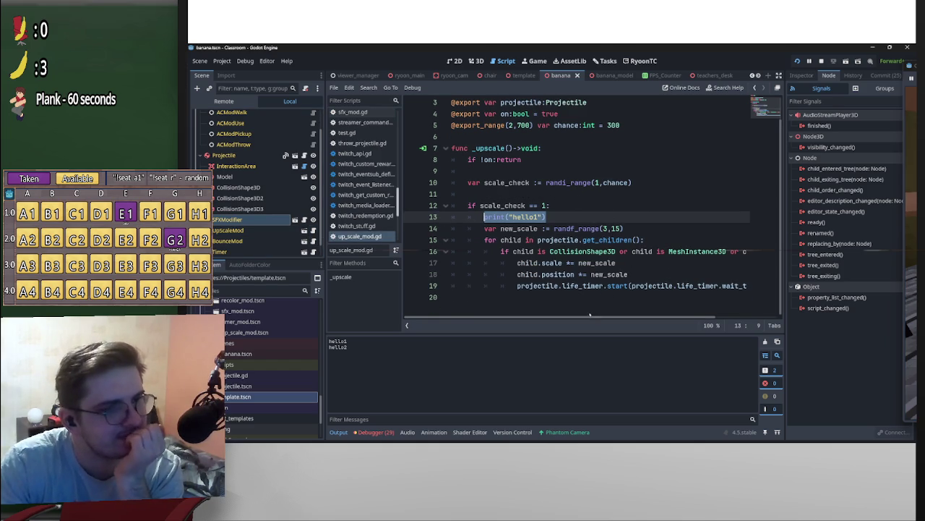
mouse_move(612, 316)
left_mouse_down()
mouse_move(651, 314)
mouse_move(596, 316)
left_mouse_up()
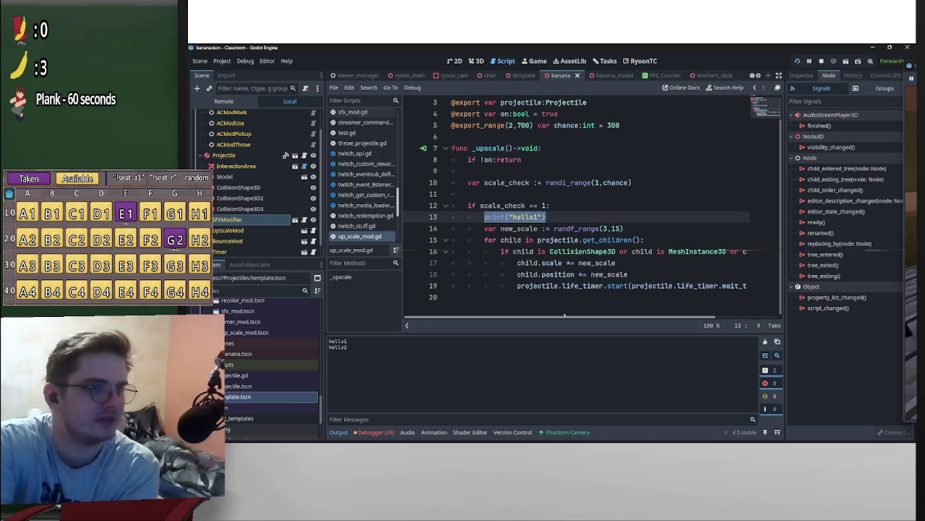
scroll(547, 248, "up", 1)
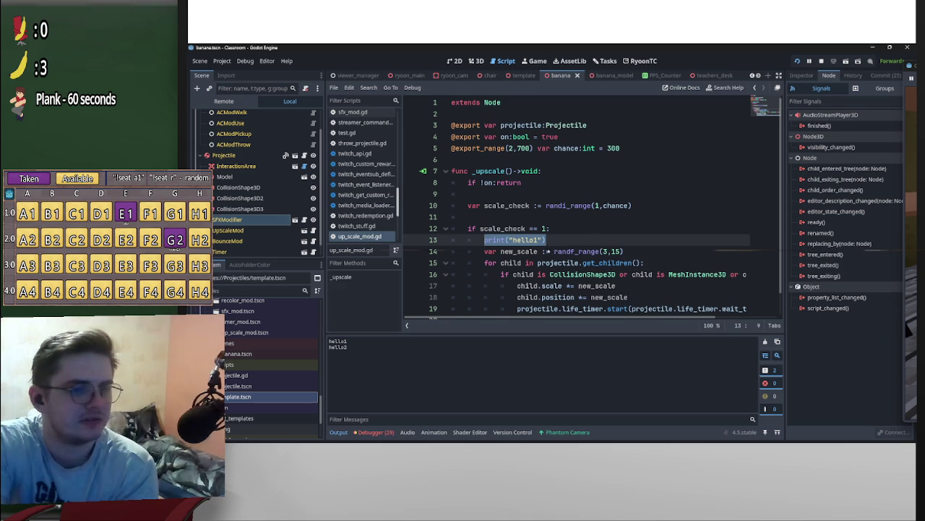
scroll(547, 248, "down", 1)
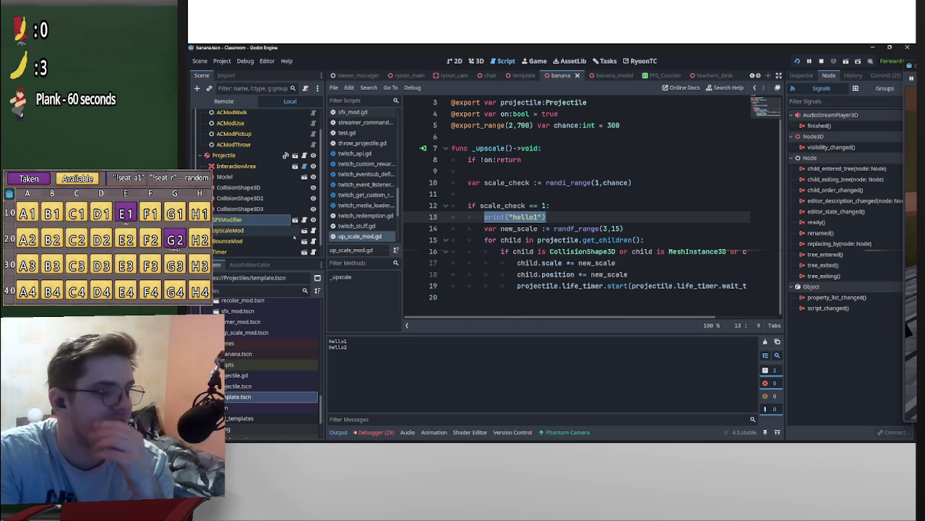
scroll(257, 217, "down", 1)
left_click(305, 249)
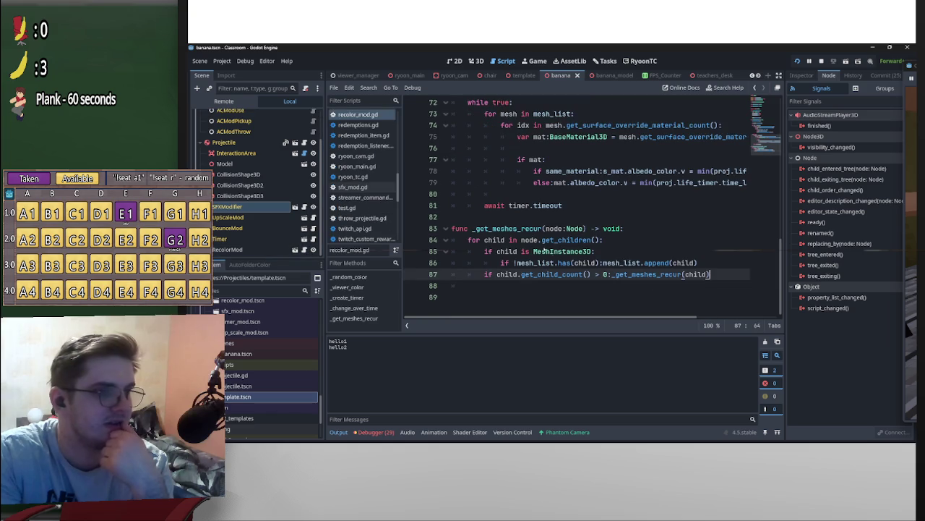
Cut lines 83–87 (_get_meshes_recur) from recolor_mod.gd and return to up_scale_mod.gd.
mouse_move(713, 274)
left_mouse_down()
mouse_move(659, 274)
mouse_move(451, 229)
left_mouse_up()
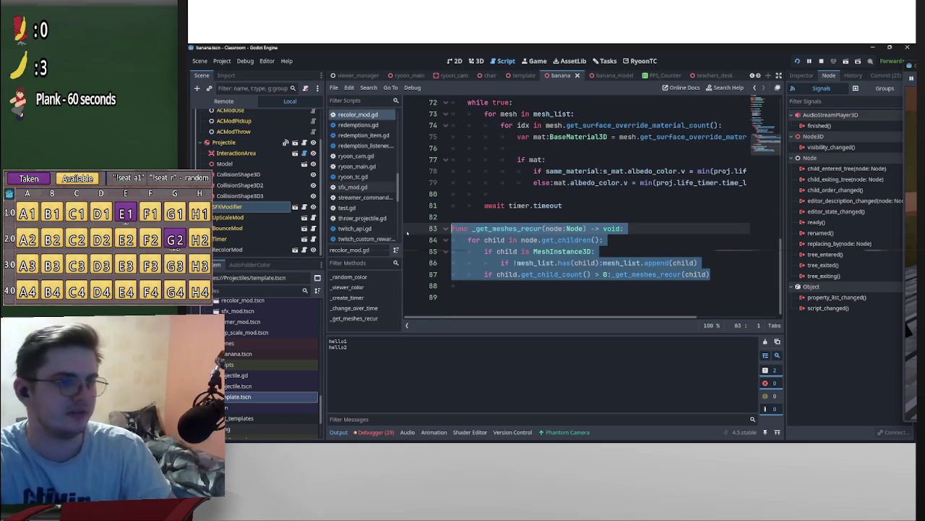
key("ctrl+x")
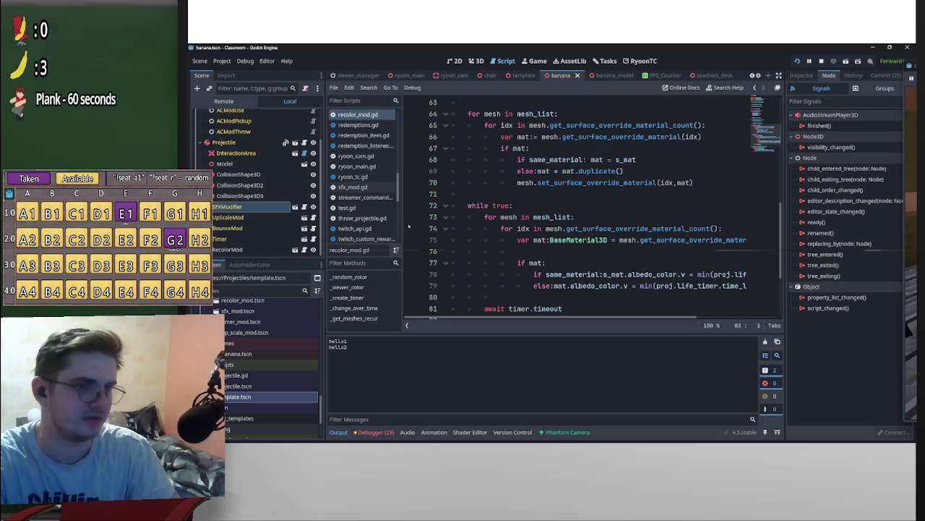
scroll(290, 182, "up", 1)
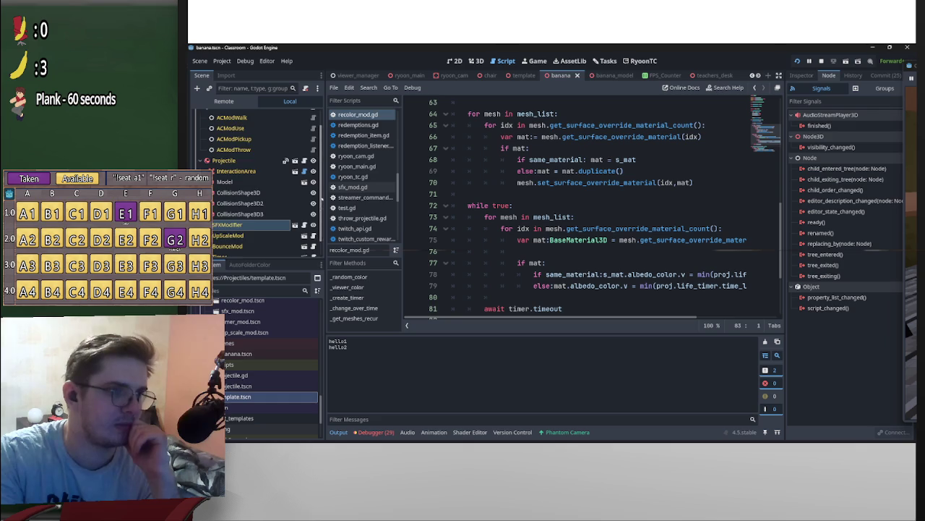
scroll(294, 203, "down", 1)
scroll(295, 209, "up", 2)
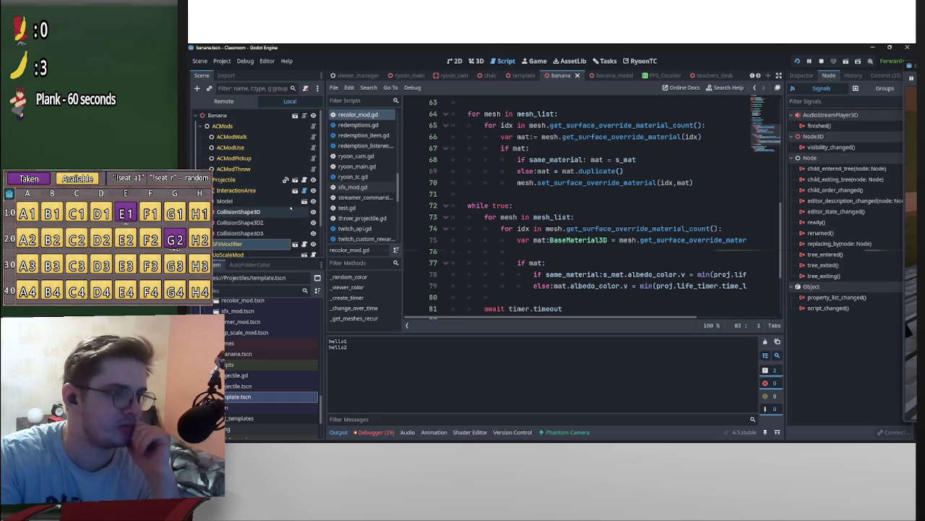
scroll(295, 209, "down", 2)
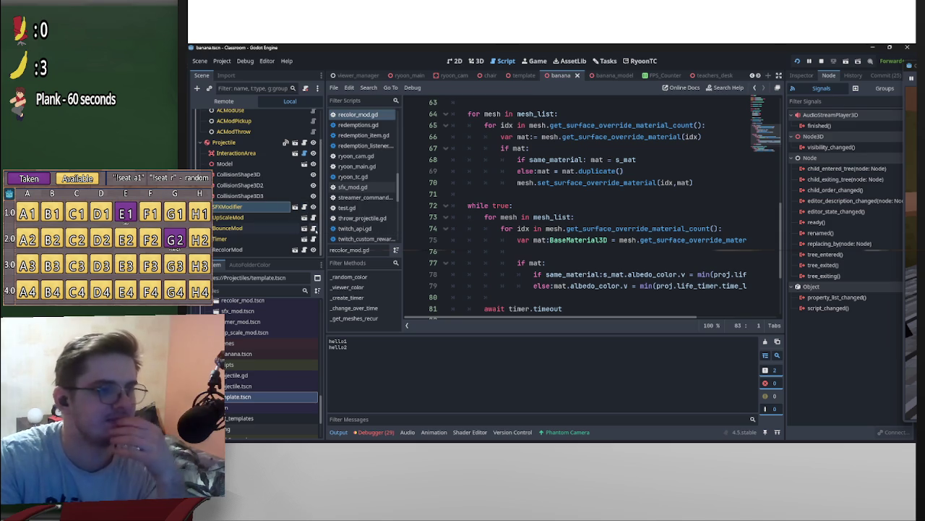
left_click(303, 217)
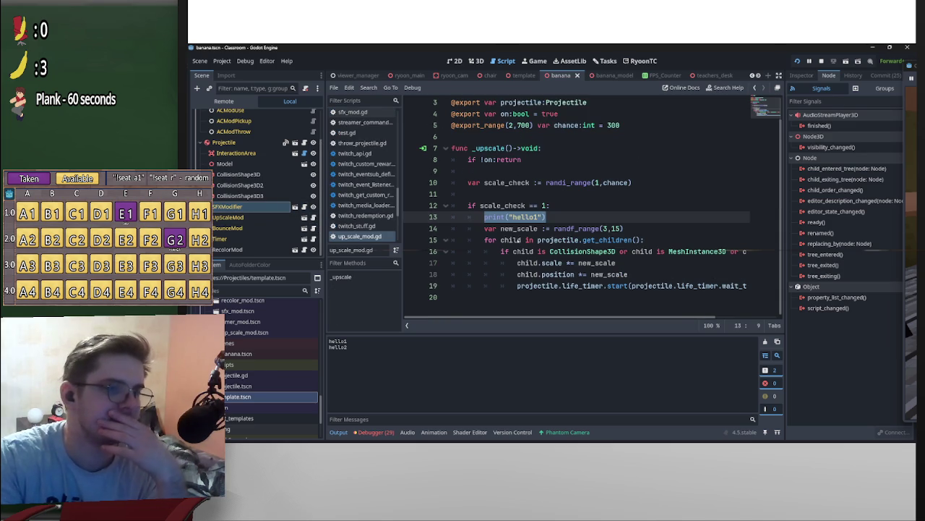
Paste the _get_meshes_recur function at the end of up_scale_mod.gd.
left_click(496, 295)
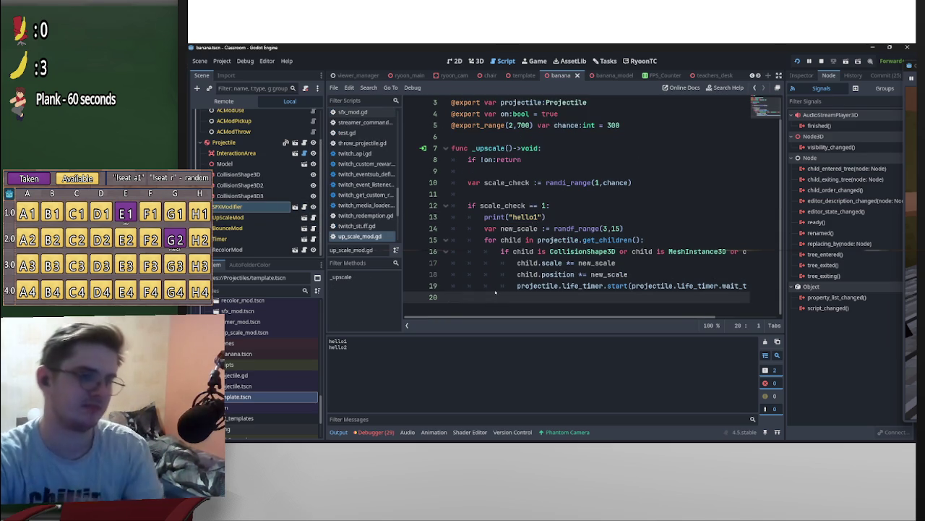
key("Return")
key("ctrl+v")
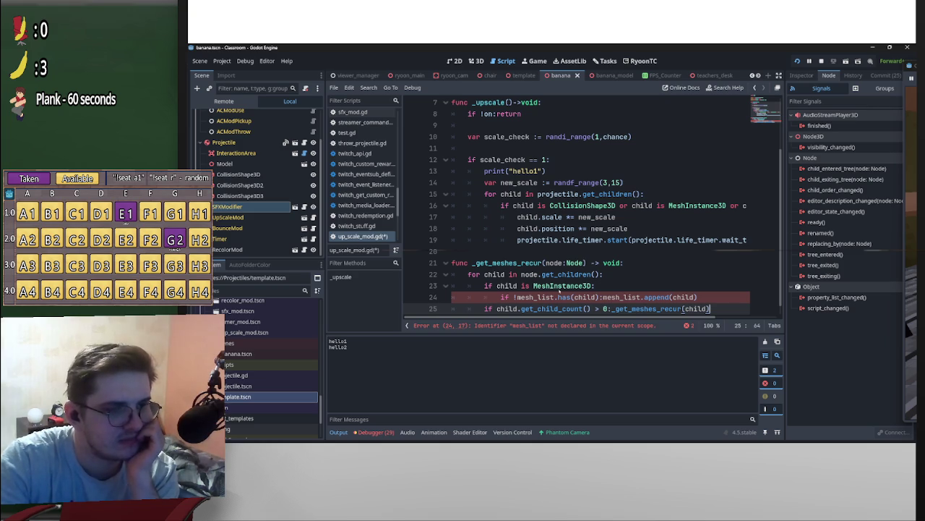
Extend line 23's check with 'or child is CollisionShape3D or child is Sprite3D'.
left_click(616, 286)
type("or chil")
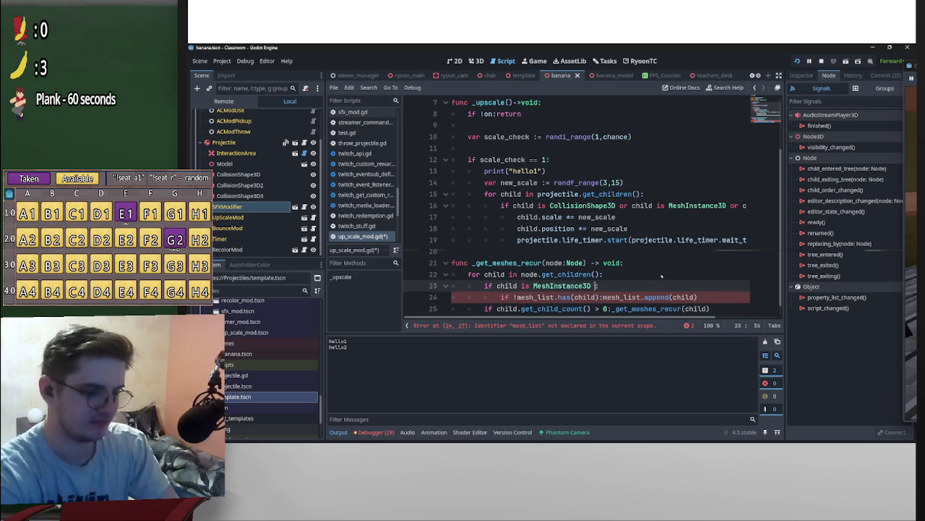
type("d i")
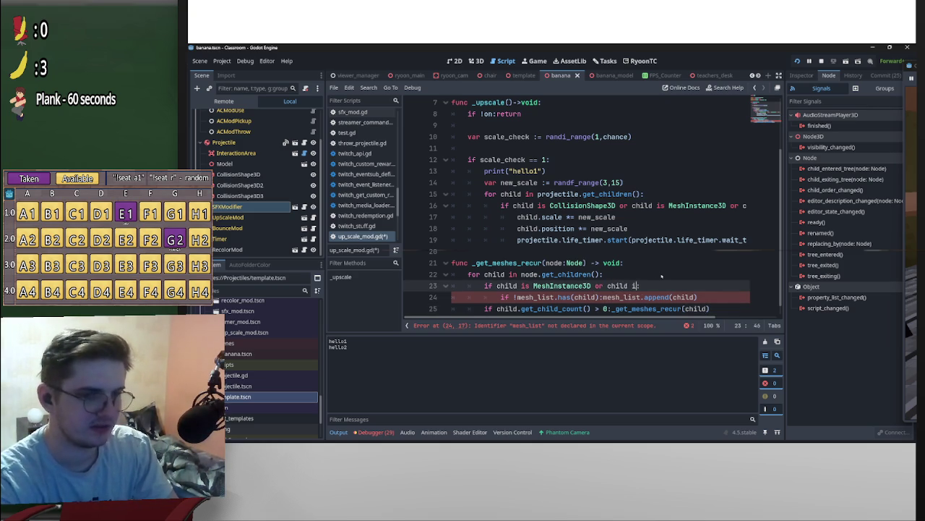
type("s coll:")
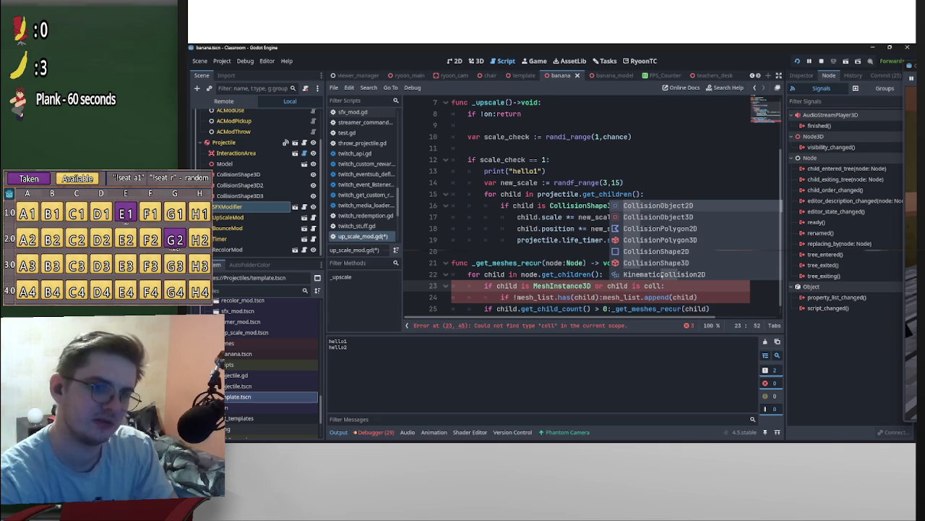
left_click(678, 262)
left_click_drag(593, 286, 699, 267)
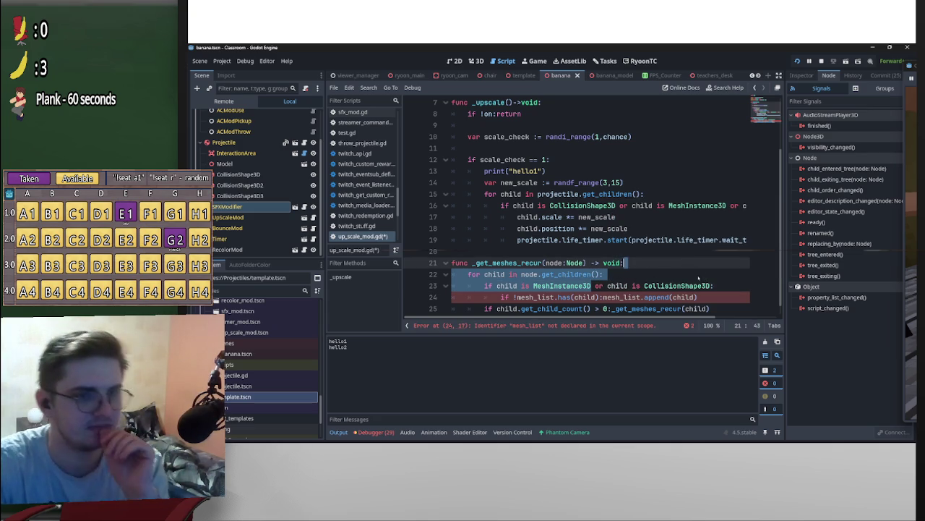
scroll(657, 205, "right", 5)
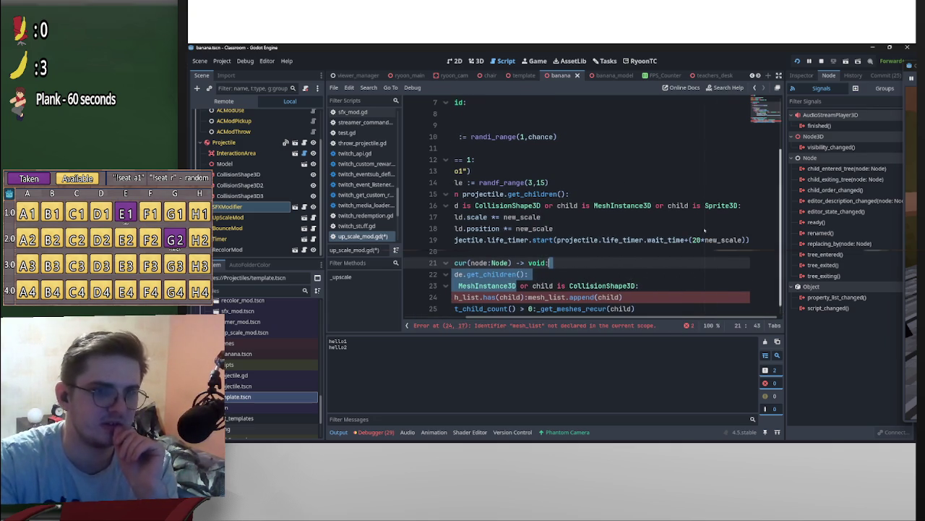
left_click_drag(653, 206, 740, 206)
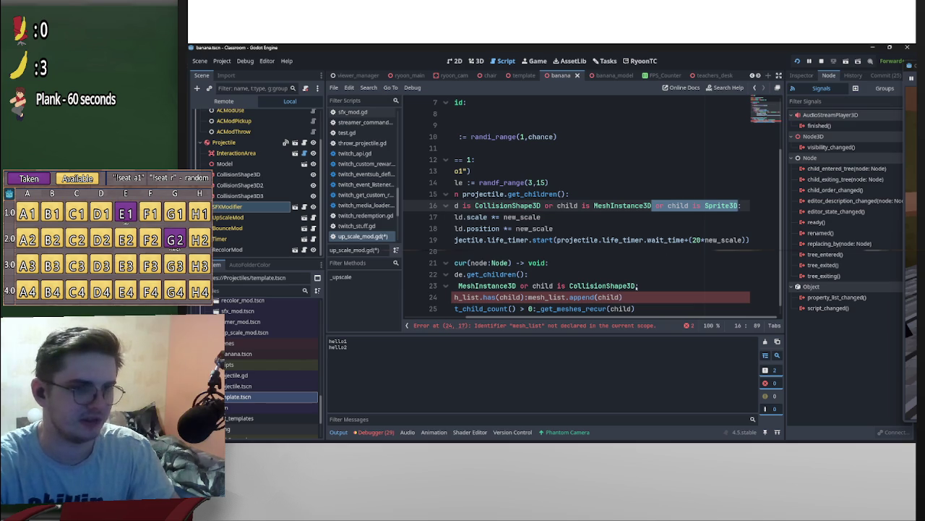
left_click(638, 286)
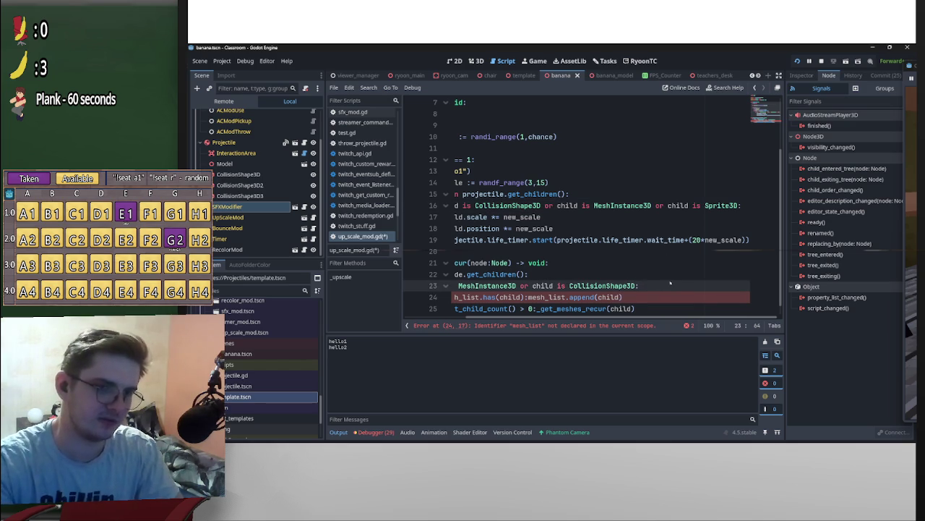
key("ctrl+v")
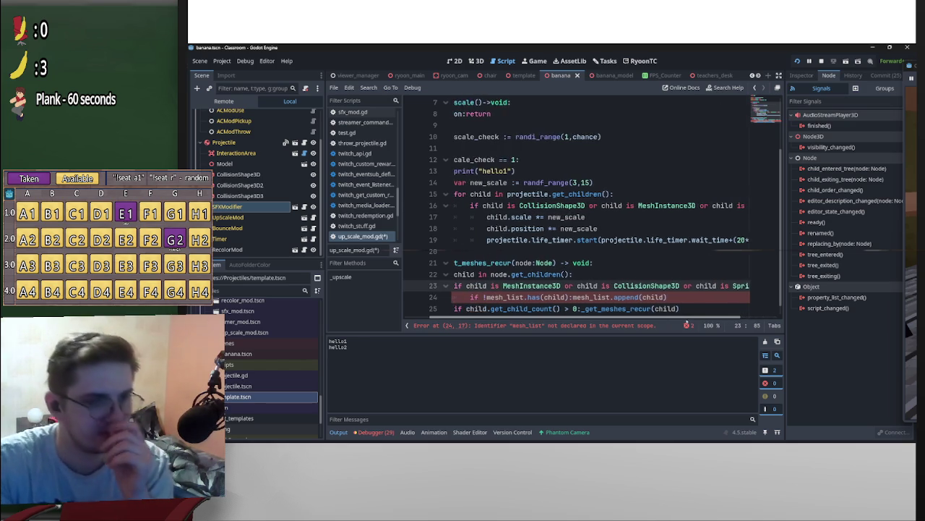
Insert blank lines above func _upscale to make room for a new variable.
left_click_drag(694, 319, 637, 339)
scroll(614, 303, "down", 1)
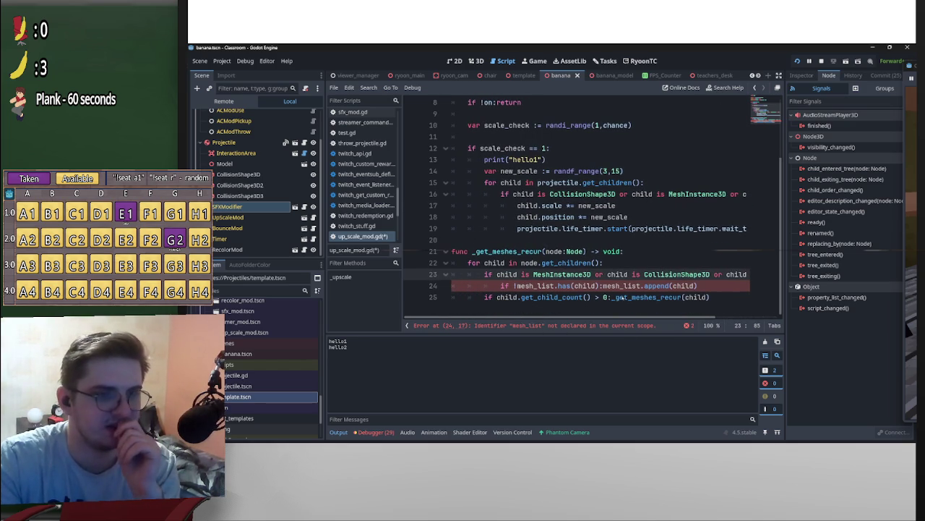
scroll(578, 285, "up", 3)
left_click(524, 160)
key("Return")
key("Return")
key("Up")
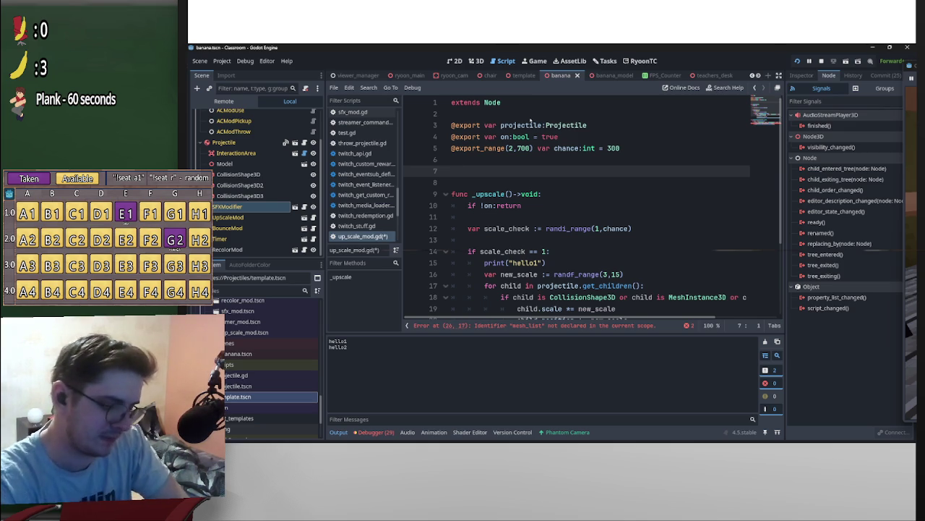
Declare var list:Array[Node3D] on line 7, consulting the CollisionShape3D docs midway.
type("var list")
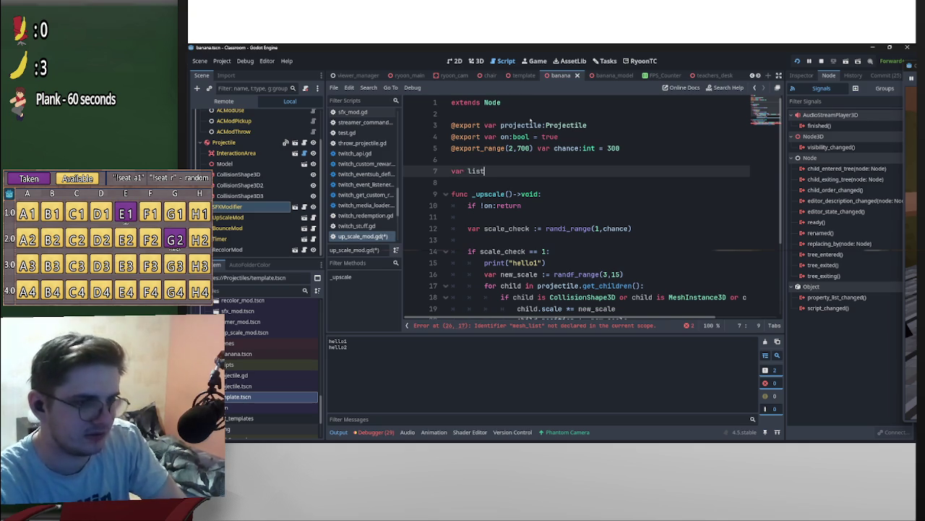
type(":Array")
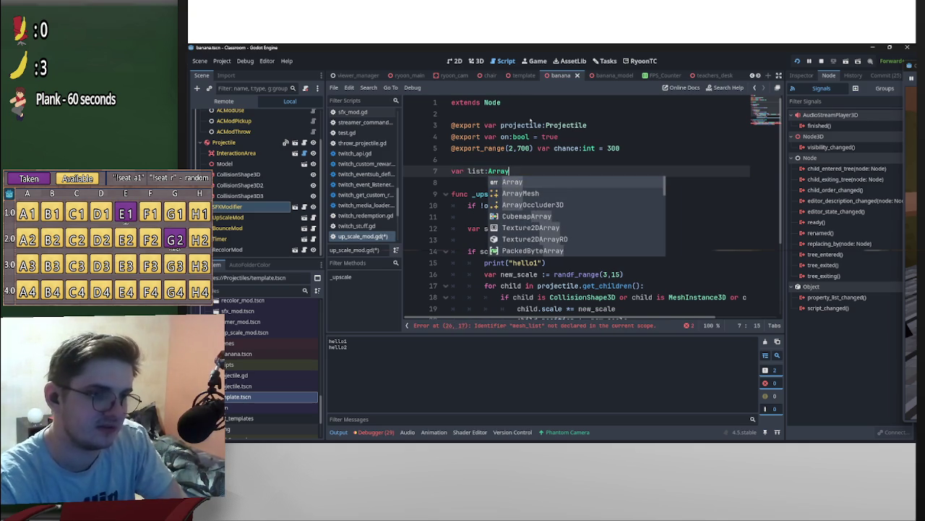
scroll(673, 143, "down", 2)
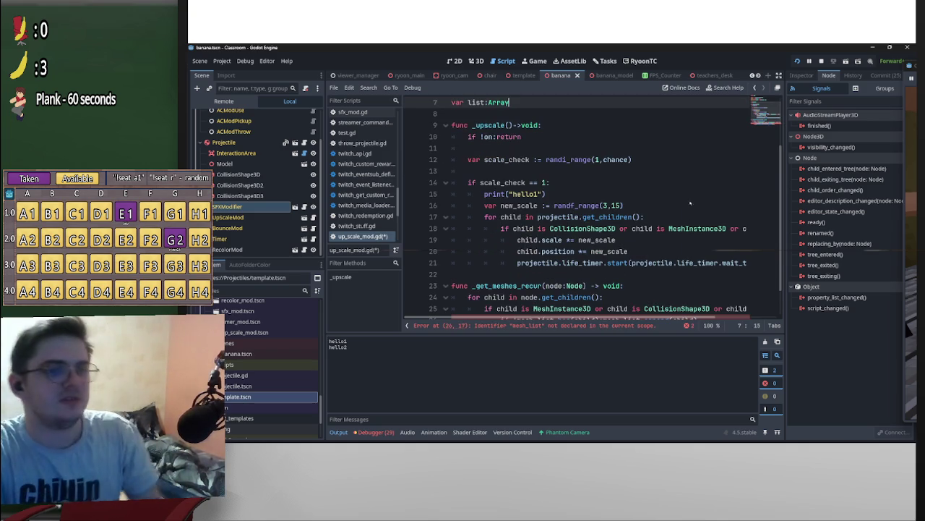
left_click(601, 228)
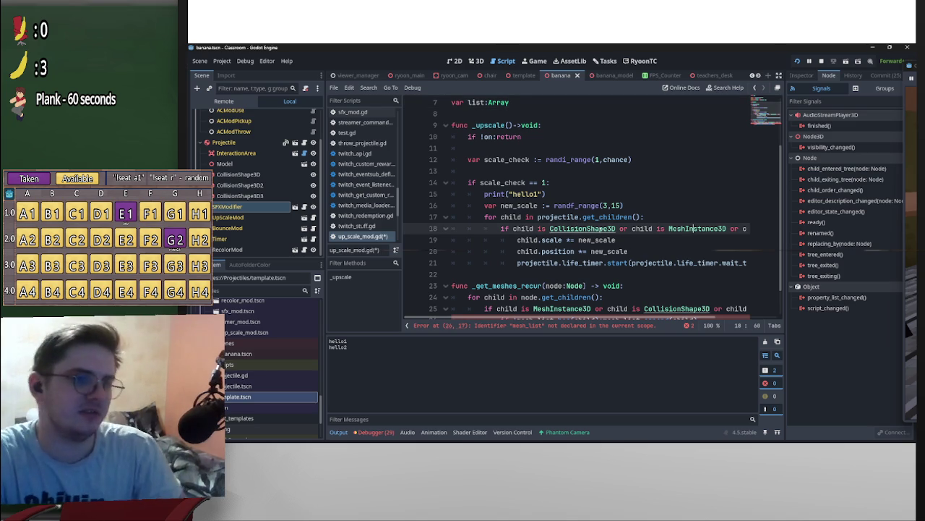
left_click(601, 228, "ctrl")
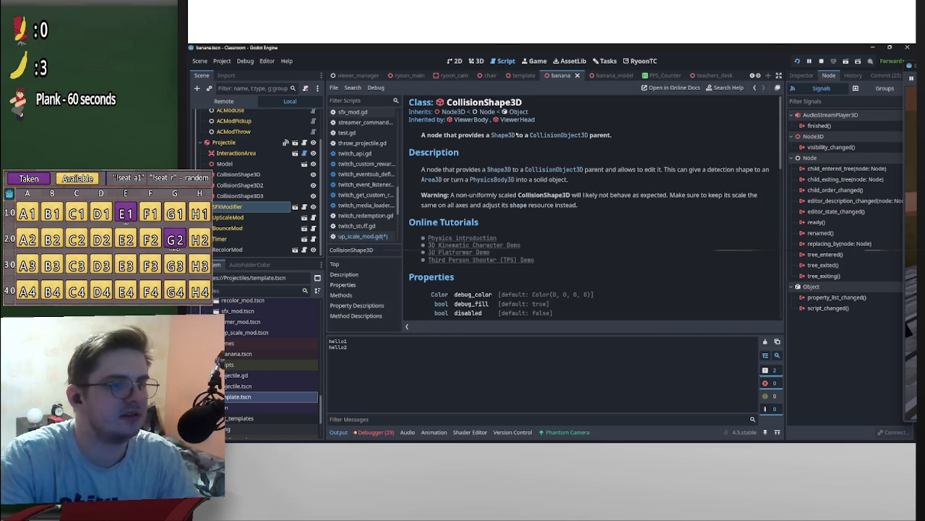
key("alt+Left")
scroll(559, 219, "up", 2)
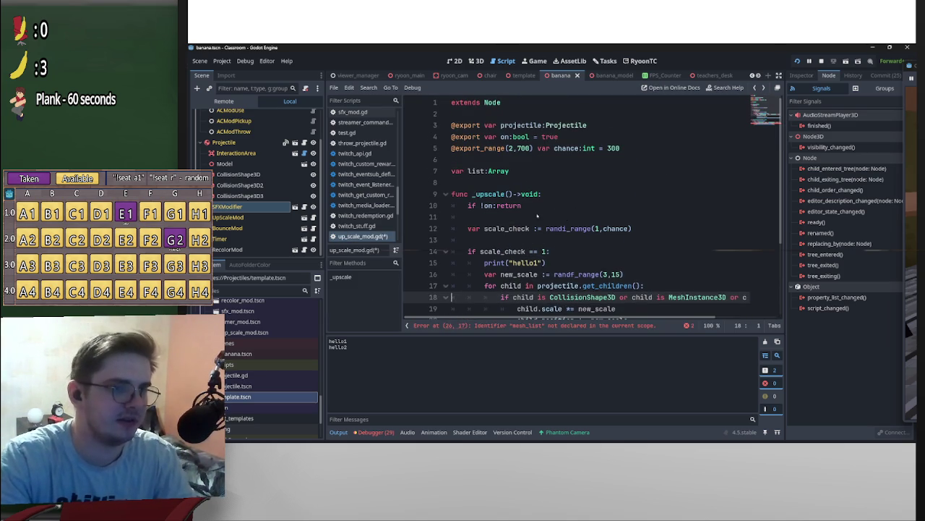
left_click(525, 173)
type("[N")
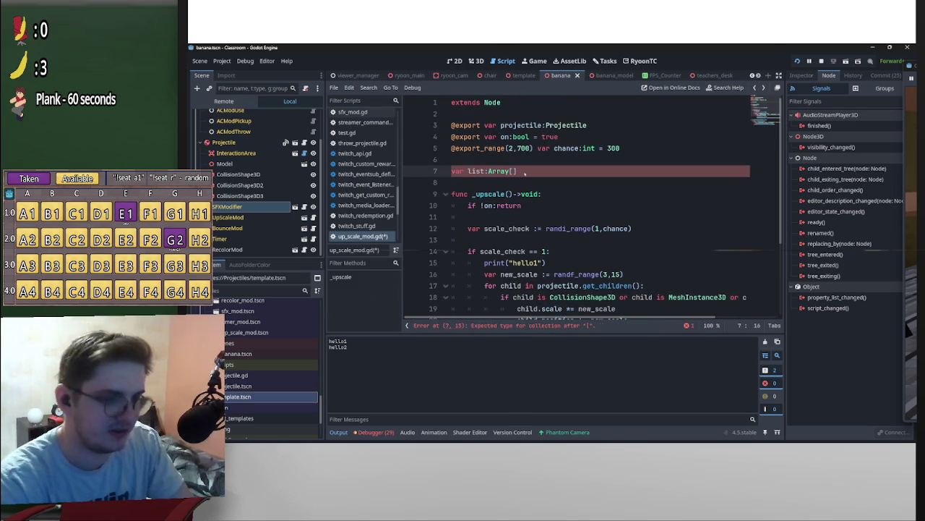
type("ode3D")
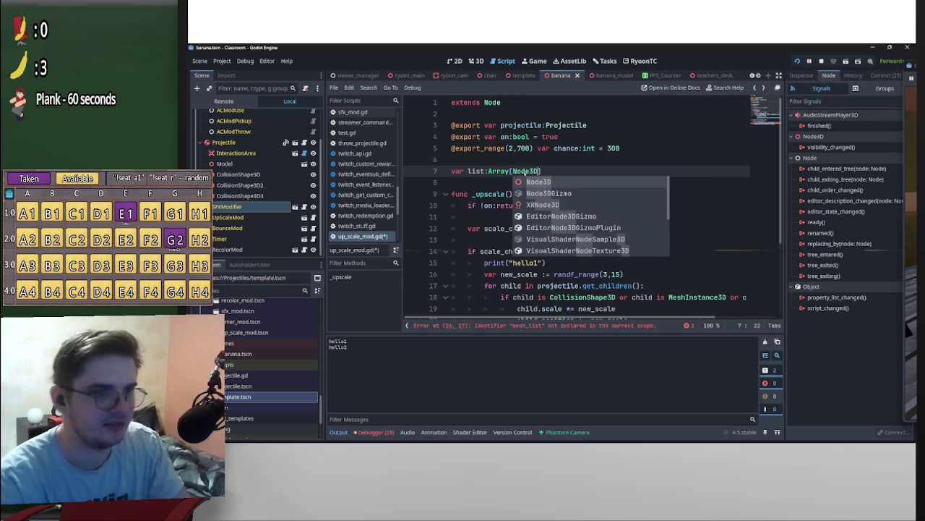
scroll(639, 292, "down", 3)
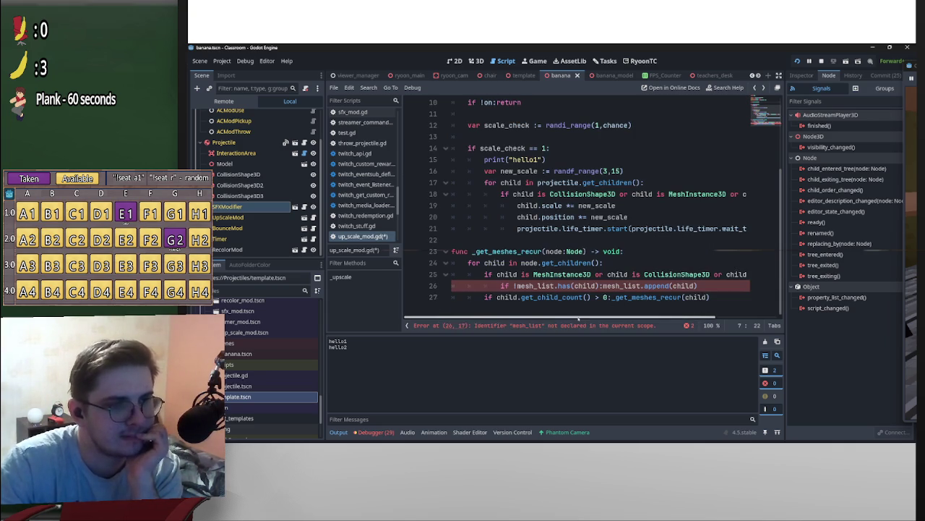
left_click_drag(534, 274, 640, 274)
On line 26, remove both mesh_ prefixes so it reads if !list.has(child):list.append(child).
mouse_move(700, 318)
left_mouse_down()
mouse_move(754, 316)
mouse_move(697, 316)
left_mouse_up()
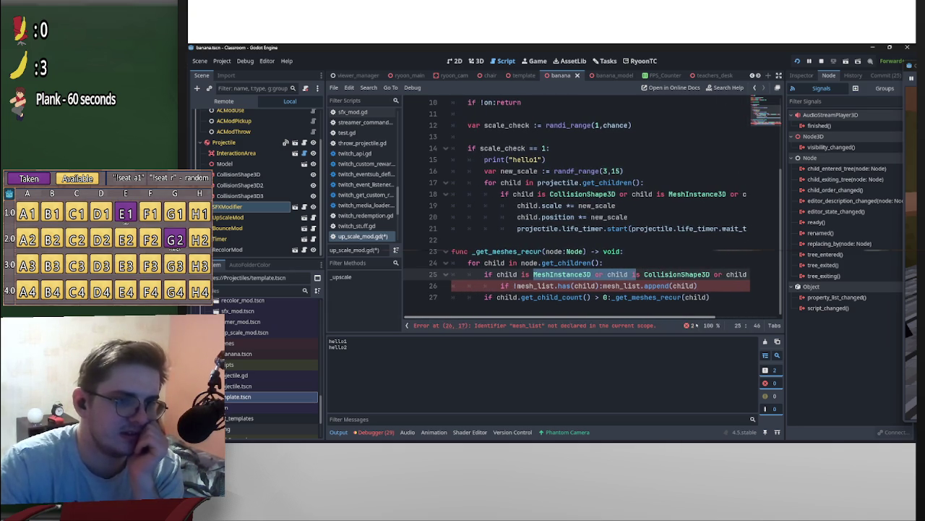
left_click(517, 286)
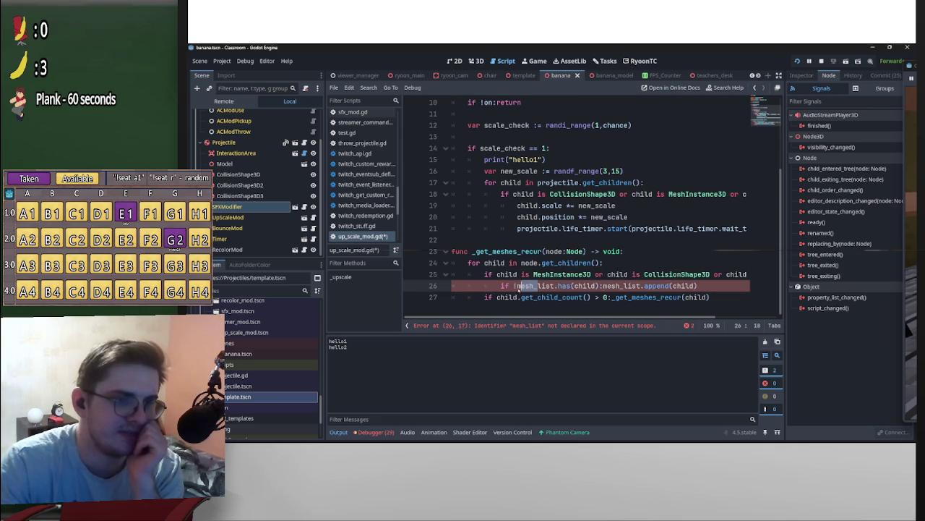
key("BackSpace")
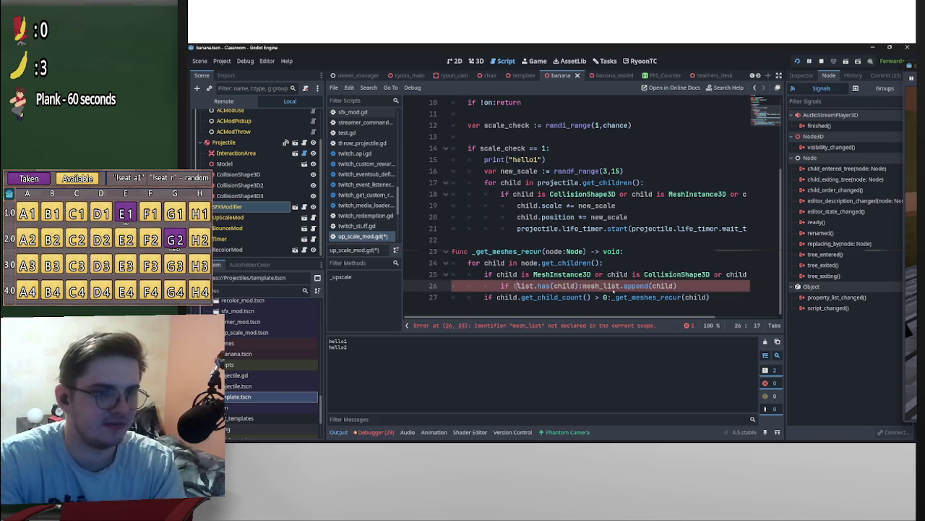
left_click_drag(583, 285, 604, 285)
key("BackSpace")
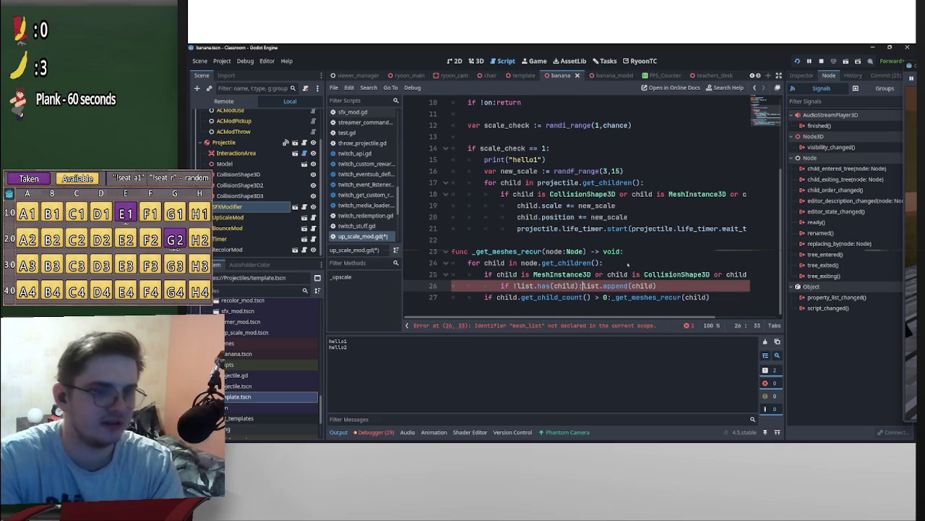
Copy the _get_meshes_recur(node:Node) function signature.
left_click(627, 264)
scroll(502, 252, "up", 2)
scroll(502, 252, "down", 2)
left_click_drag(473, 251, 587, 251)
key("ctrl+c")
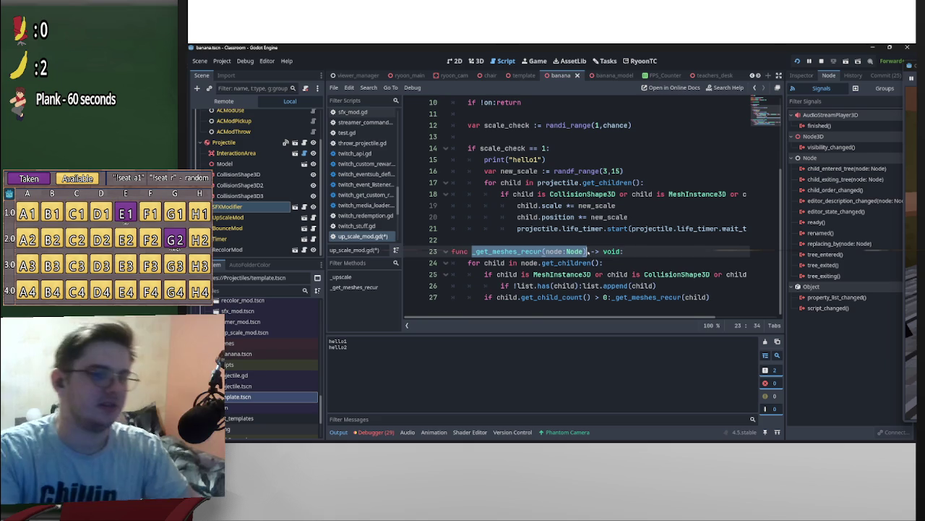
scroll(467, 205, "up", 3)
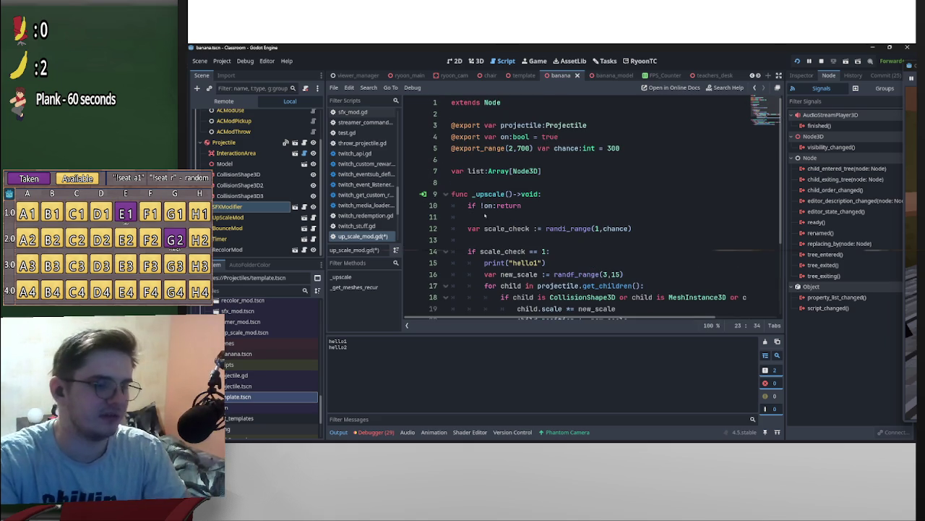
Paste the _get_meshes_recur(node:Node) call onto line 11 of _upscale, with a blank line after it.
left_click(471, 217)
key("ctrl+v")
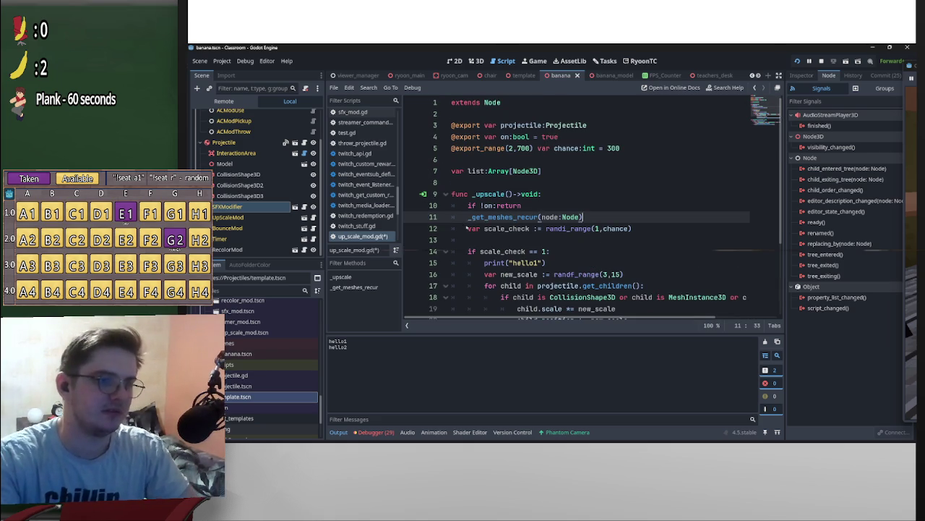
left_click(467, 229)
key("Return")
key("Return")
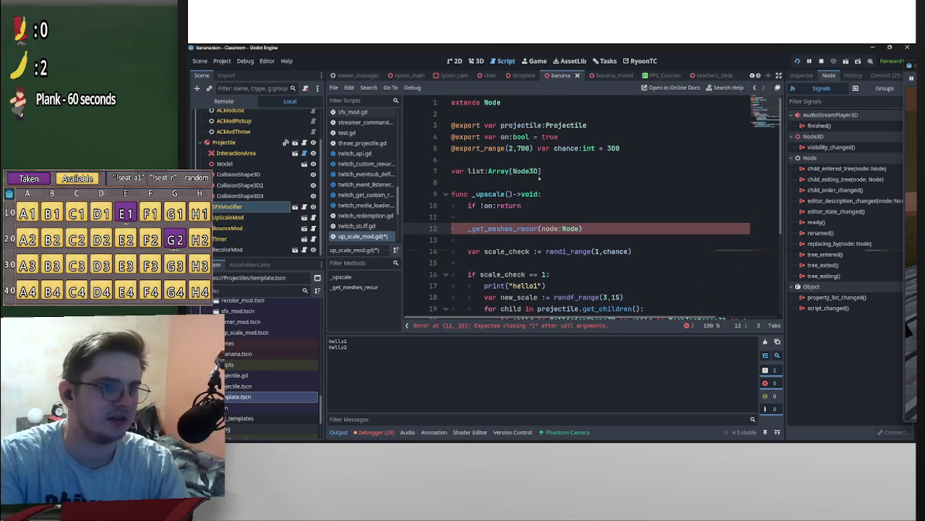
Make the call _get_meshes_recur(projectile), then select the loop variable child for renaming.
double_click(499, 126)
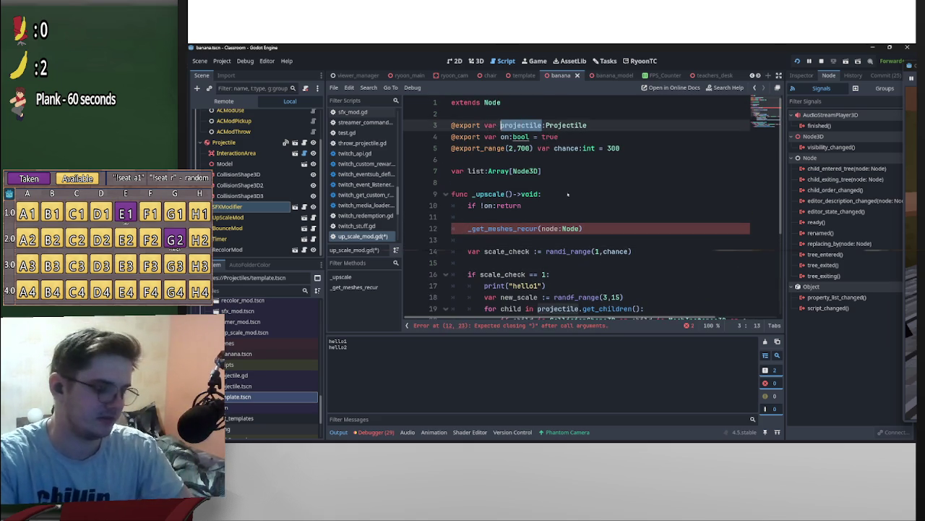
left_click_drag(579, 229, 552, 229)
type("projectil")
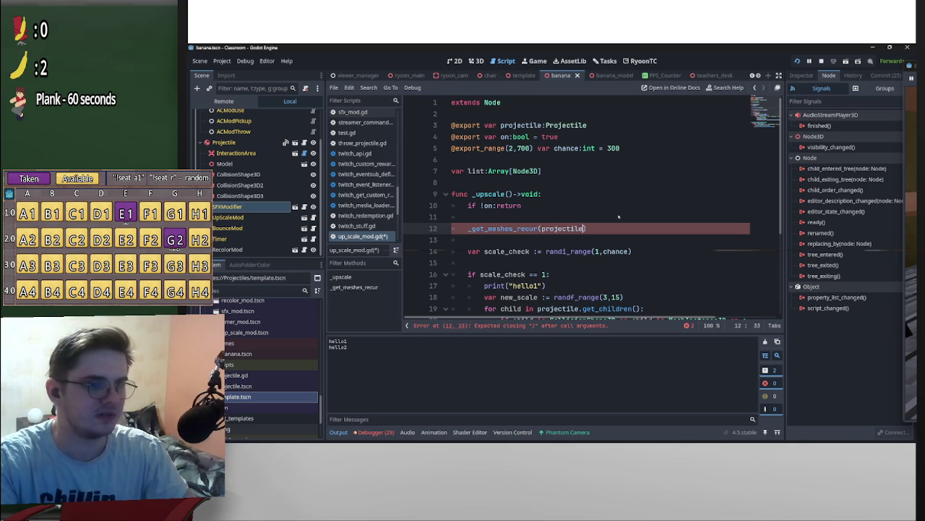
scroll(595, 190, "down", 3)
scroll(623, 226, "up", 2)
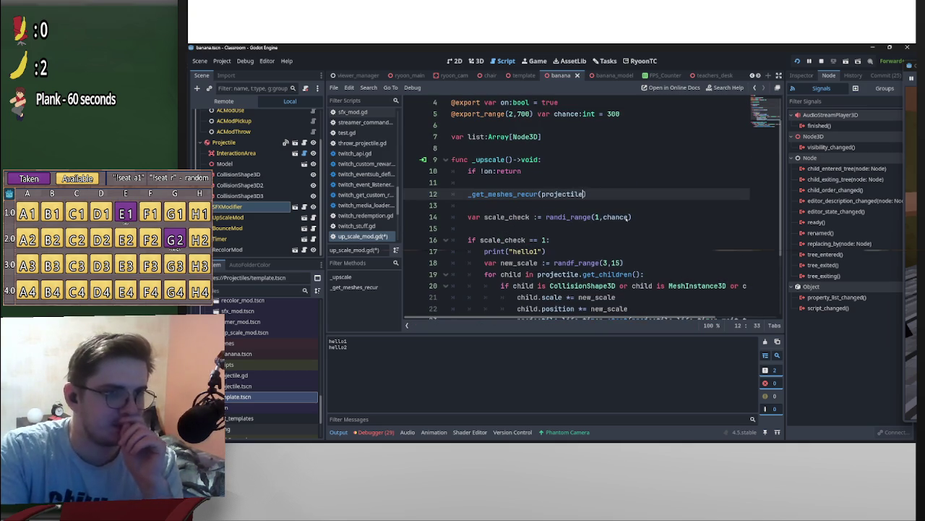
scroll(626, 220, "down", 1)
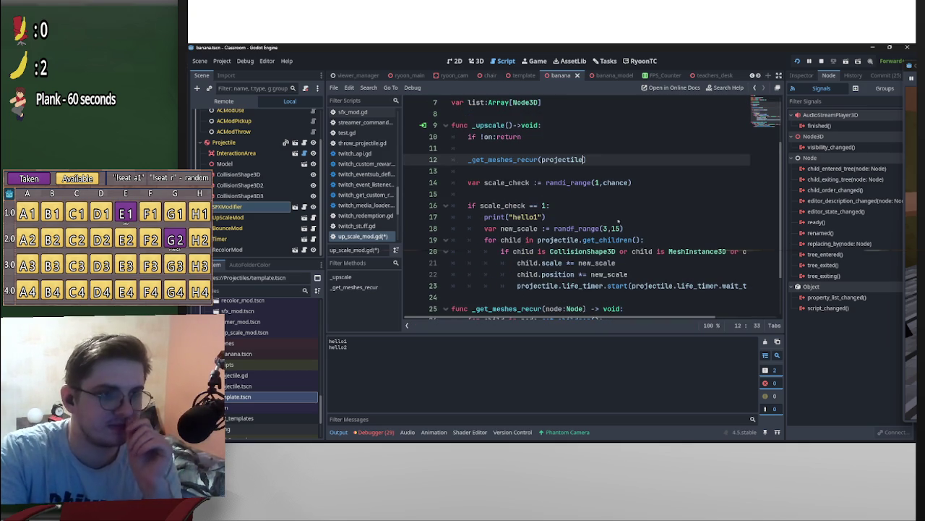
scroll(514, 201, "up", 2)
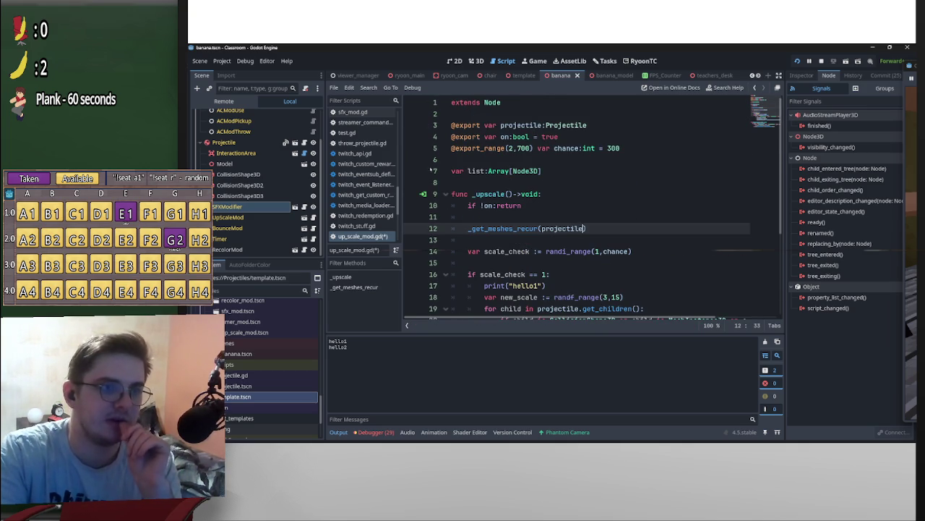
scroll(496, 174, "down", 3)
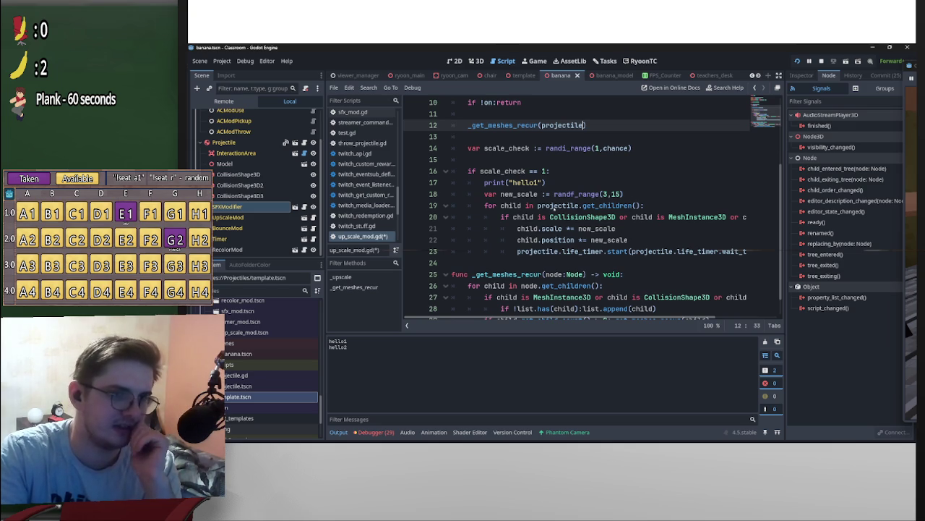
scroll(542, 217, "up", 2)
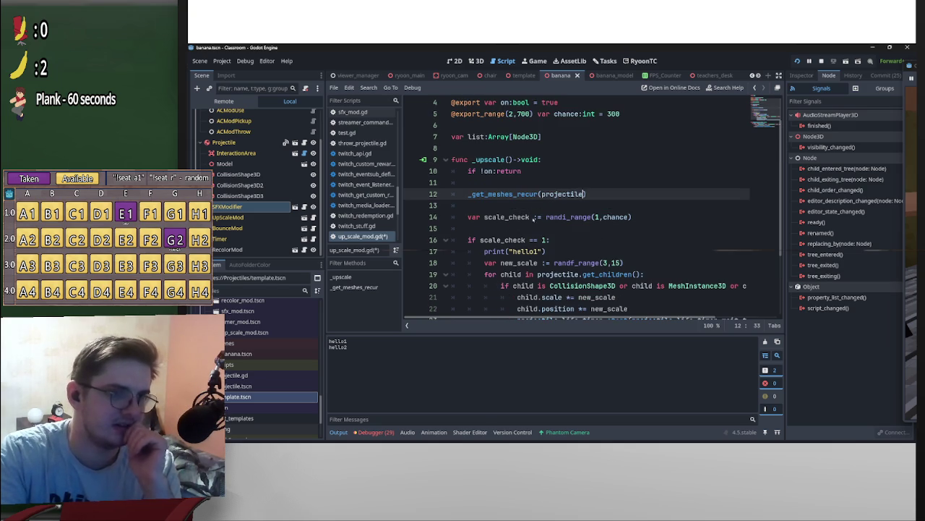
double_click(510, 274)
Rewrite the loop header as 'for object in list:'.
type("object")
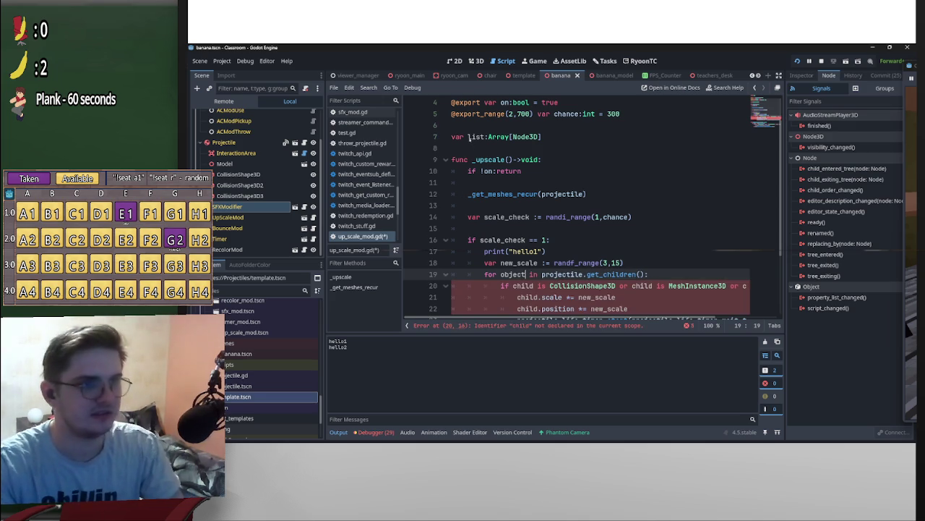
left_click_drag(468, 136, 481, 137)
left_click_drag(542, 275, 642, 275)
type("list:")
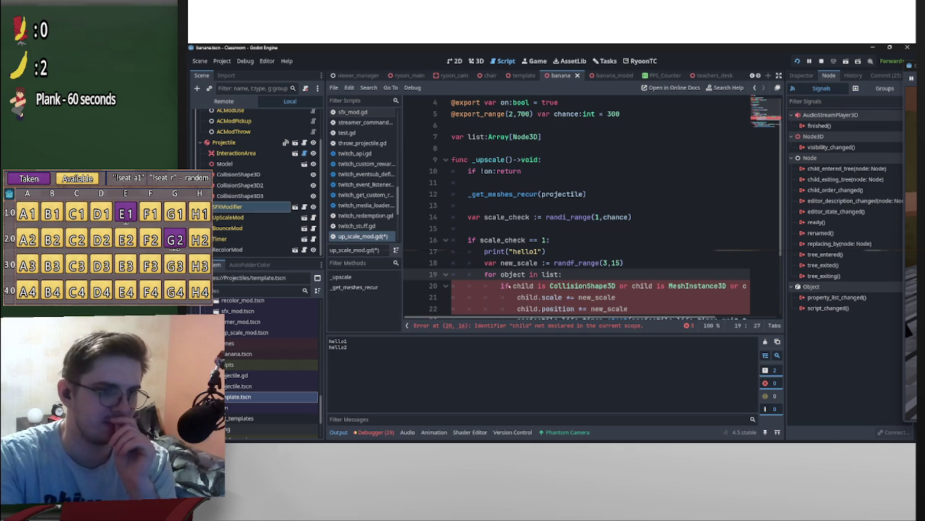
Delete the type-check line, unindent the scale and position lines, and remove the leftover empty line.
left_click_drag(498, 286, 763, 292)
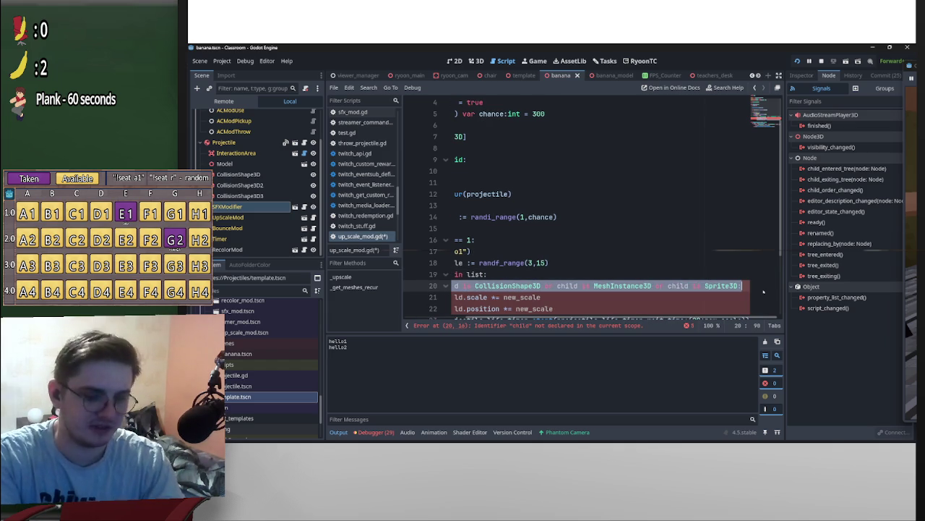
key("BackSpace")
scroll(543, 312, "down", 1)
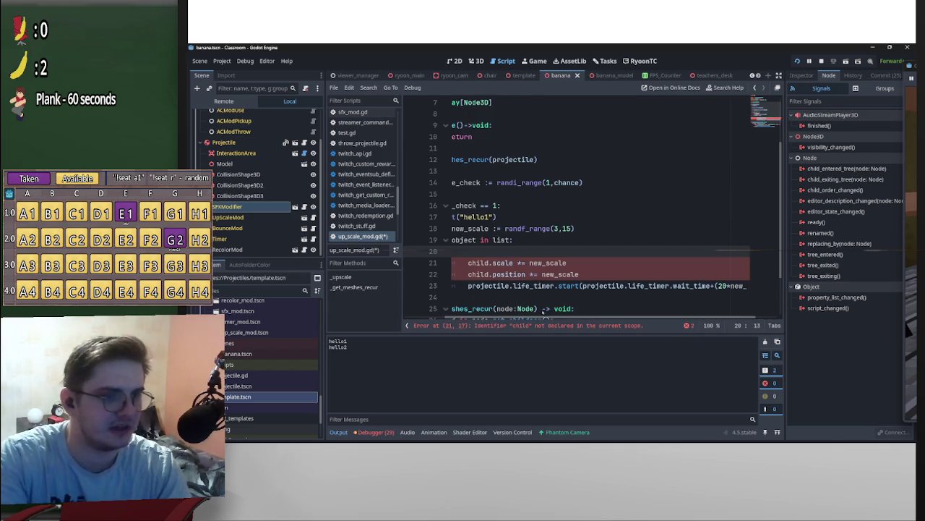
left_click(468, 263)
key("BackSpace")
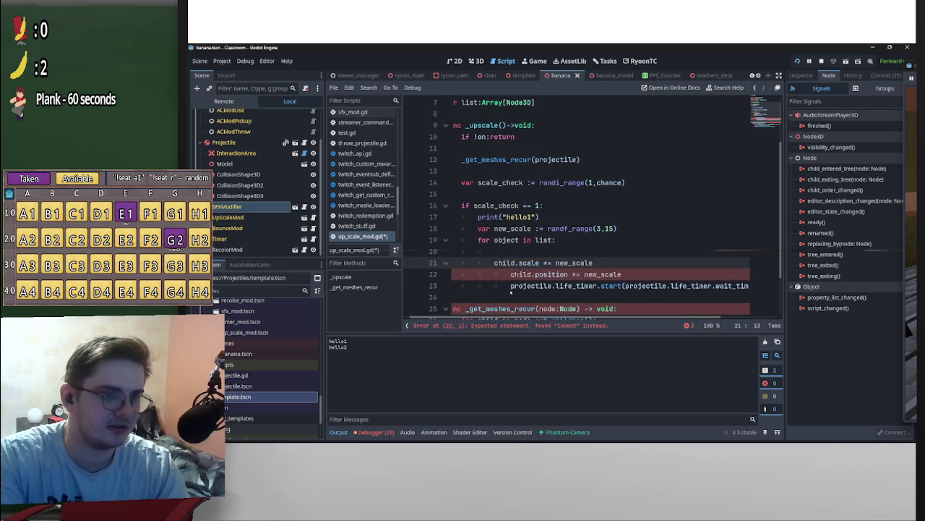
left_click(510, 275)
key("BackSpace")
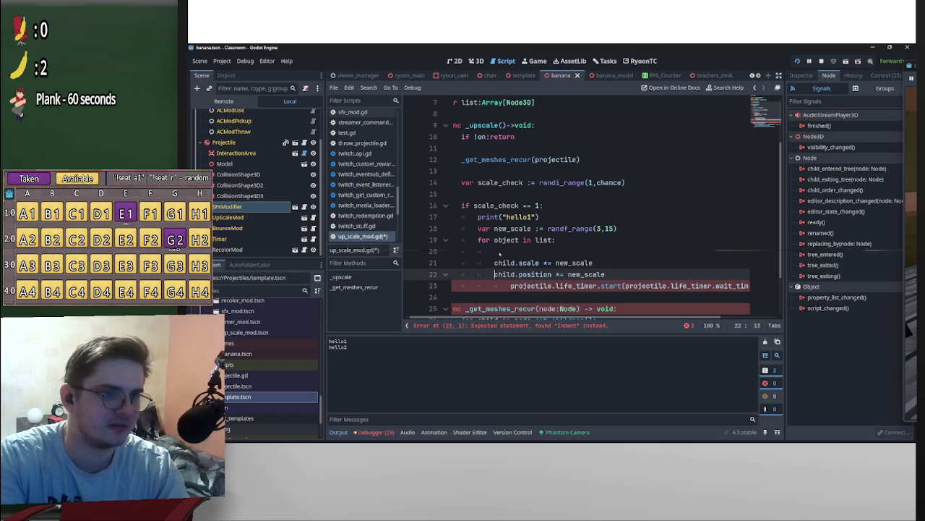
left_click(499, 251)
key("BackSpace")
key("BackSpace")
key("BackSpace")
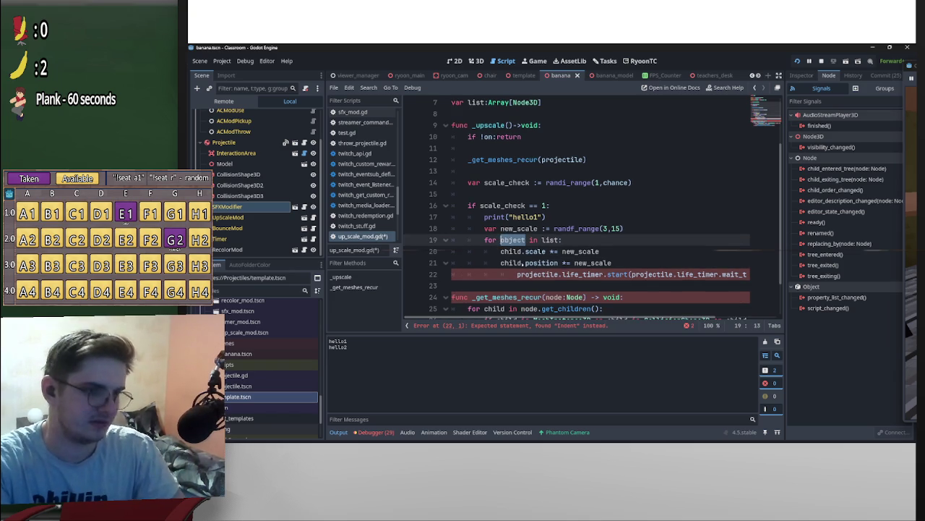
Rename child to object in the loop body and fix the life_timer line's indentation.
double_click(510, 252)
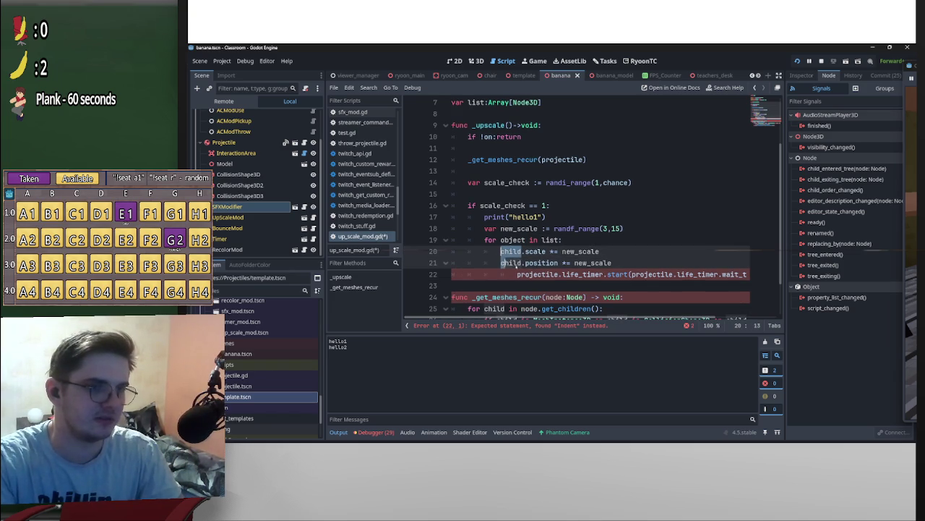
type("object")
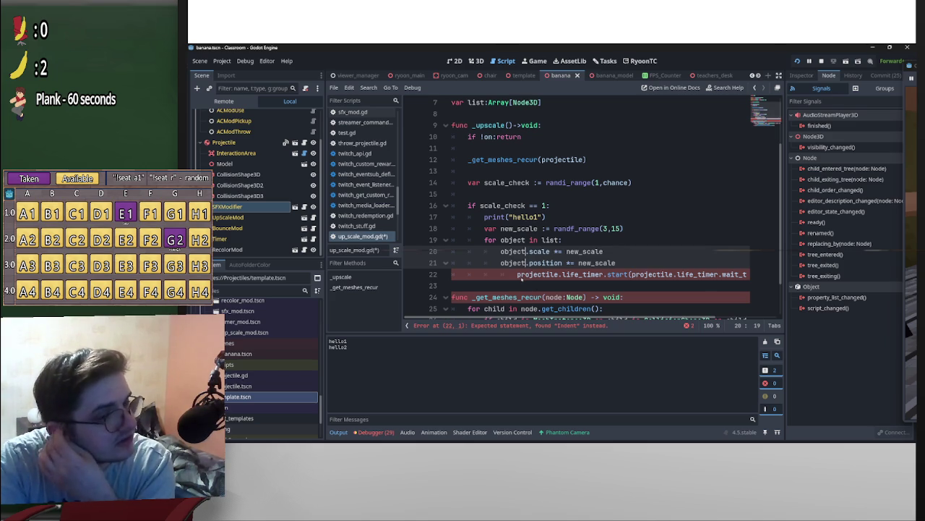
left_click(516, 274)
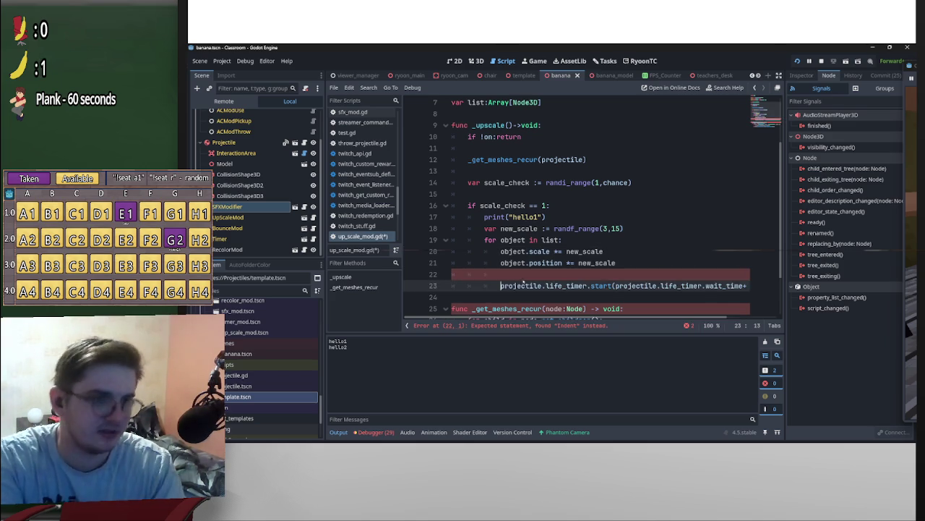
key("Return")
key("shift+Tab")
key("shift+Tab")
key("BackSpace")
key("BackSpace")
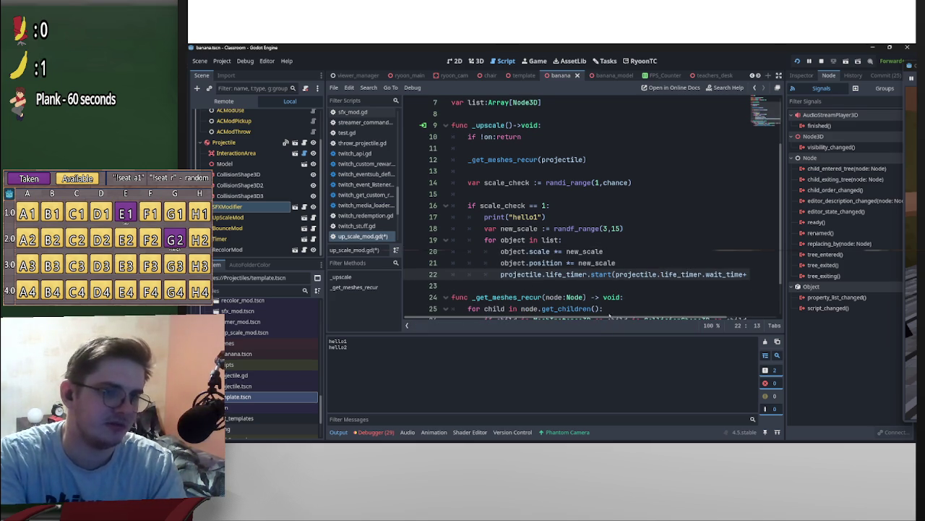
Save up_scale_mod.gd and run the game with F5.
scroll(611, 311, "right", 2)
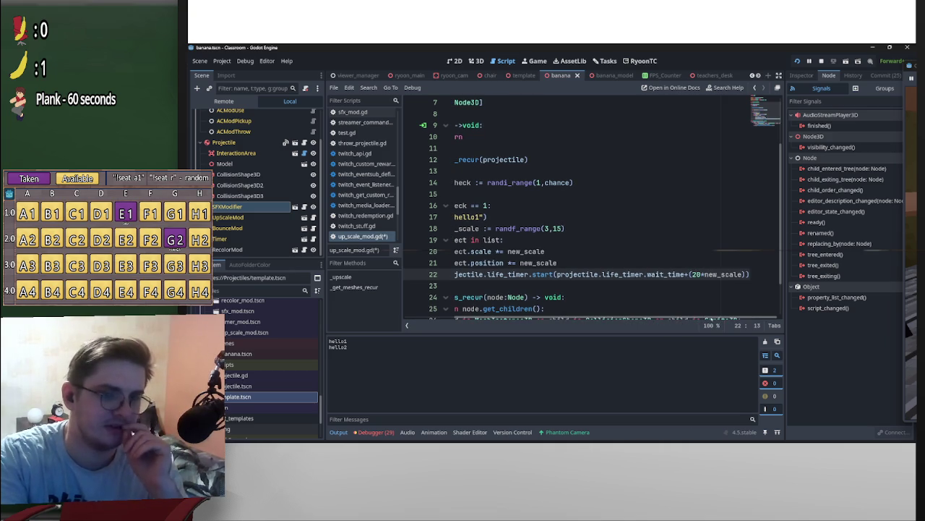
scroll(712, 318, "left", 3)
scroll(615, 242, "down", 2)
key("ctrl+s")
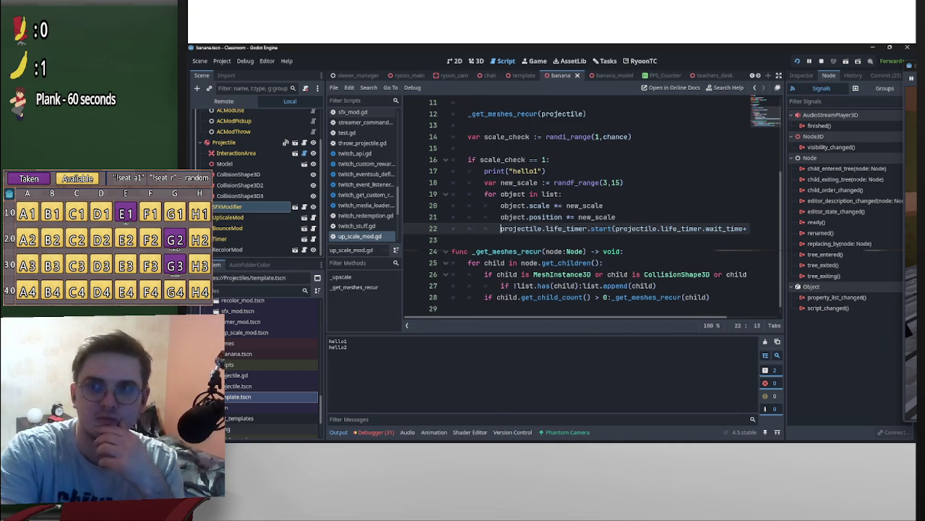
key("F5")
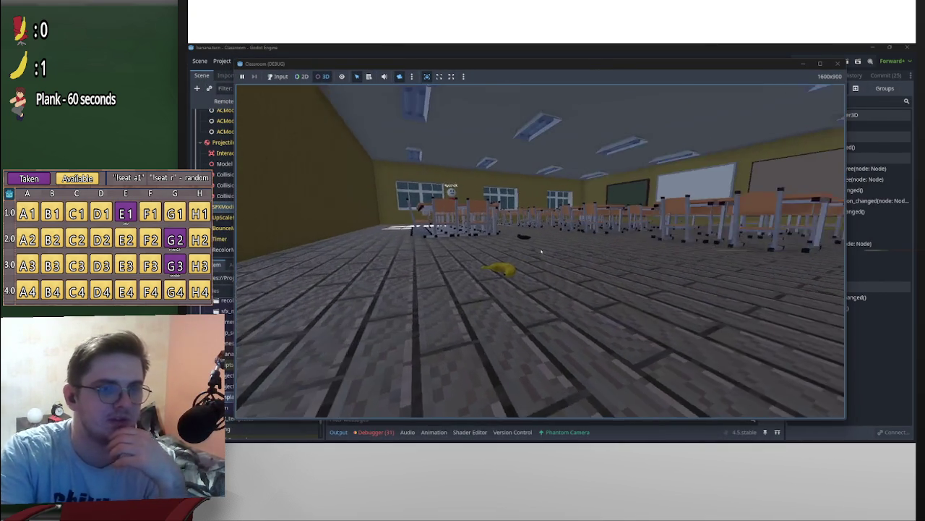
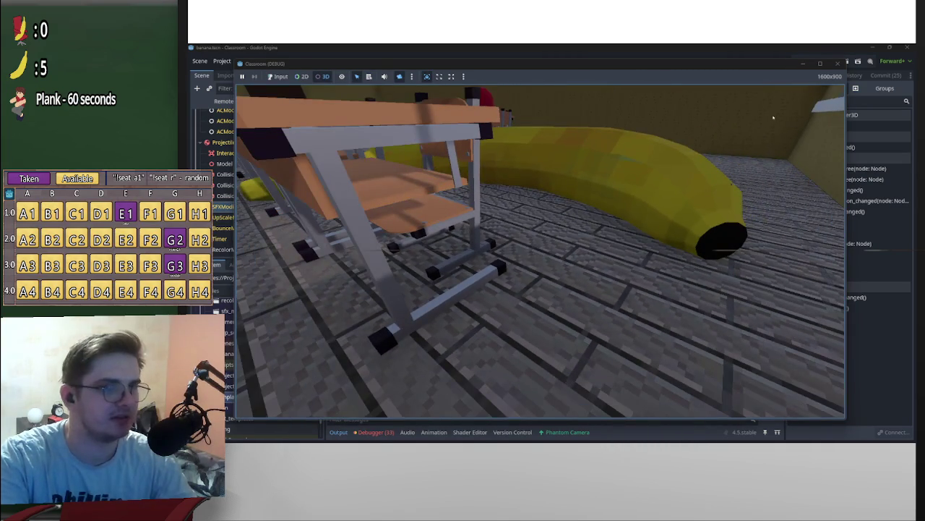
Stop the running game with F8 and show the banana scene in the 3D editor.
key("F8")
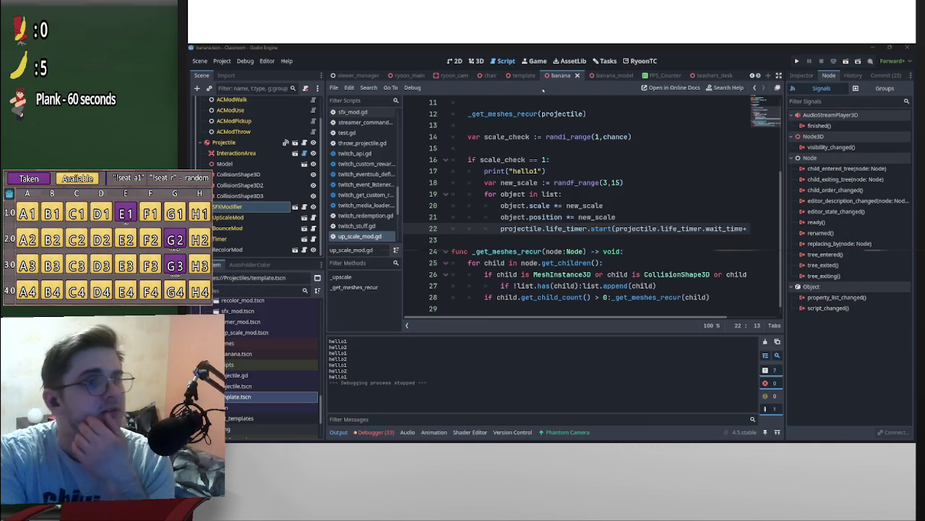
left_click(606, 76)
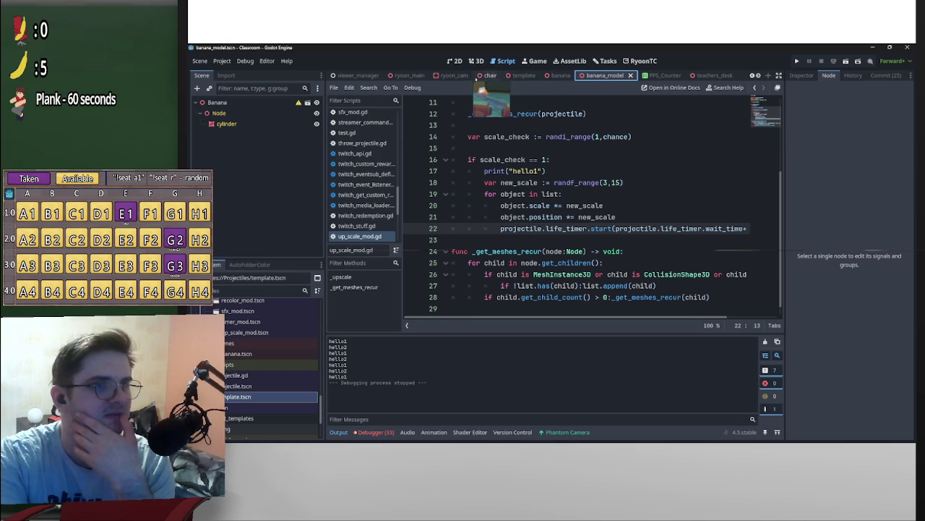
left_click(558, 75)
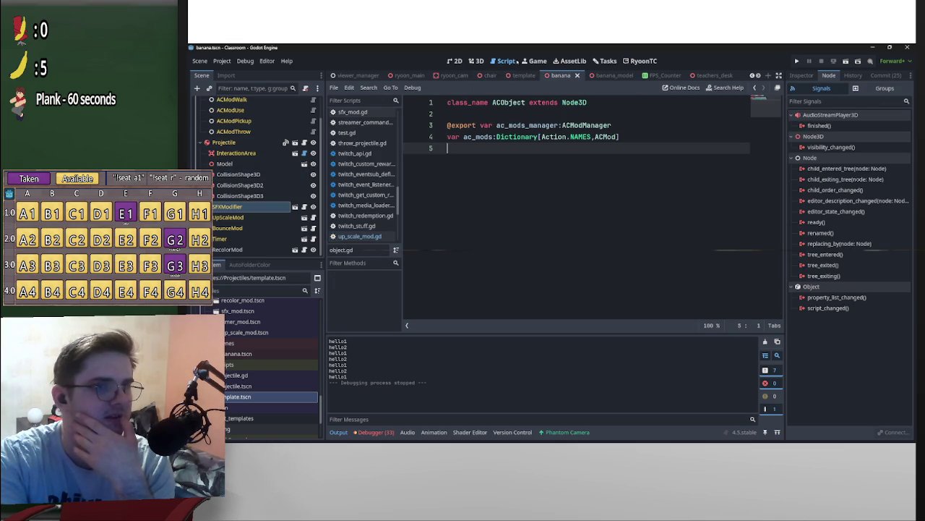
left_click(475, 60)
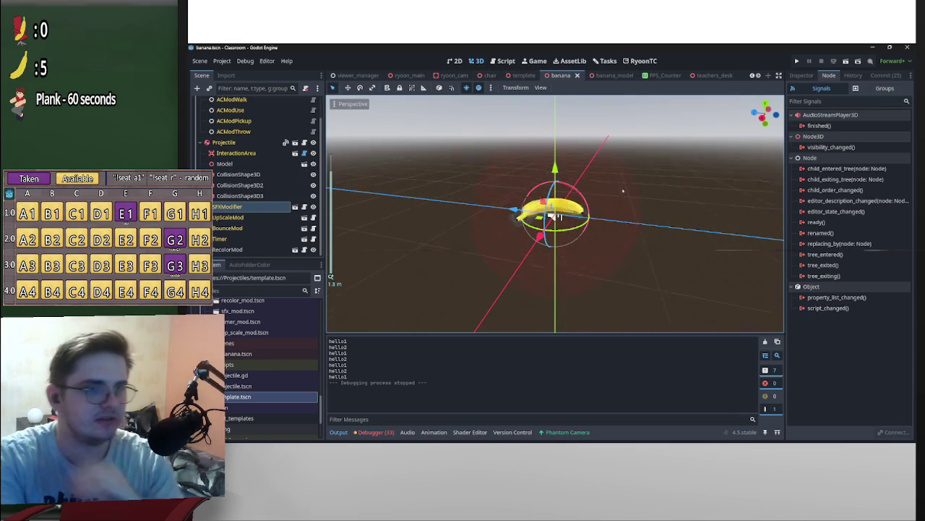
mouse_move(663, 196)
left_mouse_down()
mouse_move(468, 171)
mouse_move(752, 137)
left_mouse_up()
Select CollisionShape3D and shorten the first capsule's height from the top view.
key("KP_3")
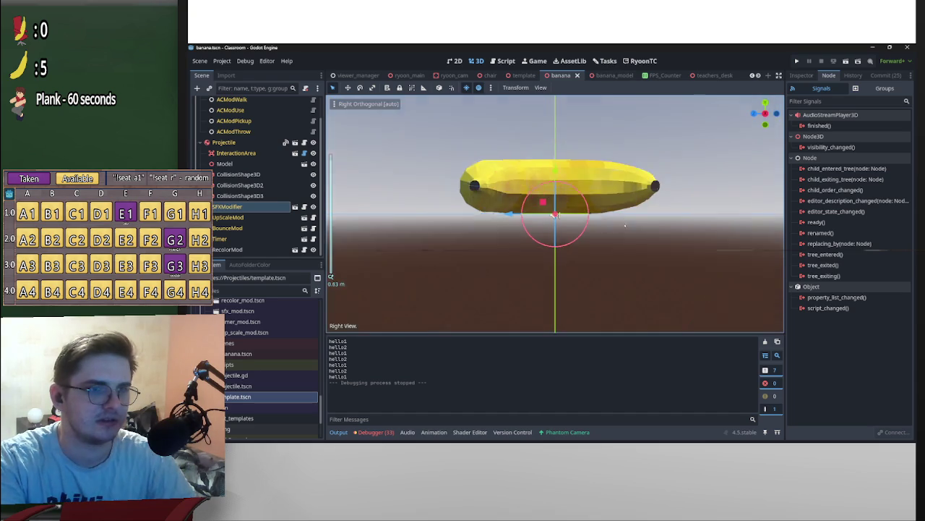
scroll(631, 222, "down", 6)
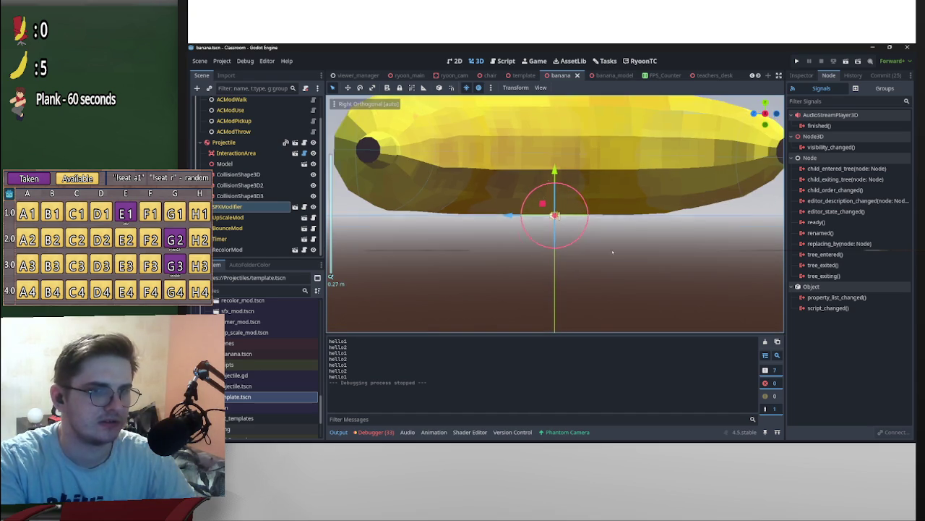
left_click(239, 174)
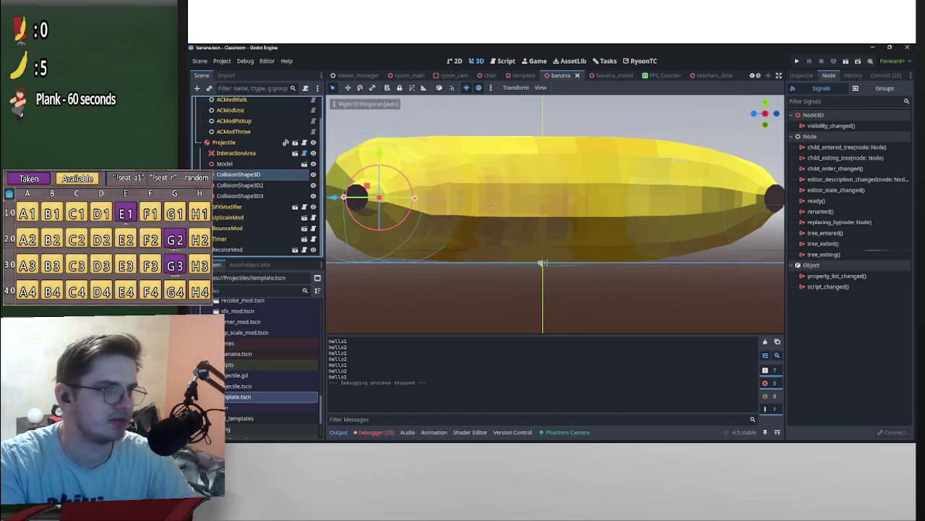
scroll(579, 277, "down", 3)
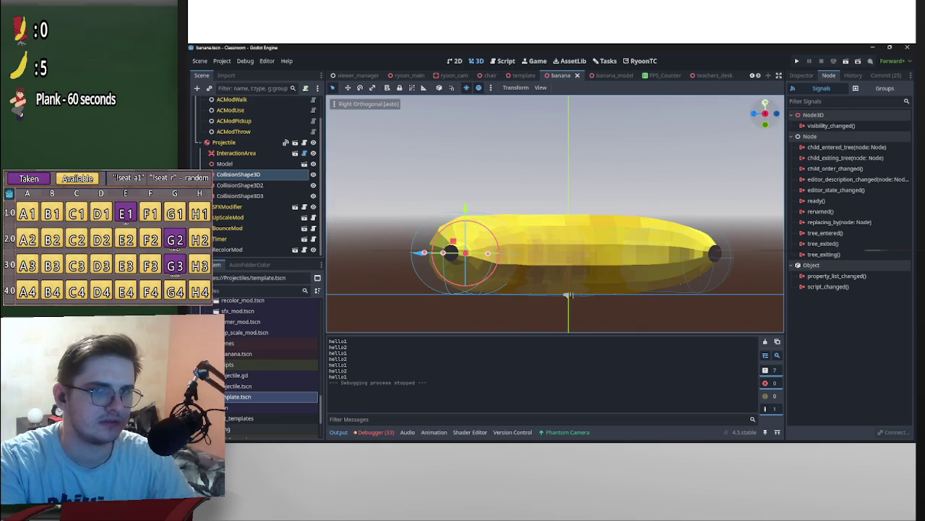
left_click(765, 102)
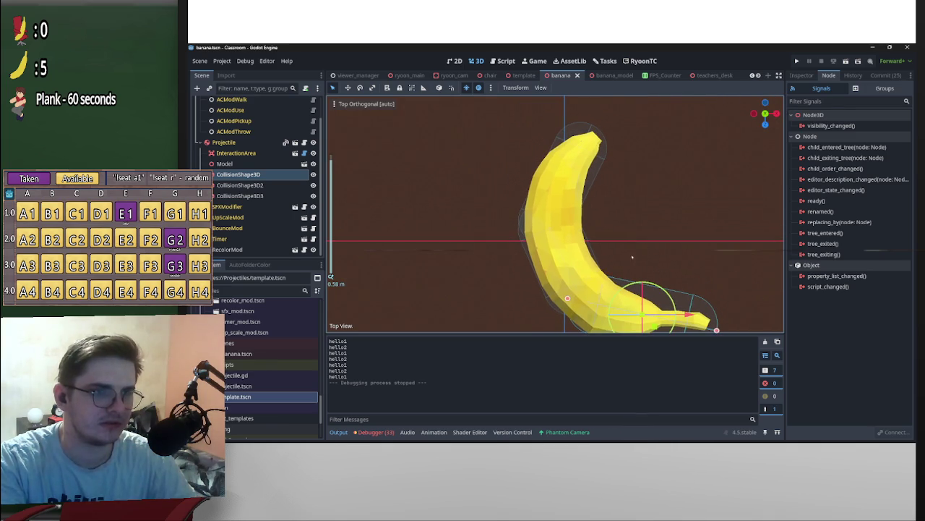
scroll(672, 238, "down", 2)
left_click_drag(668, 251, 640, 243)
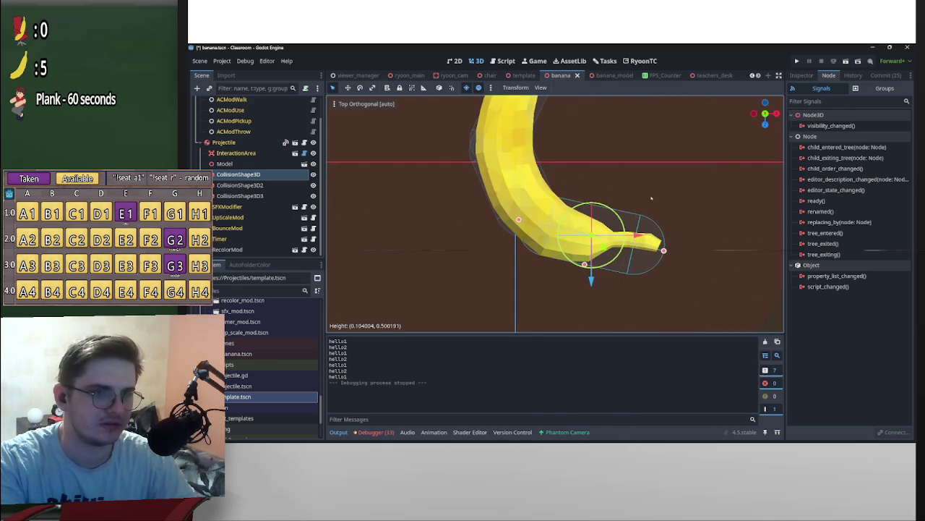
Rotate, shift and narrow CollisionShape3D3's capsule to fit the banana.
left_click(294, 185)
left_click(260, 196)
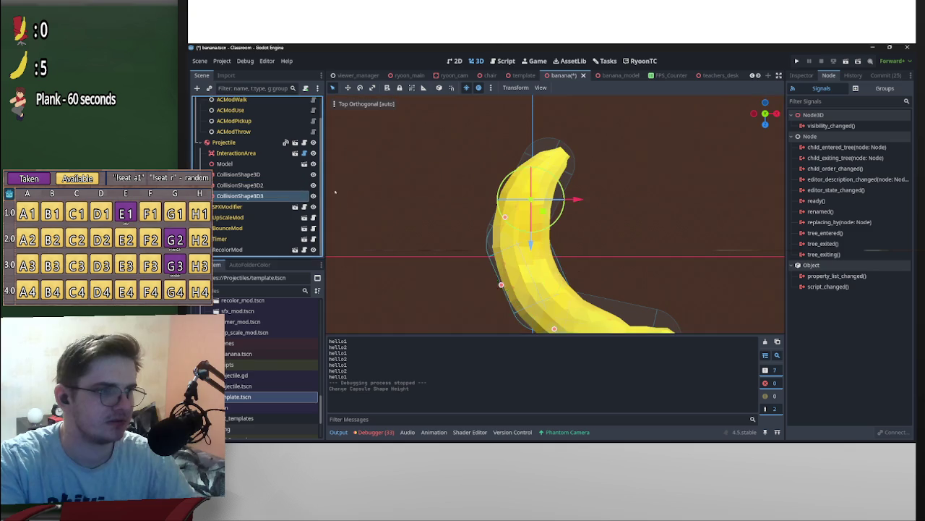
mouse_move(563, 197)
left_mouse_down()
mouse_move(573, 200)
mouse_move(565, 188)
mouse_move(580, 199)
left_mouse_up()
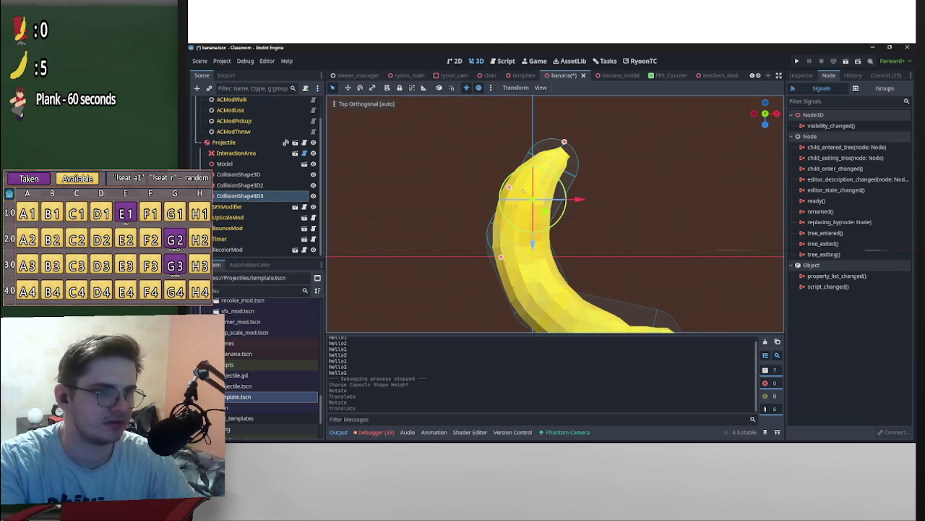
left_click_drag(509, 187, 504, 185)
left_click_drag(579, 199, 576, 199)
Reselect the first capsule, widen its radius, and save the banana scene.
key("KP_3")
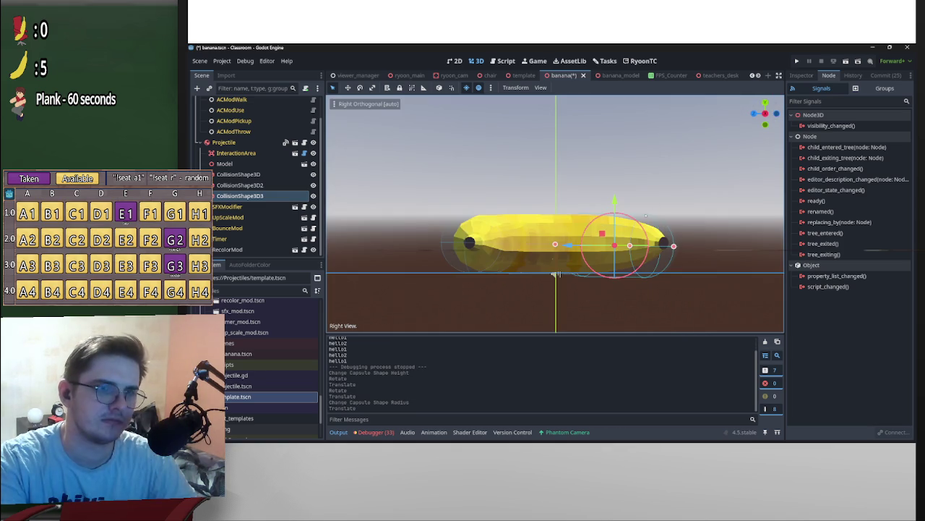
left_click_drag(646, 218, 595, 239)
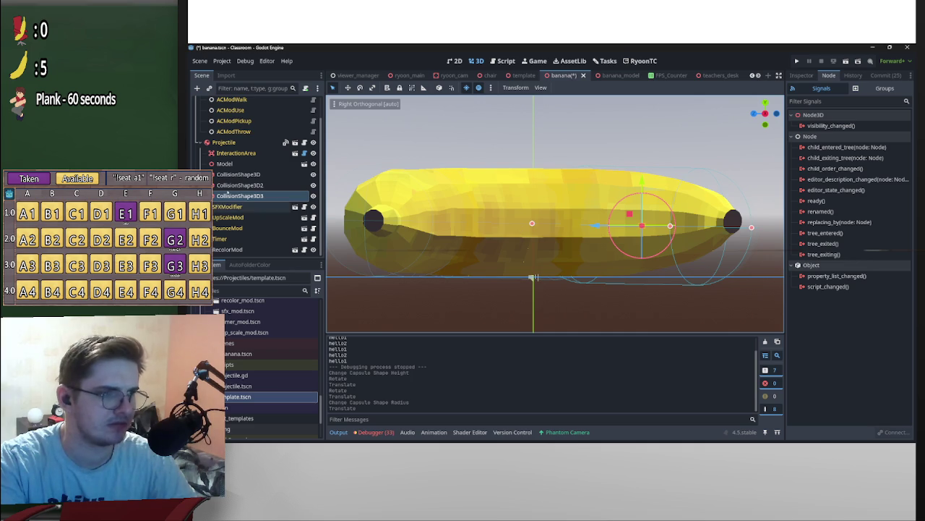
left_click(240, 185)
left_click_drag(542, 228, 613, 281)
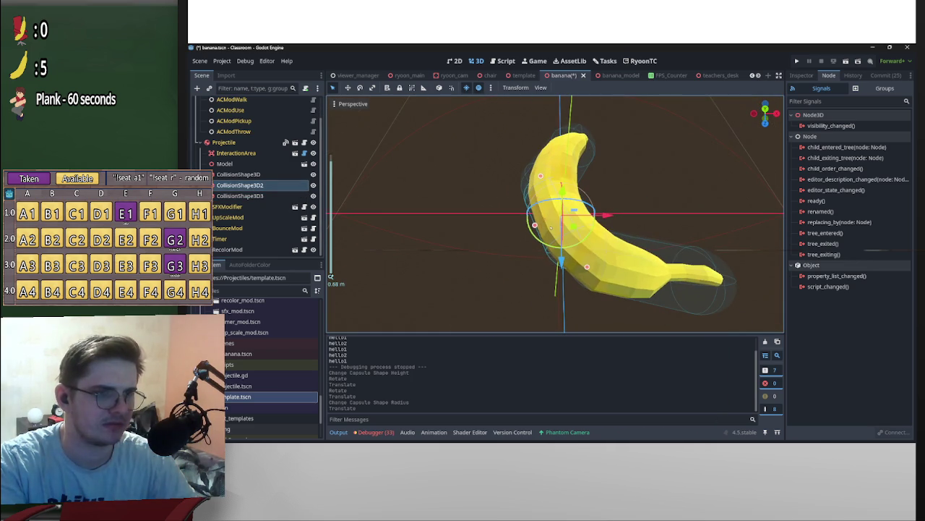
mouse_move(557, 231)
left_mouse_down()
mouse_move(568, 235)
mouse_move(565, 259)
left_mouse_up()
left_click(425, 288)
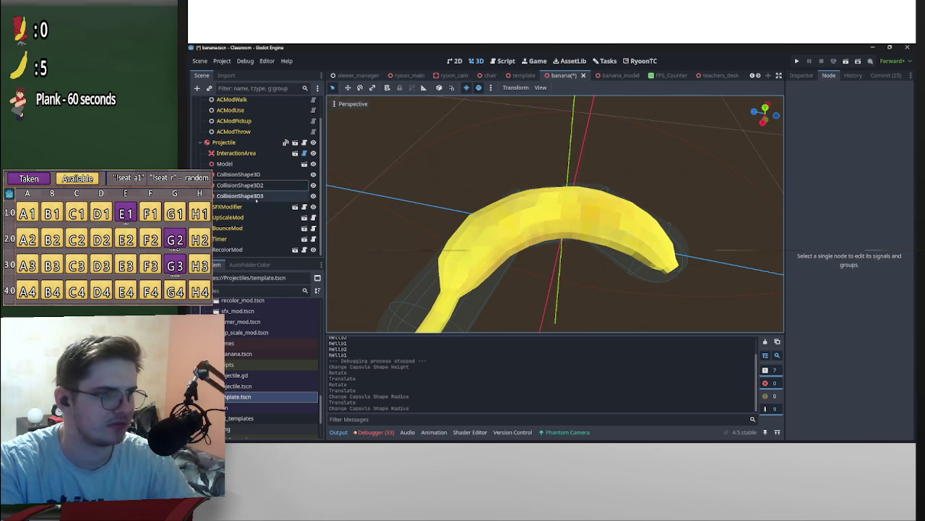
left_click(530, 240)
left_click(529, 239)
left_click_drag(556, 217, 582, 224)
left_click_drag(518, 242, 594, 207)
left_click_drag(418, 175, 572, 246)
key("ctrl+s")
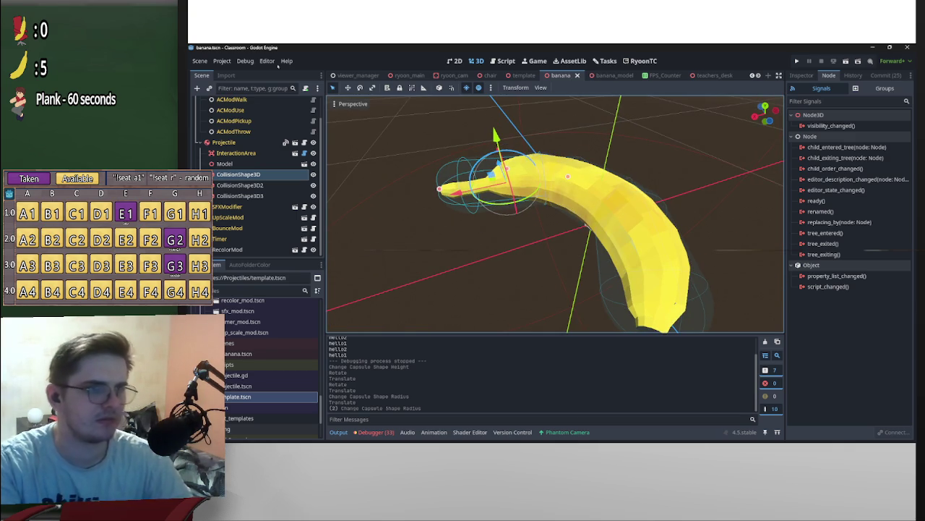
Enable Debug > Visible Collision Shapes and run the project.
left_click(222, 61)
left_click(239, 73)
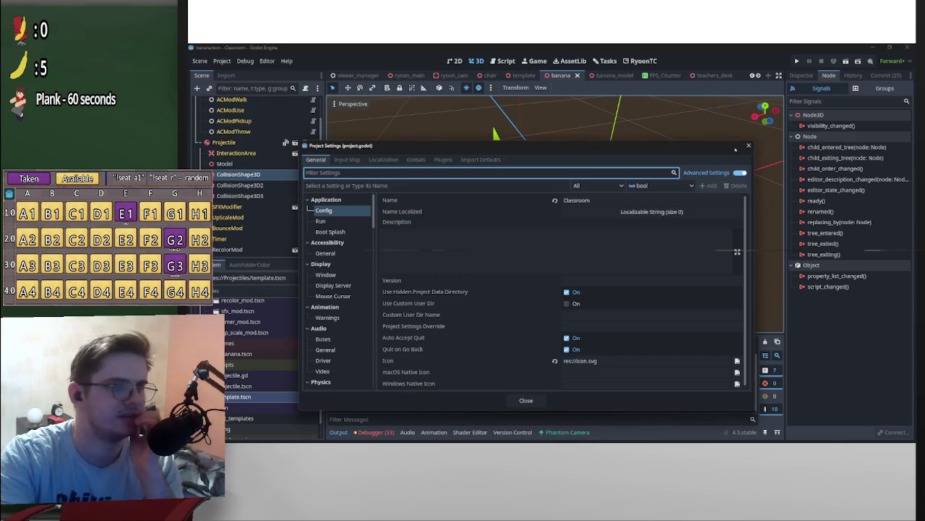
key("Escape")
left_click(278, 97)
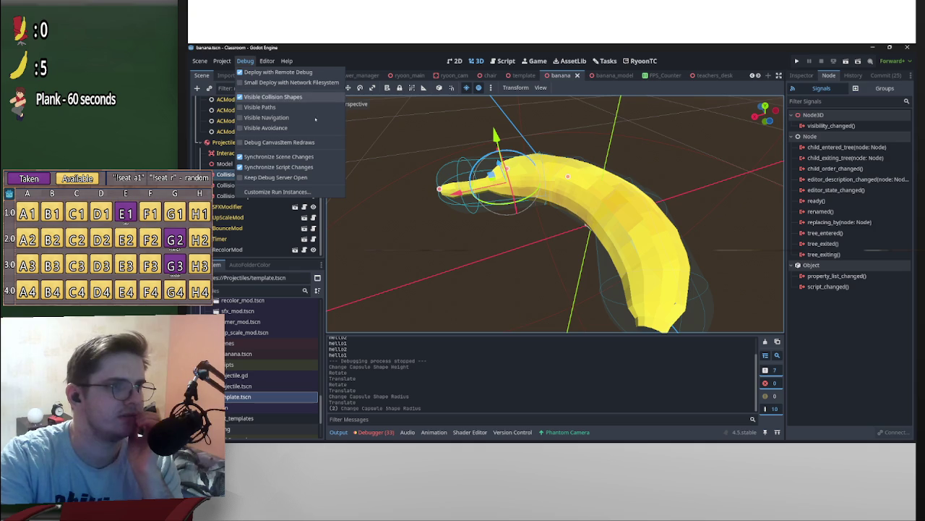
left_click(797, 61)
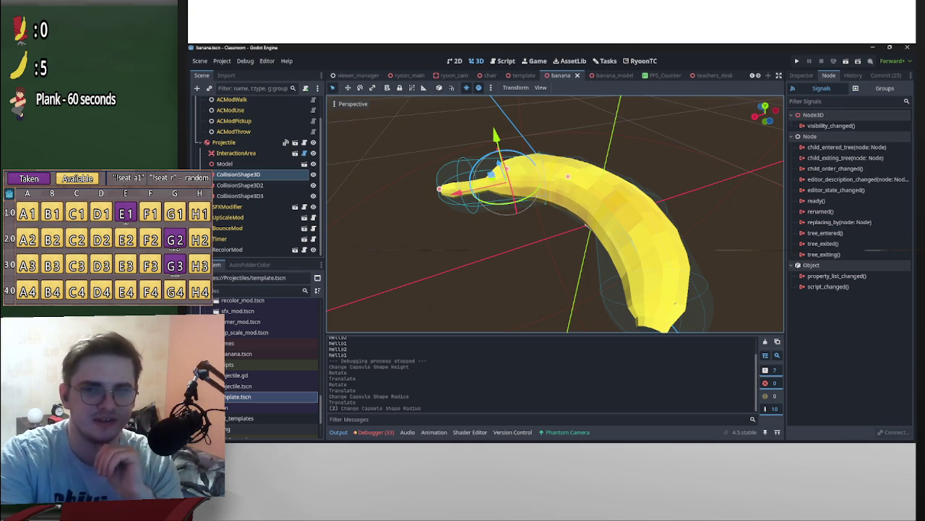
left_click(797, 61)
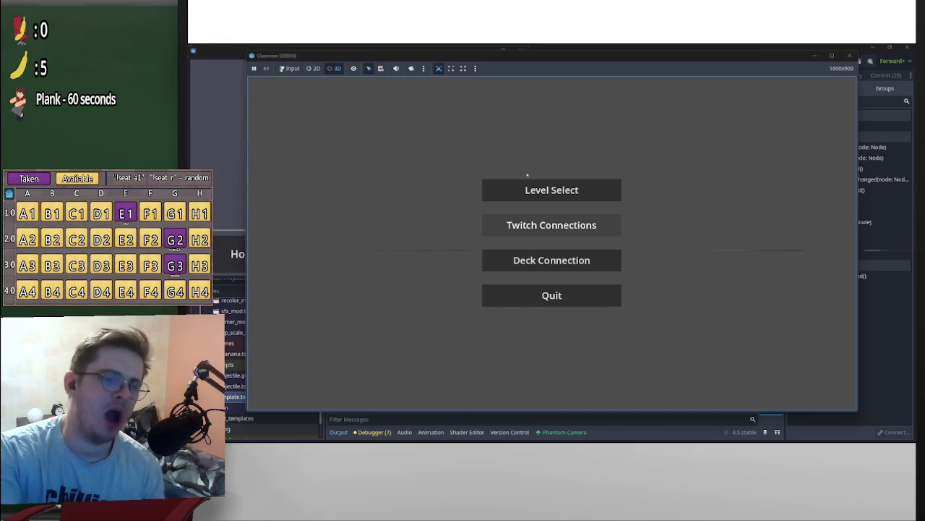
Go through Twitch Connections and Level Select in the game menu to load the classroom level.
left_click(578, 228)
left_click(578, 242)
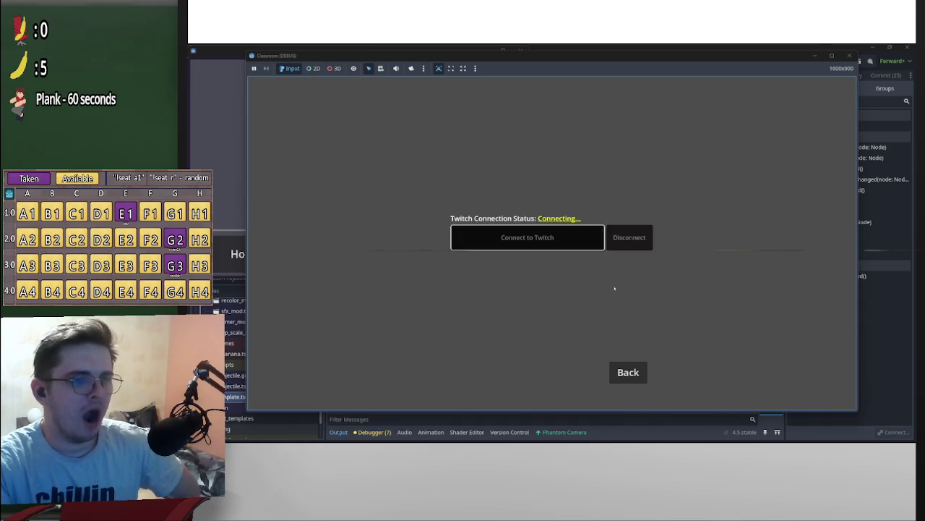
left_click(629, 371)
left_click(551, 190)
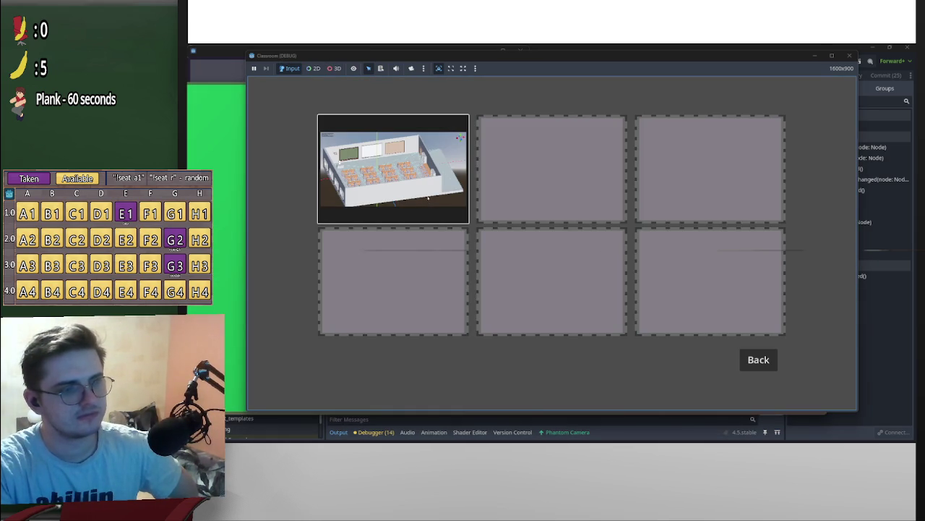
left_click(428, 198)
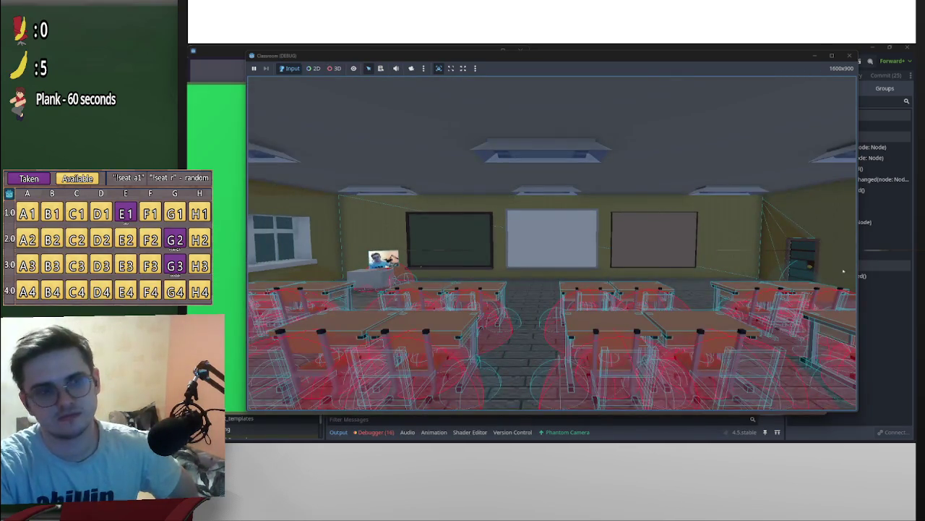
Inspect the banana's collision capsules with the 3D camera override, then minimize the game window.
left_click(334, 68)
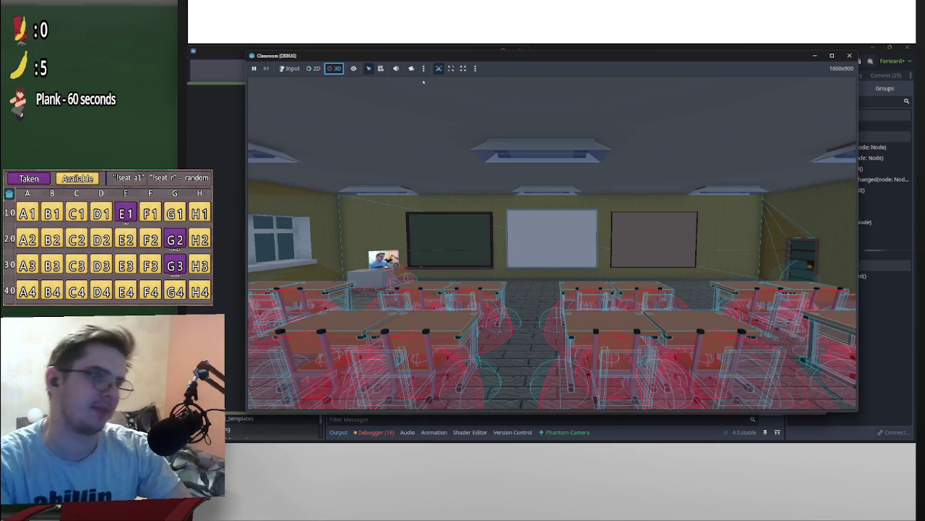
left_click(408, 84)
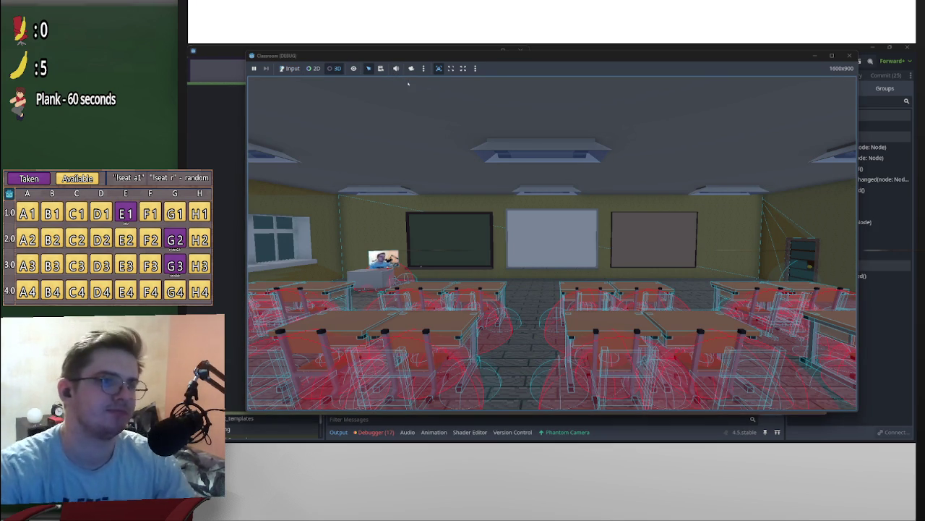
left_click(411, 68)
mouse_move(412, 68)
left_mouse_down()
mouse_move(553, 246)
mouse_move(502, 144)
left_mouse_up()
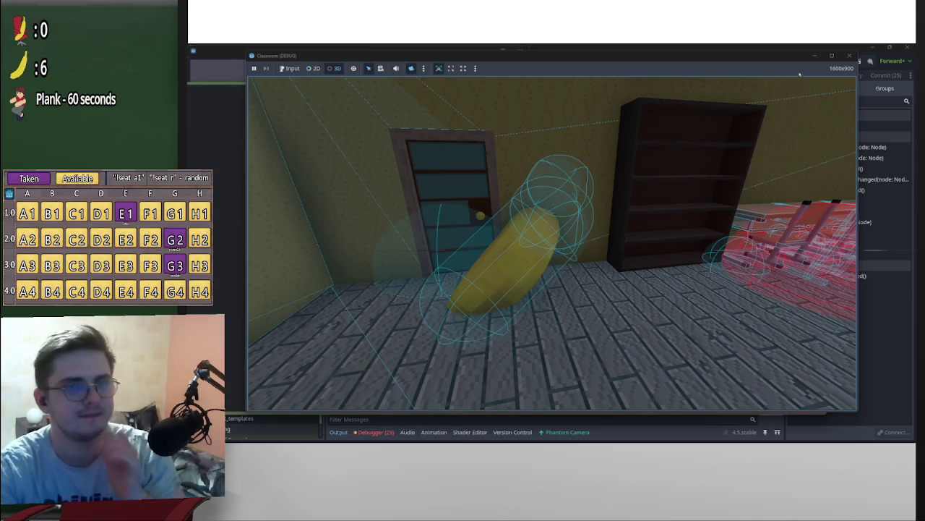
left_click(815, 56)
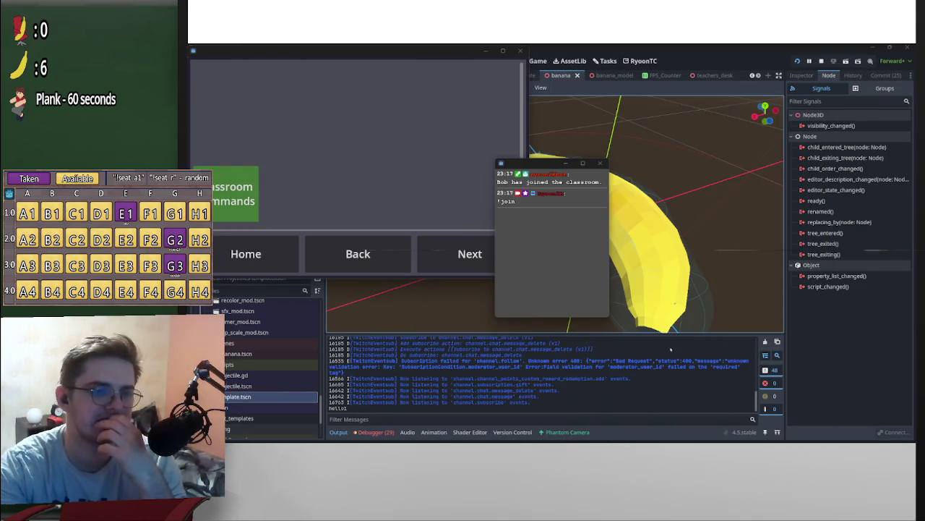
Minimize the game and inspect the live CollisionShape3D2 and CollisionShape3D3 properties.
left_click(402, 176)
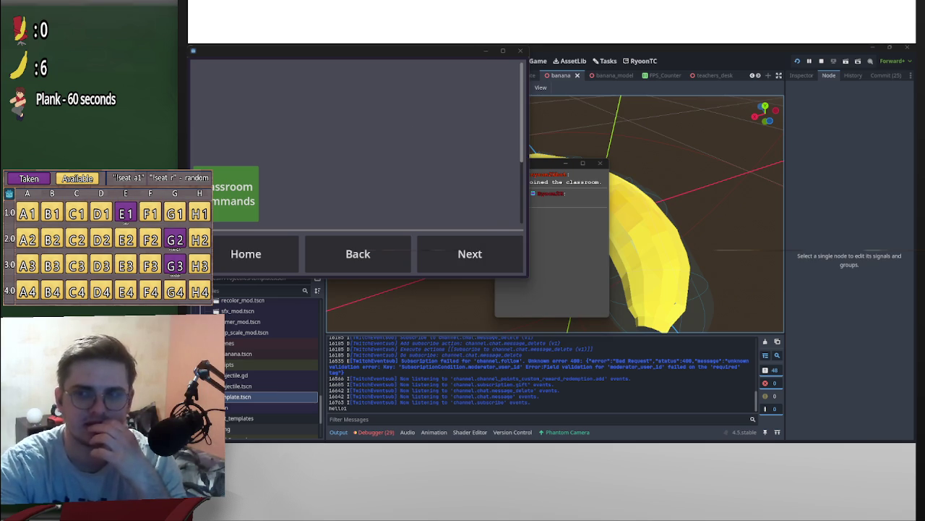
left_click(485, 53)
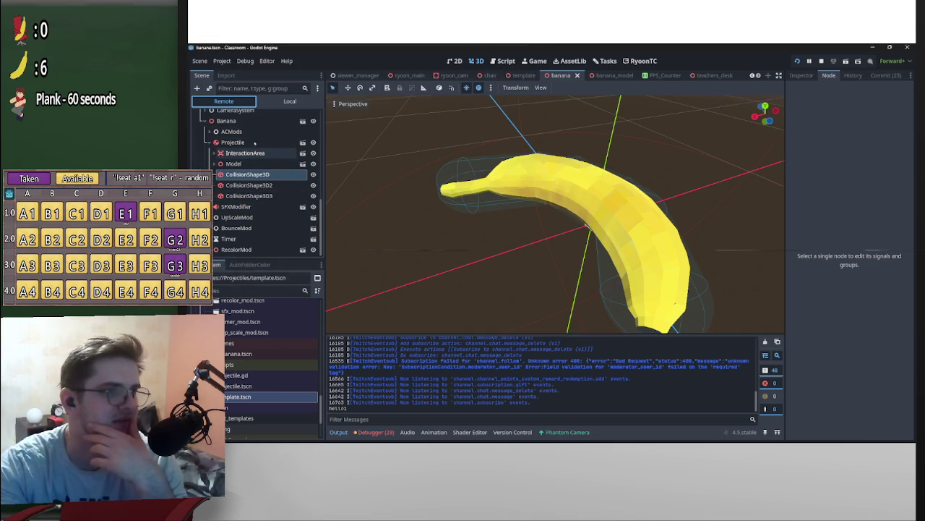
left_click(800, 75)
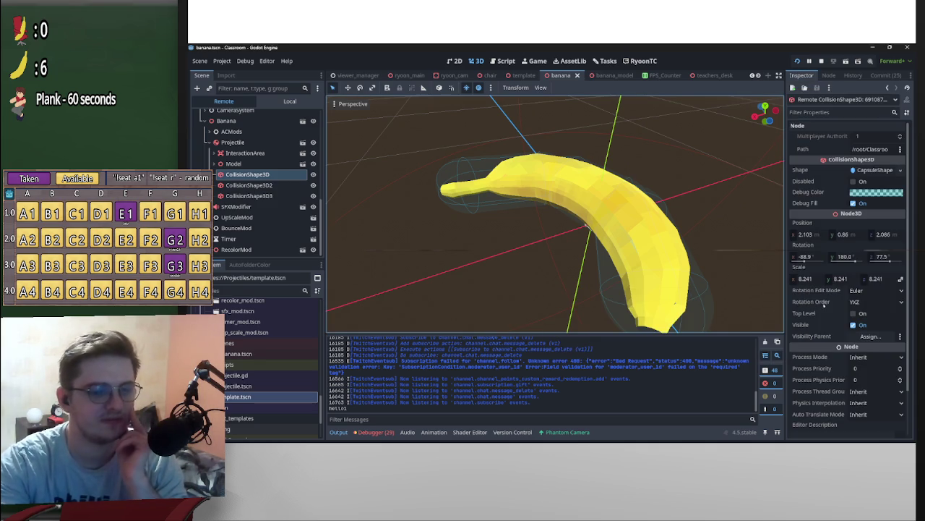
left_click(266, 185)
left_click(262, 196)
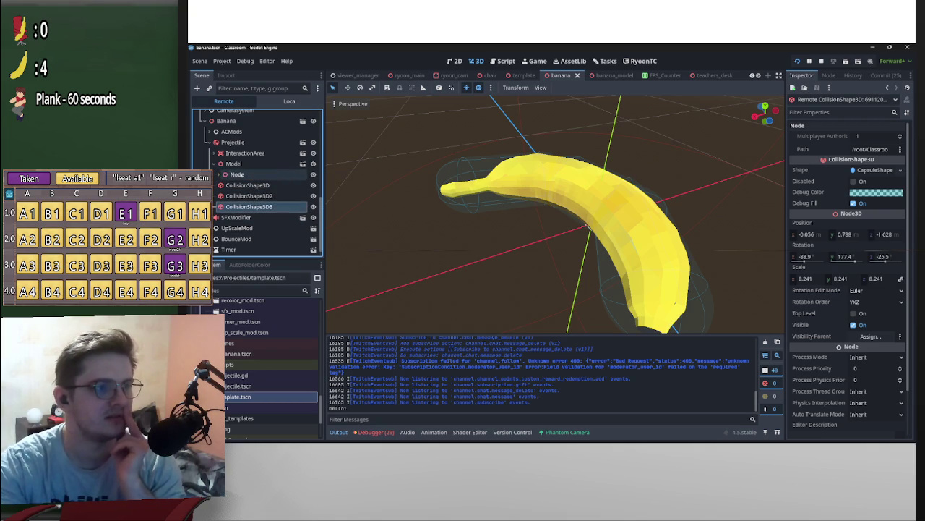
Expand Model to view the cylinder mesh, then select the first CollisionShape3D.
left_click(212, 164)
left_click(240, 185)
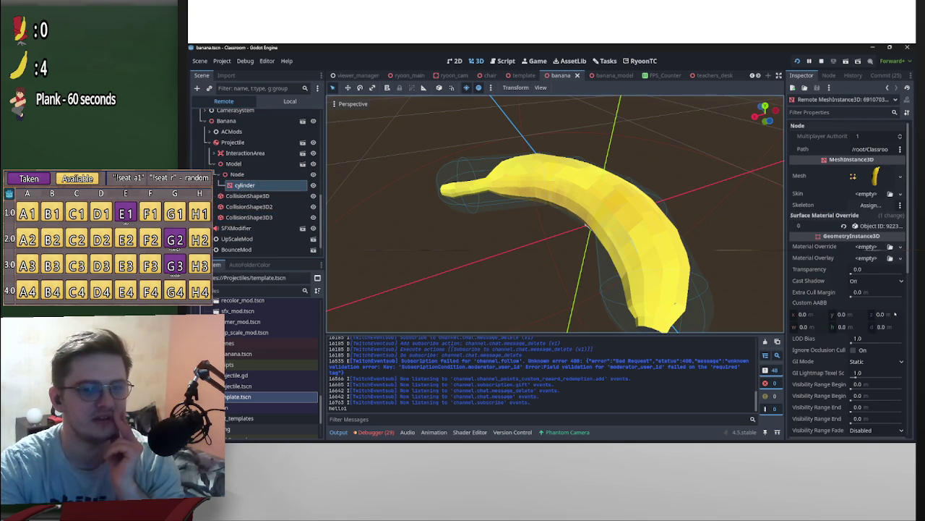
scroll(878, 311, "down", 5)
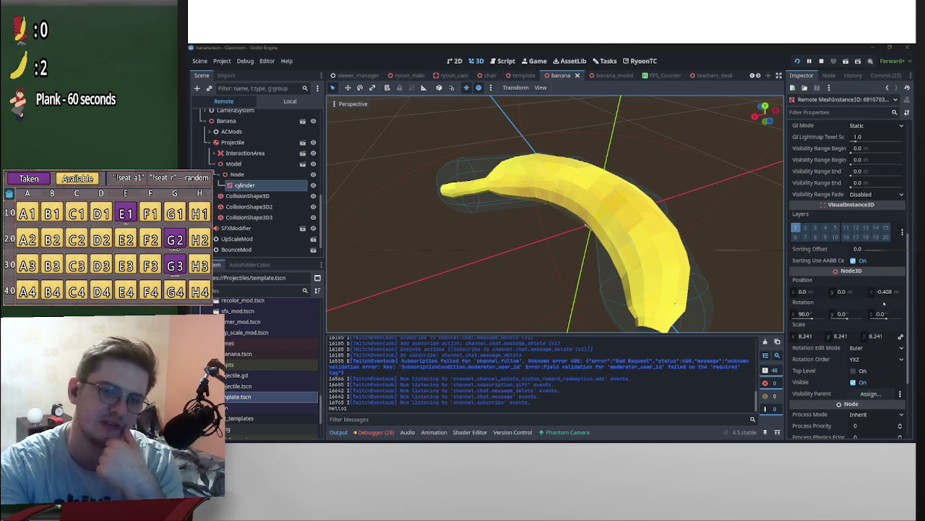
key("Down")
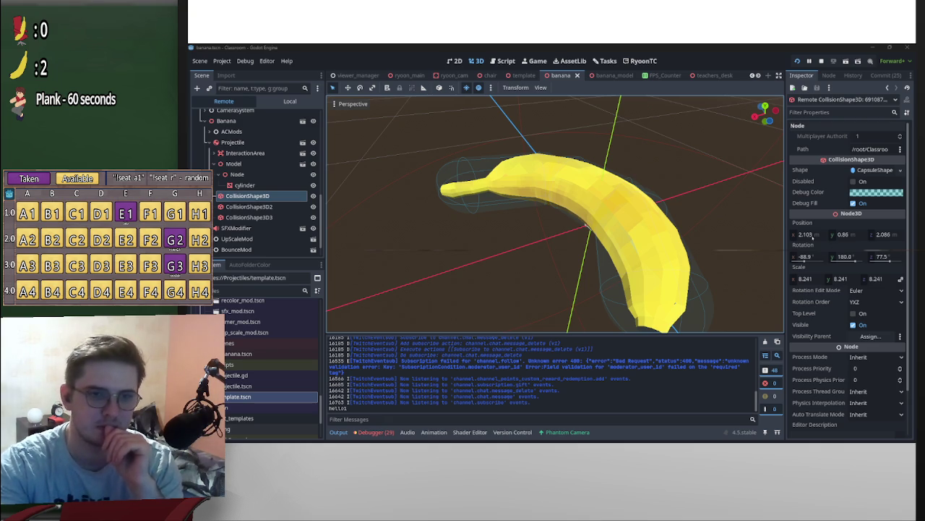
Set the first capsule's Position to x 3.813, y 0.08, undoing a z change to -0.614.
left_click(812, 235)
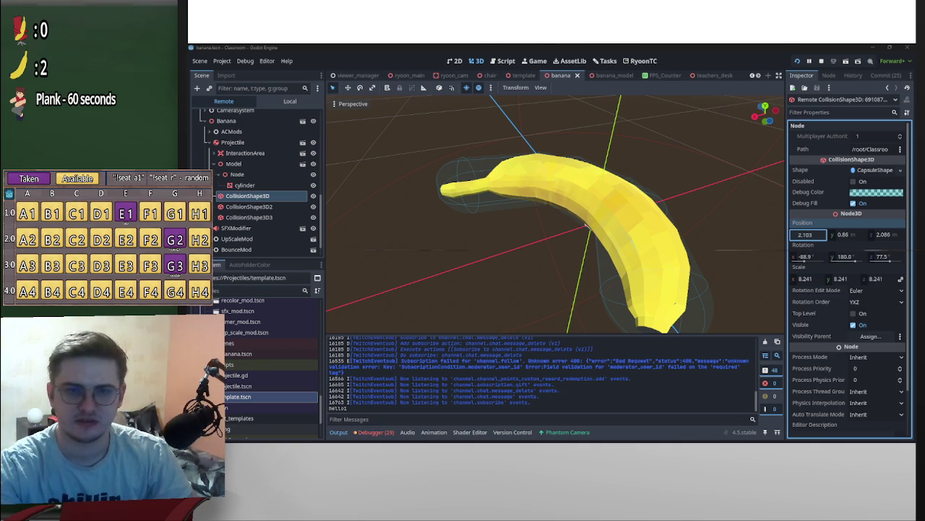
left_click(803, 245)
left_click(809, 234)
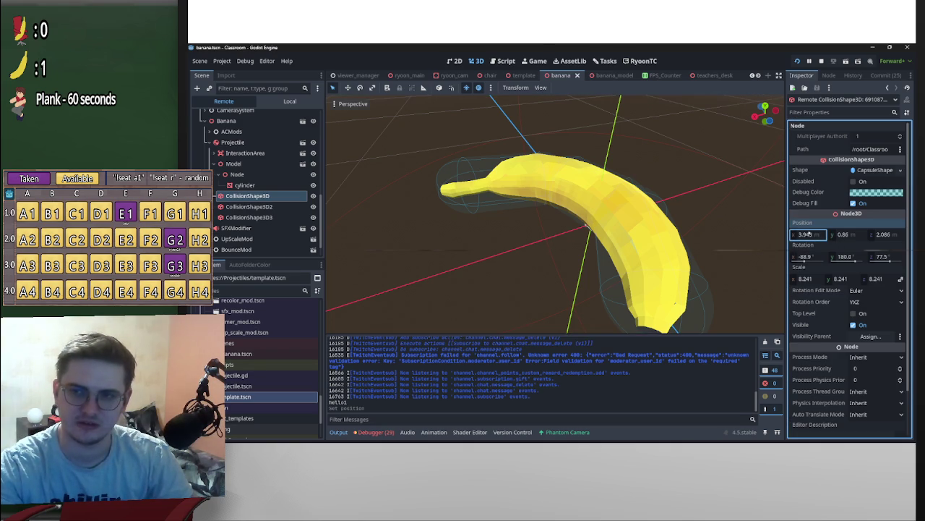
key("Tab")
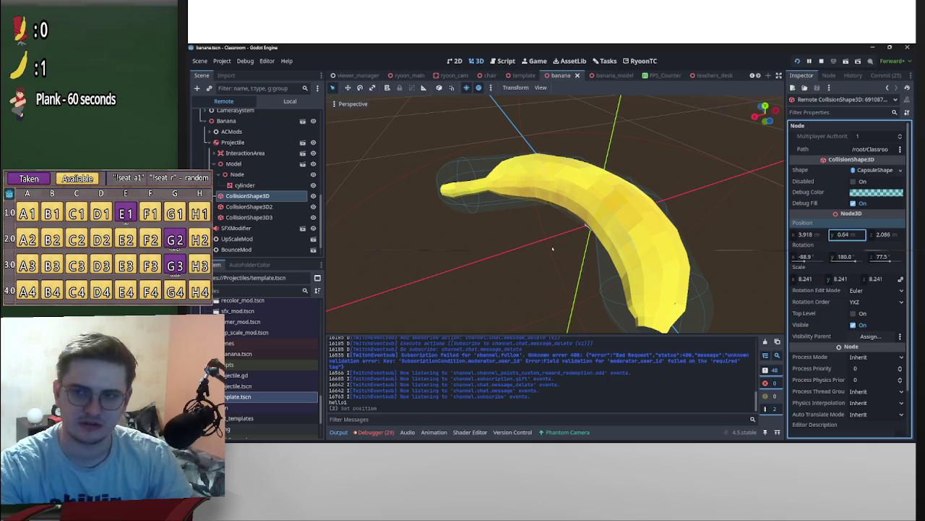
key("shift+Tab")
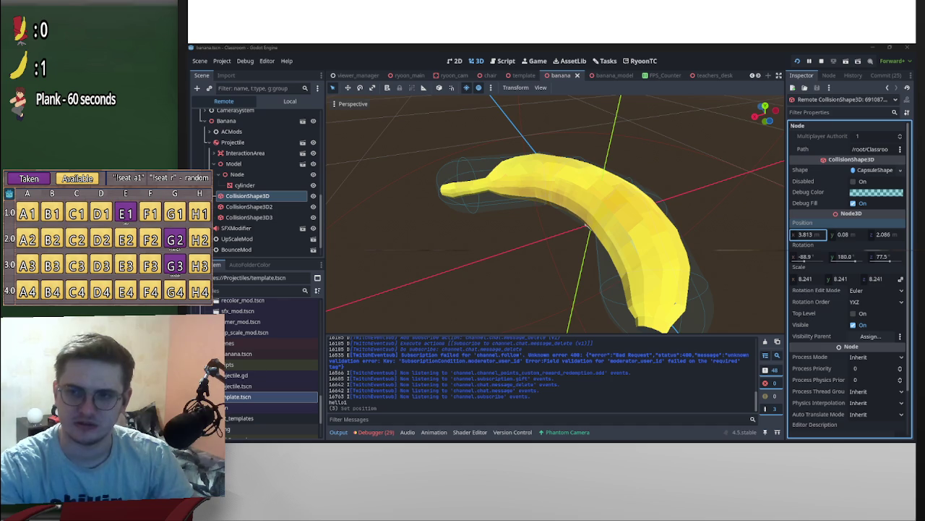
key("Tab")
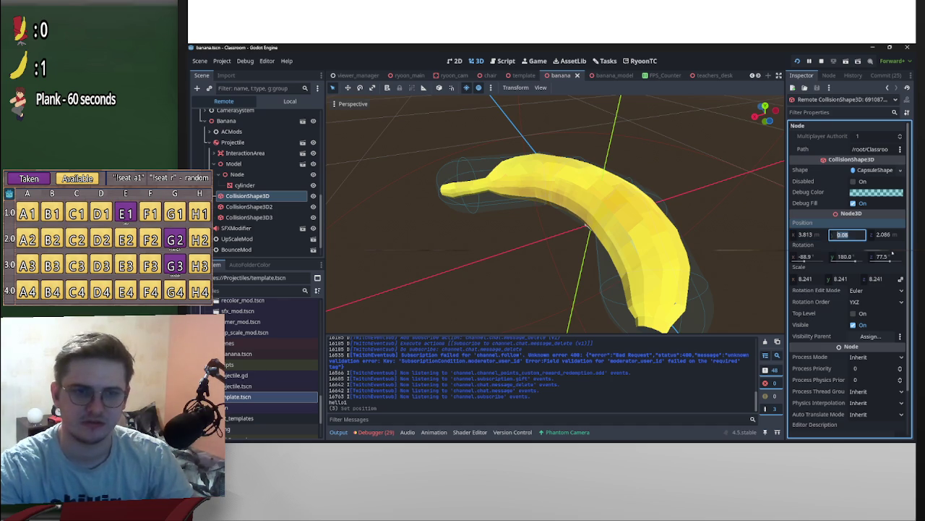
key("Return")
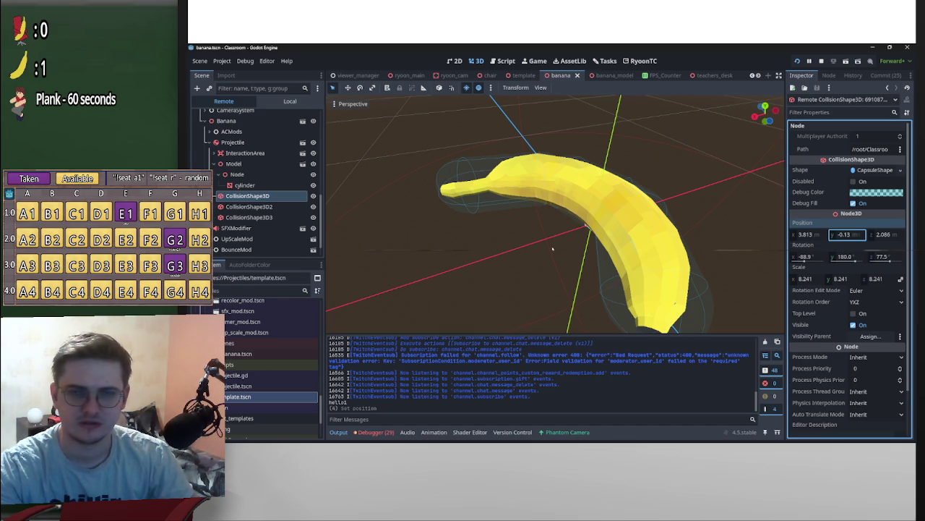
key("Tab")
type("-0.614")
key("ctrl+z")
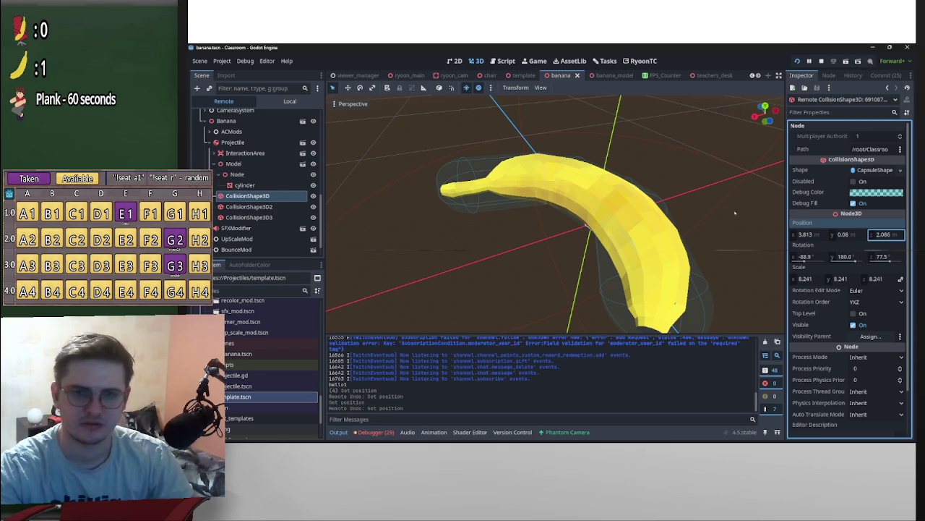
Drag the second capsule's Position to x 2.351, y -0.111 and lower its z.
left_click(688, 217)
left_click_drag(818, 234, 553, 249)
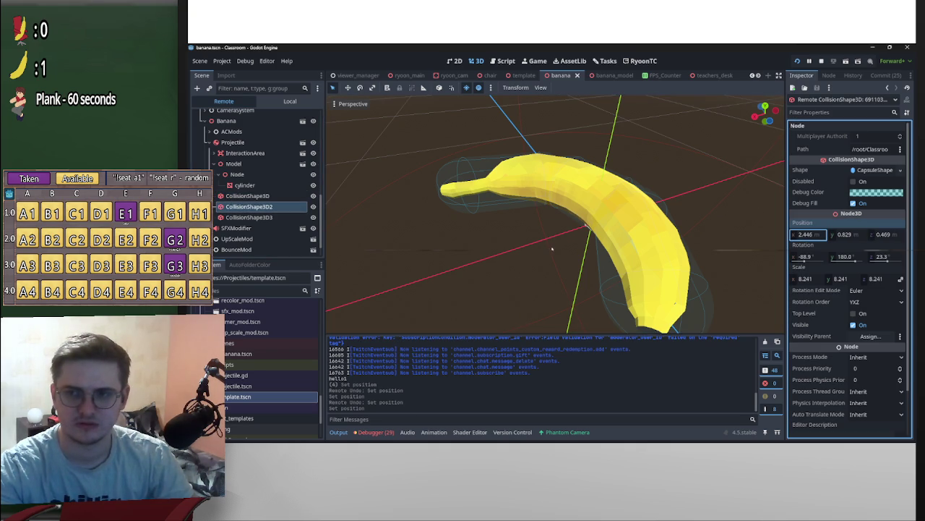
left_click_drag(883, 234, 867, 244)
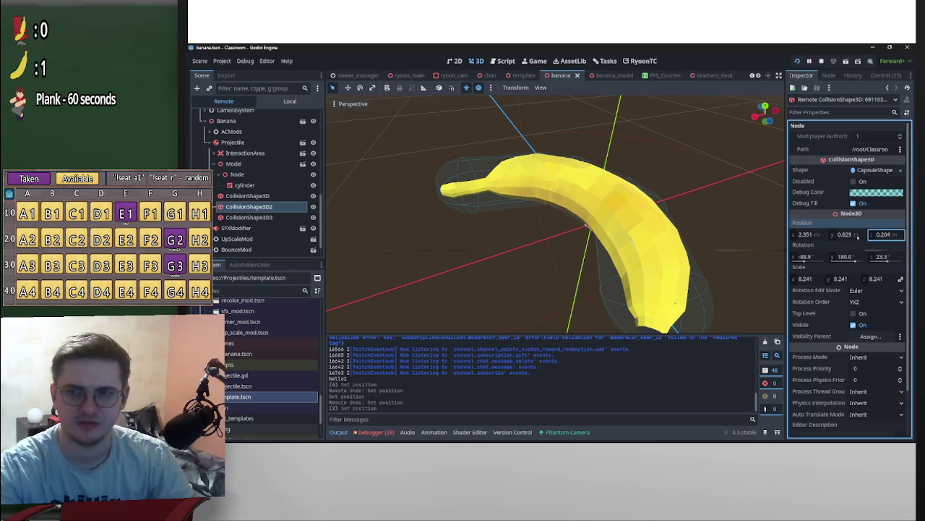
left_click_drag(805, 234, 553, 250)
left_click_drag(843, 234, 553, 249)
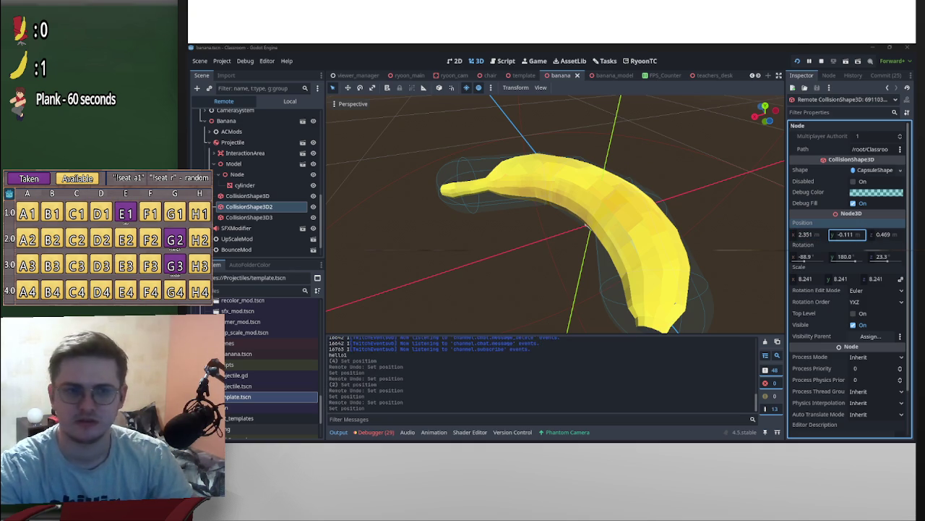
left_click(850, 235)
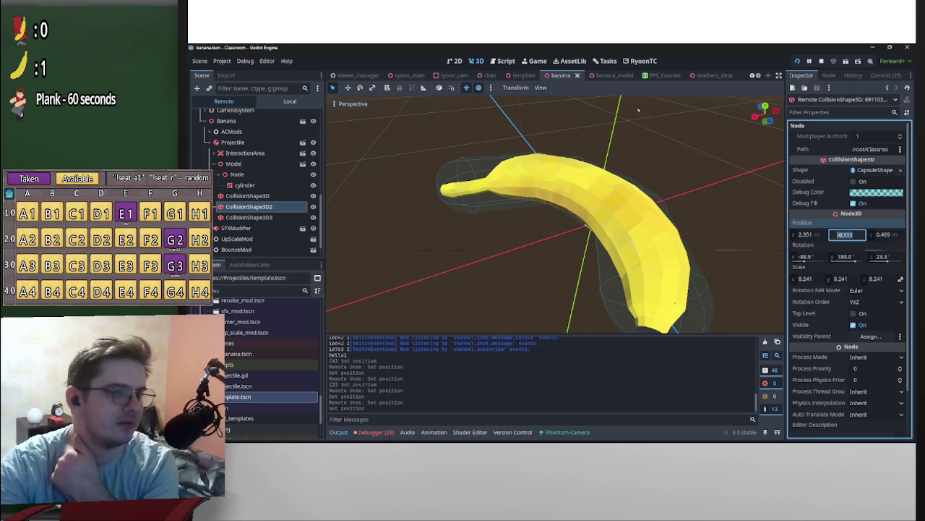
View the banana from the front, orbit and zoom, then return to the local scene tree.
key("KP_1")
left_click_drag(730, 126, 655, 183)
scroll(655, 184, "up", 5)
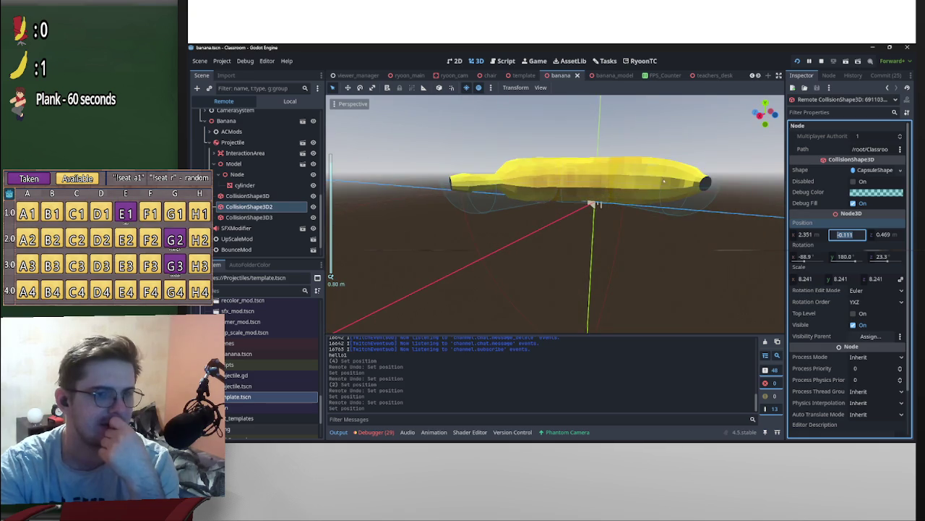
scroll(659, 172, "up", 1)
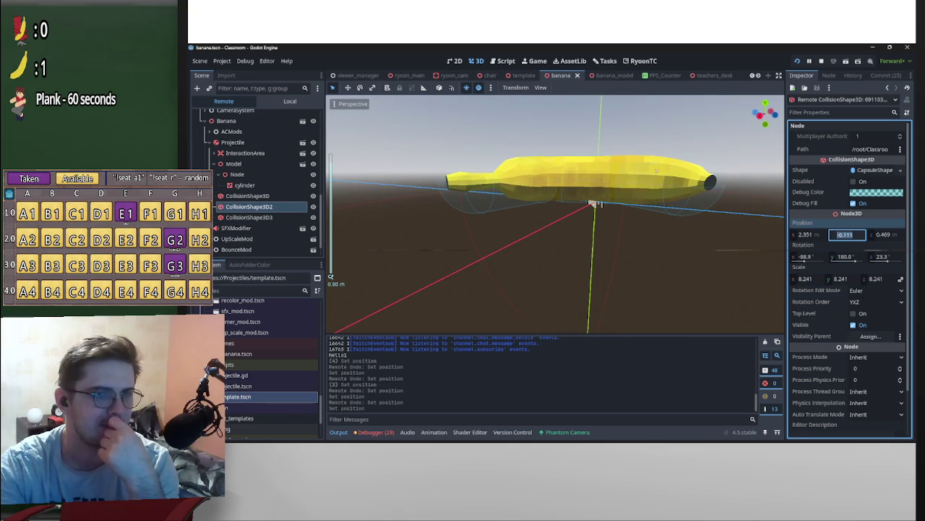
scroll(447, 76, "up", 5)
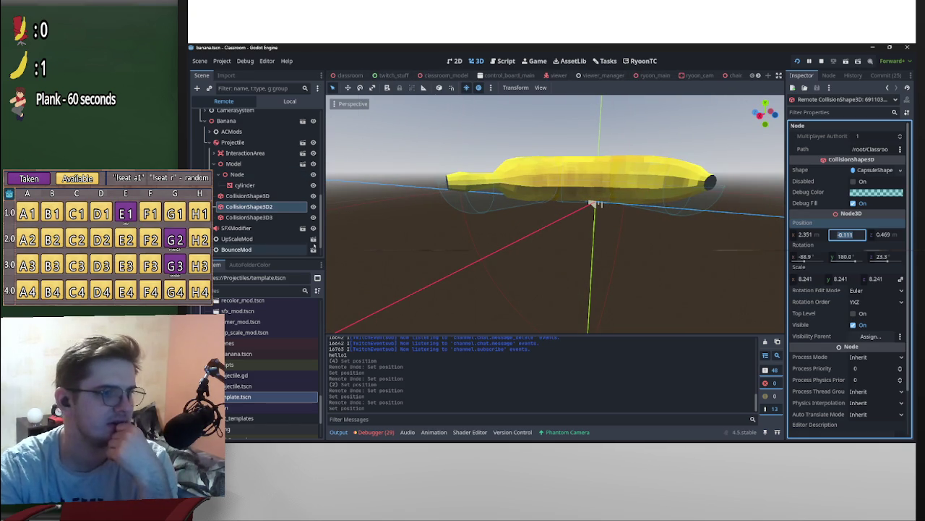
left_click(289, 101)
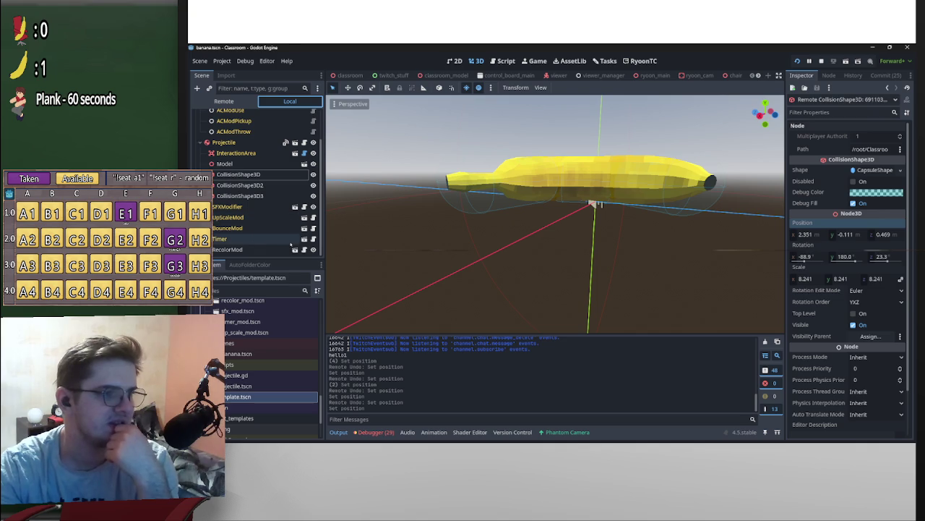
Change line 21 of up_scale_mod.gd to object.global_position and run the game with F5.
left_click(303, 217)
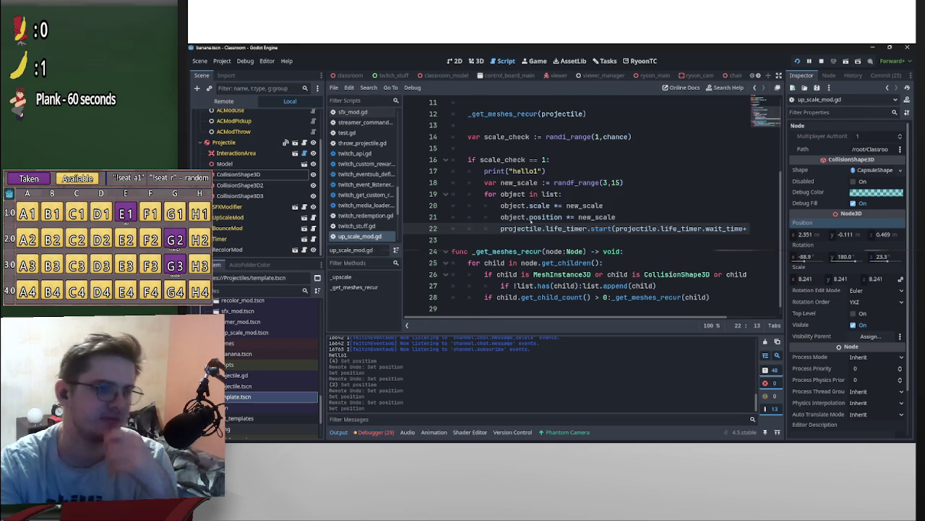
left_click(529, 217)
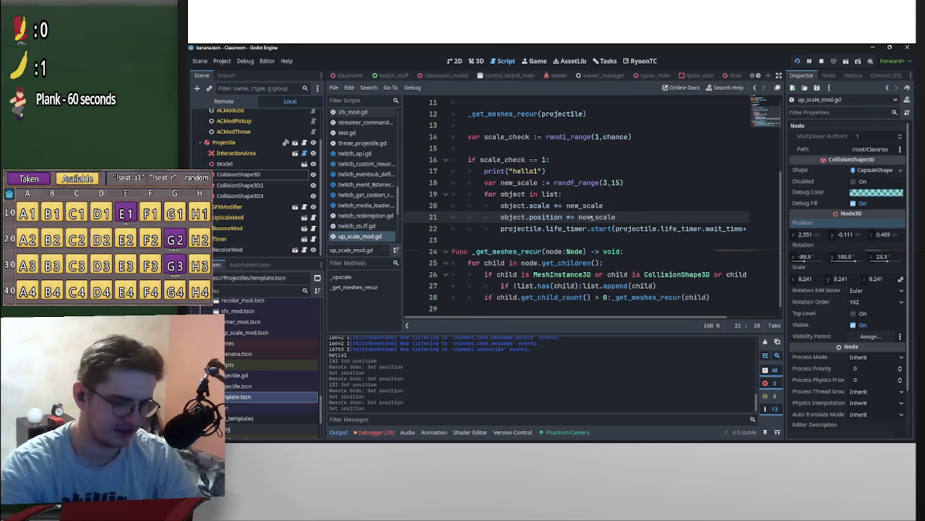
type("globa")
type("l_")
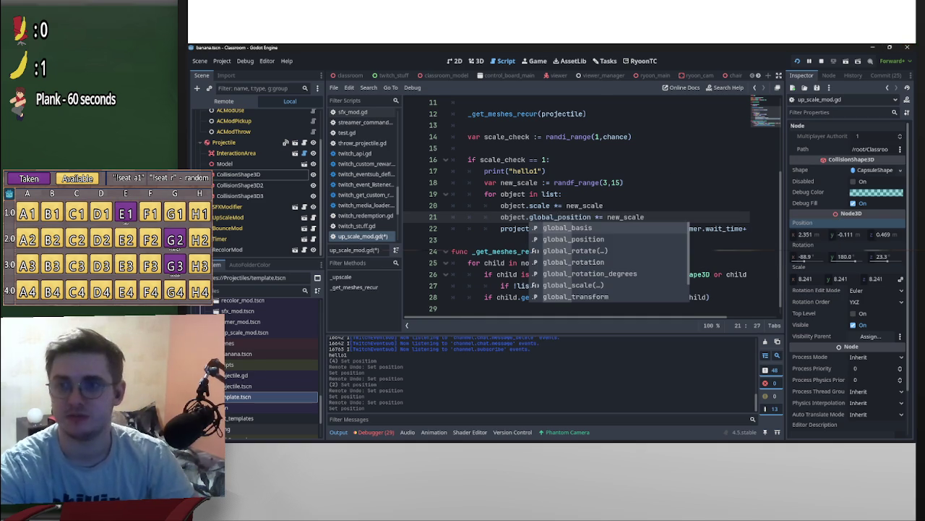
key("F5")
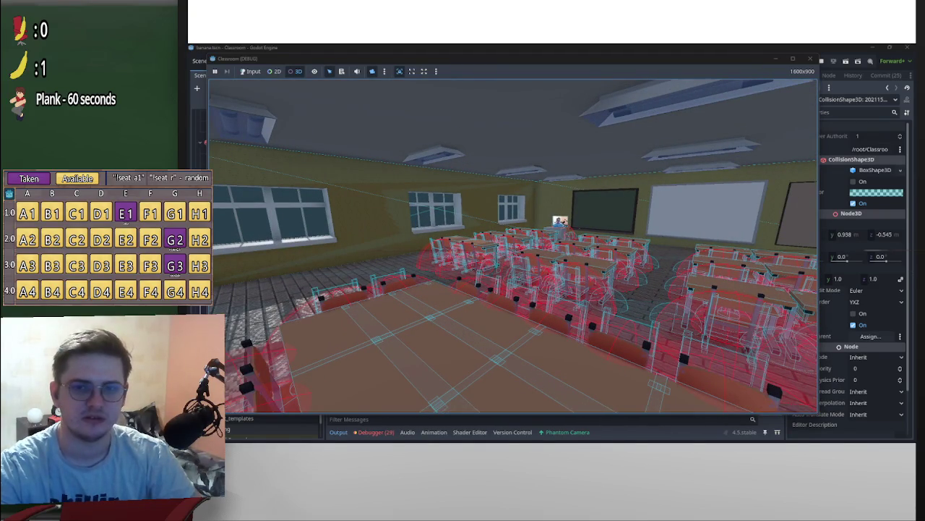
Playtest the classroom level while rearranging the game window, then stop the game.
left_click(691, 45)
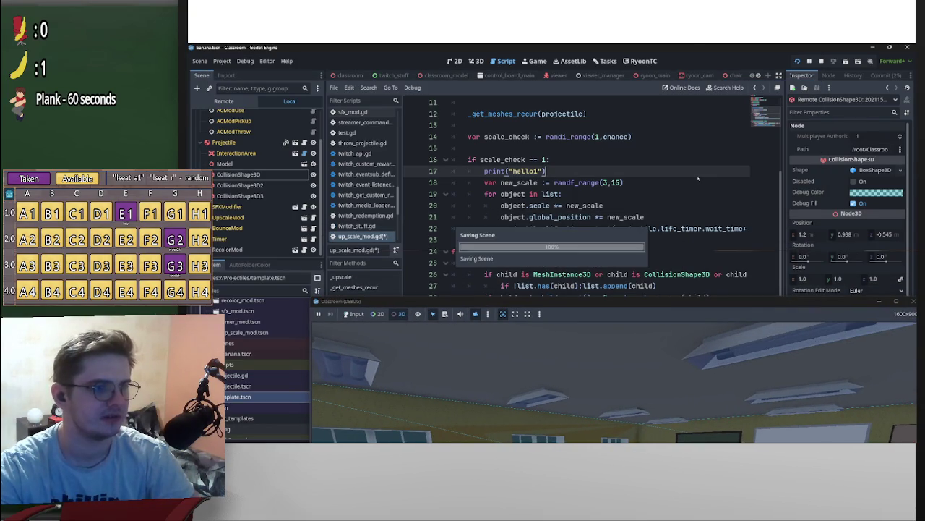
mouse_move(727, 301)
left_mouse_down()
mouse_move(714, 287)
mouse_move(663, 95)
mouse_move(668, 64)
left_mouse_up()
left_click(752, 420)
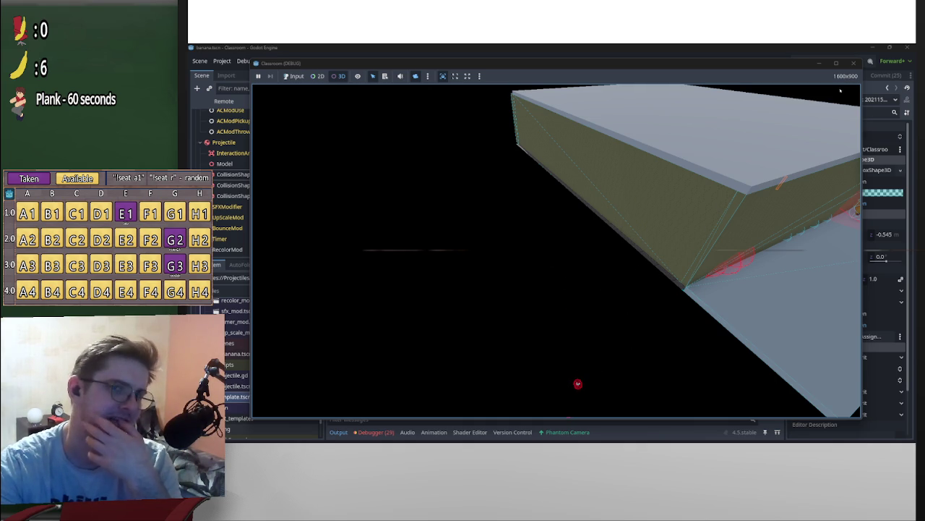
left_click_drag(786, 67, 766, 290)
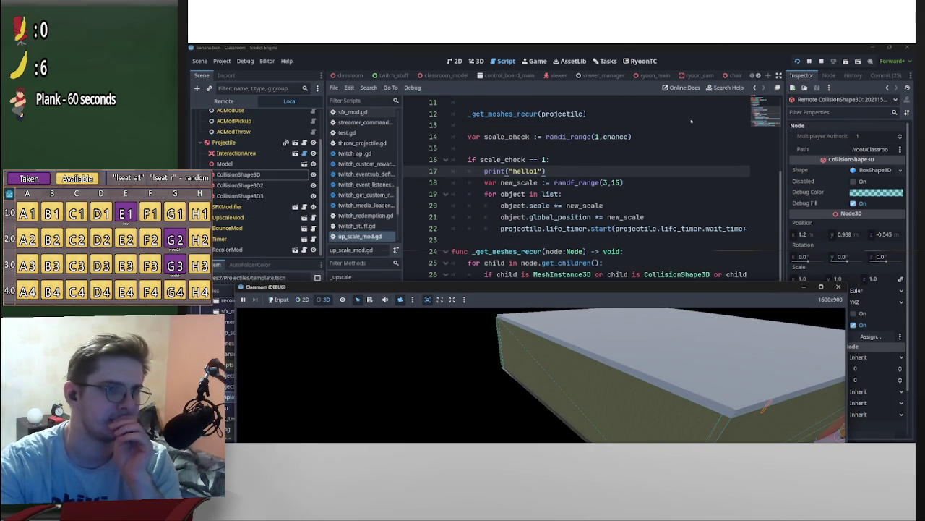
left_click(822, 60)
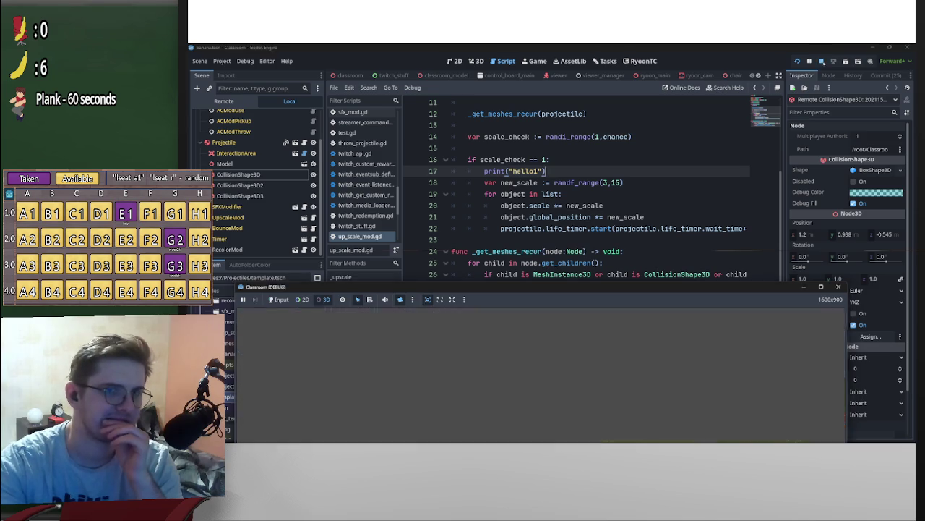
Inspect the Projectile node's RigidBody3D properties and select script lines 19–22.
scroll(600, 196, "down", 1)
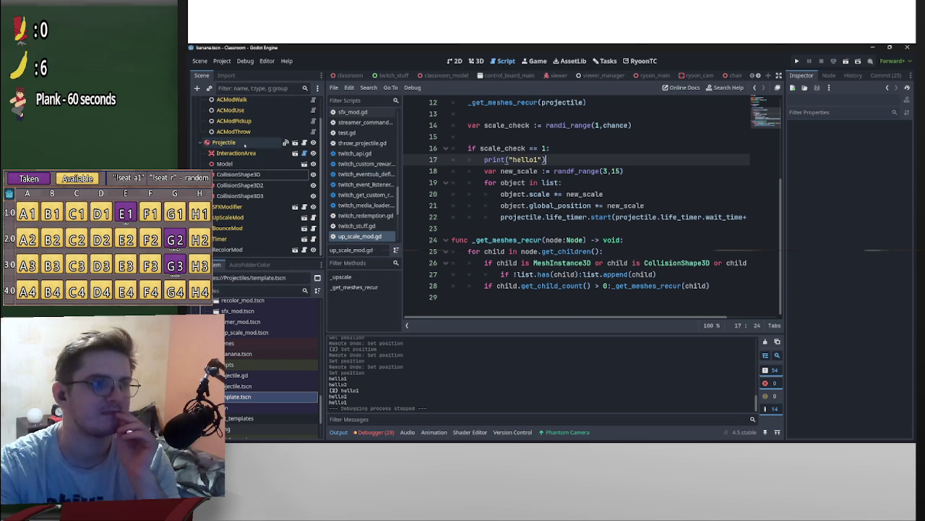
left_click(246, 142)
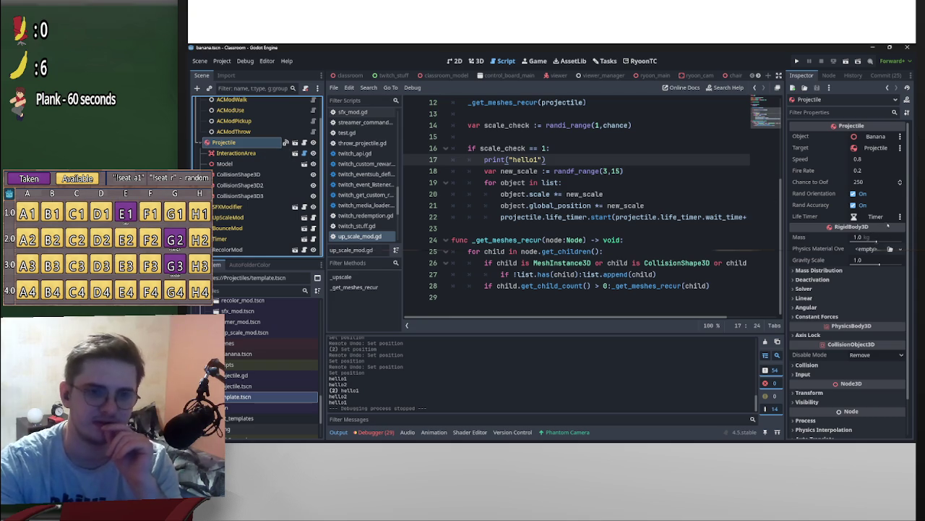
mouse_move(891, 227)
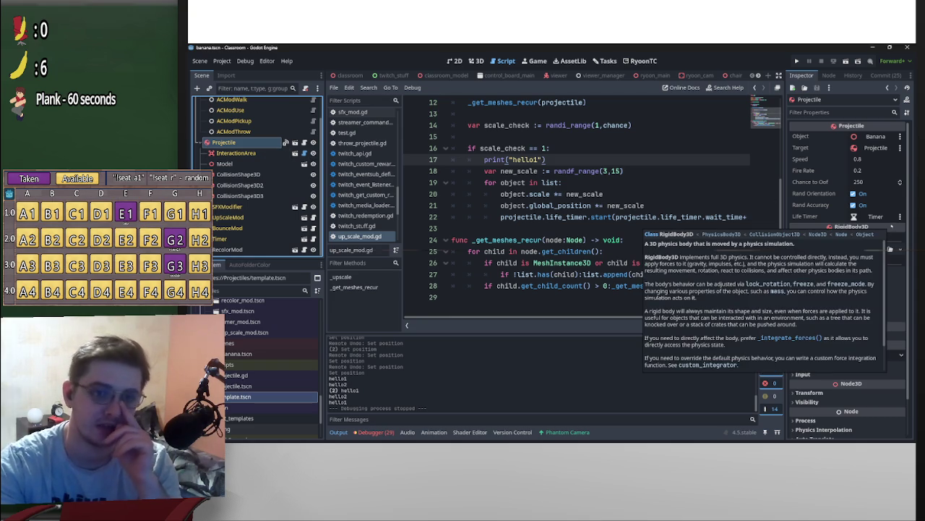
left_click_drag(481, 184, 765, 217)
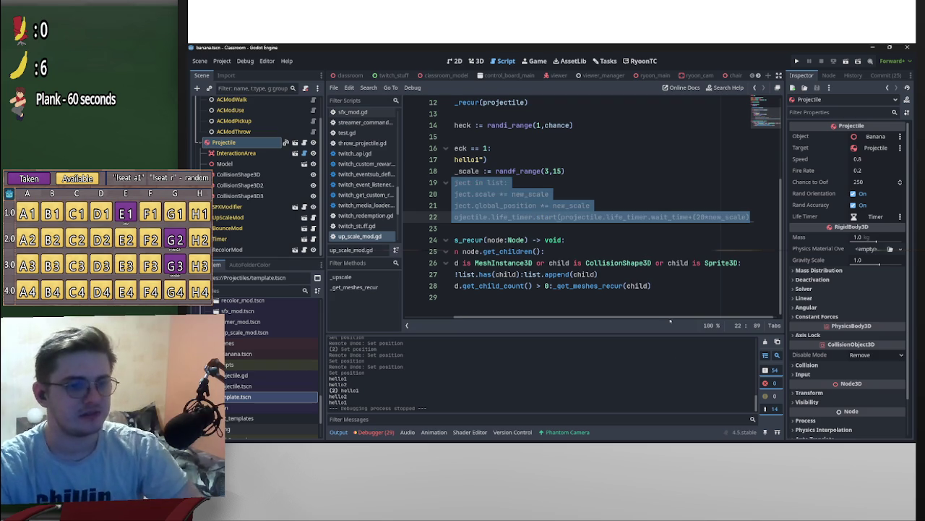
Comment out the scaling loop and start a new line 19 with projectile.
key("ctrl+k")
left_click(629, 171)
key("Return")
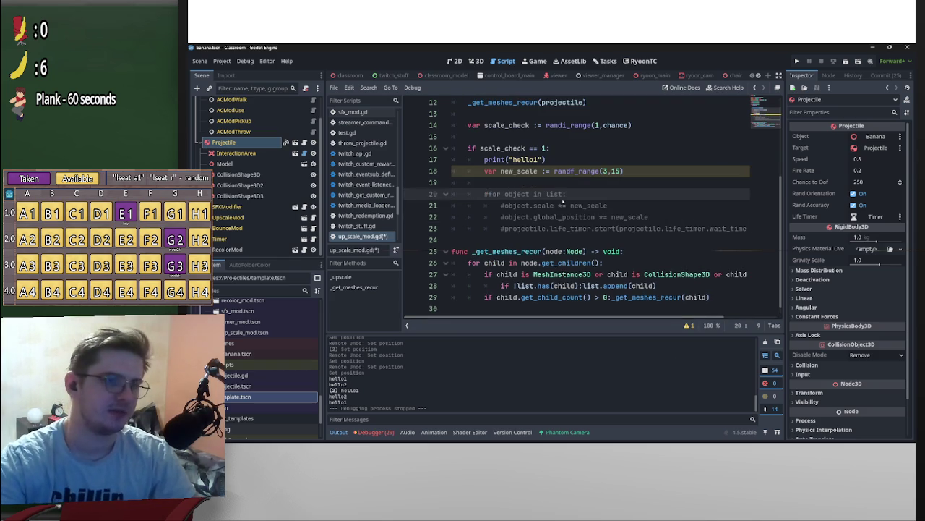
left_click_drag(257, 142, 595, 188)
key("Return")
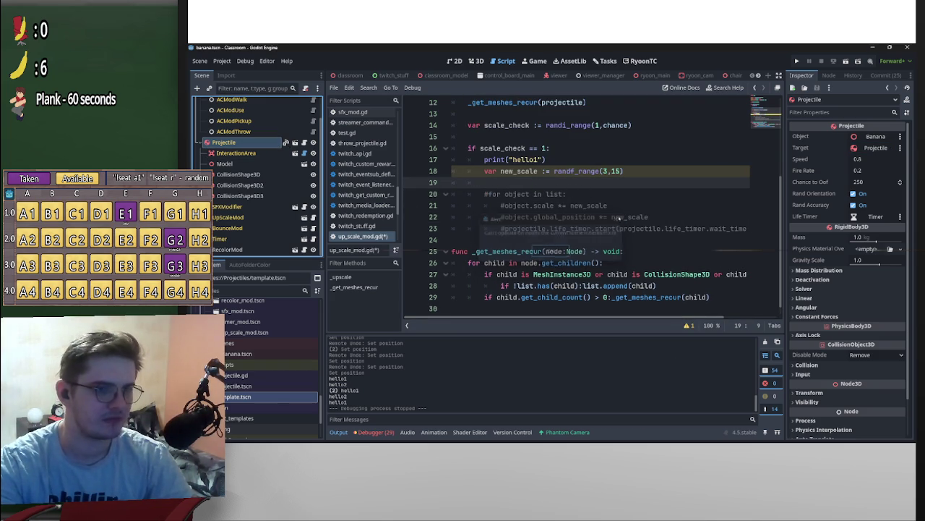
type("pro")
key("Return")
type("s")
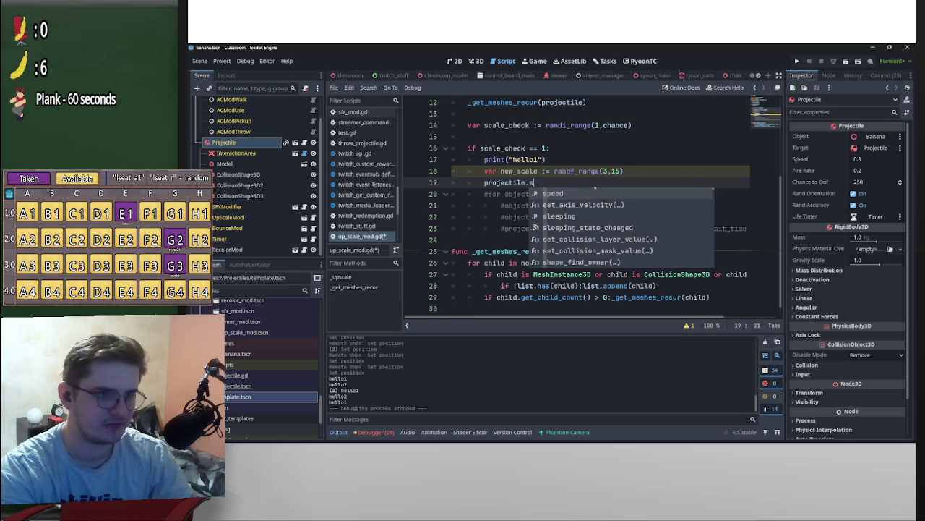
key("BackSpace")
key("BackSpace")
Complete line 19 as projectile.scale *= new_scale and save up_scale_mod.gd.
left_click(637, 174)
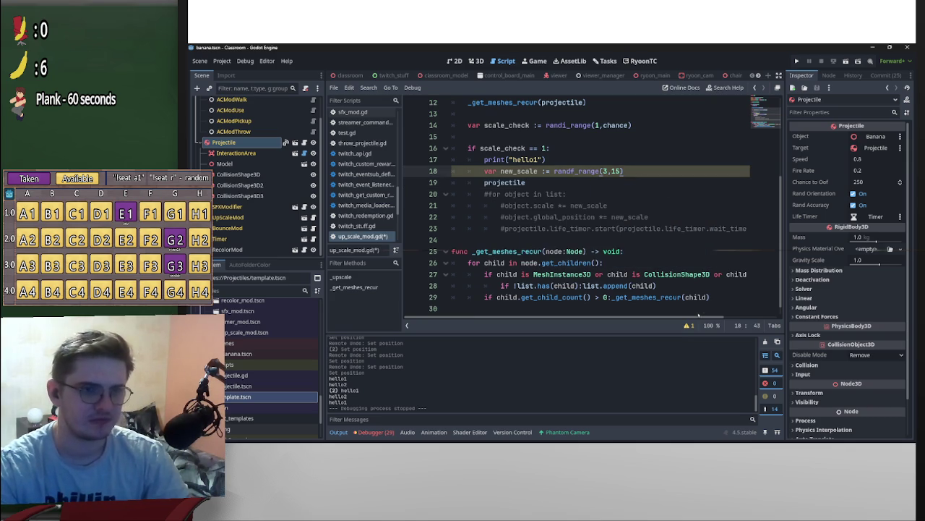
scroll(700, 312, "right", 3)
left_click_drag(692, 228, 743, 228)
key("ctrl+c")
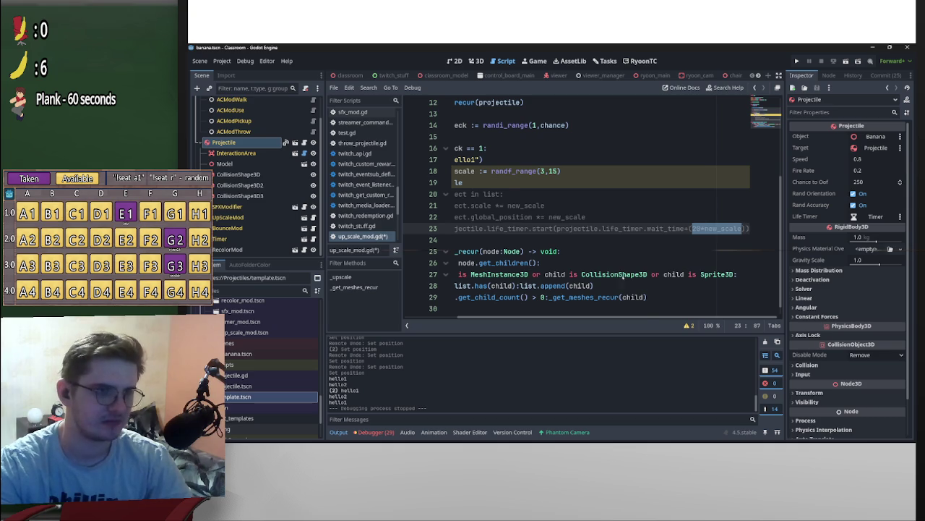
scroll(568, 195, "left", 3)
left_click(568, 185)
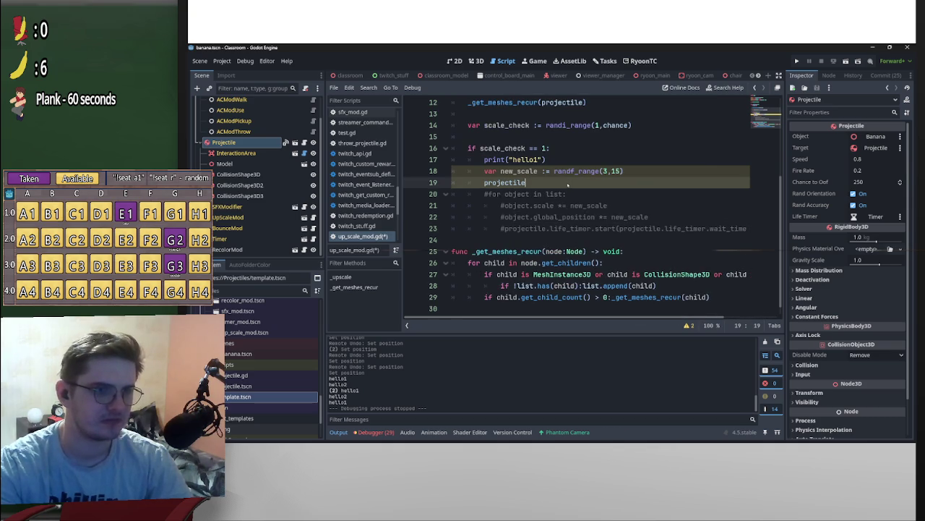
key("ctrl+v")
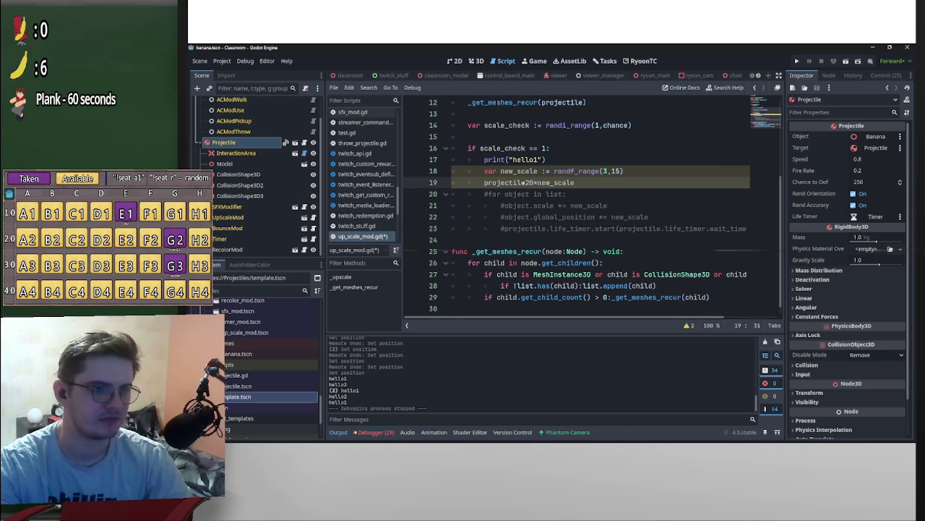
left_click_drag(650, 217, 599, 217)
key("ctrl+c")
left_click_drag(576, 183, 524, 183)
key("ctrl+v")
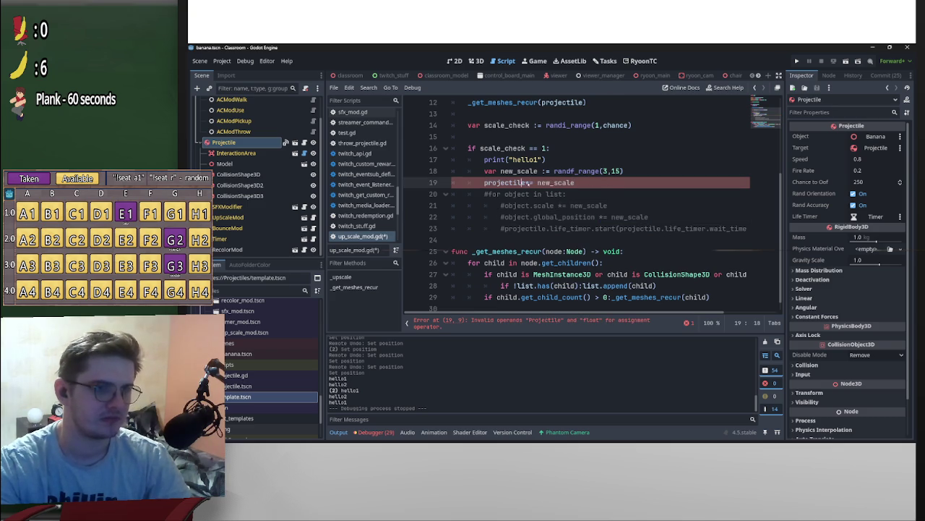
type(".sc")
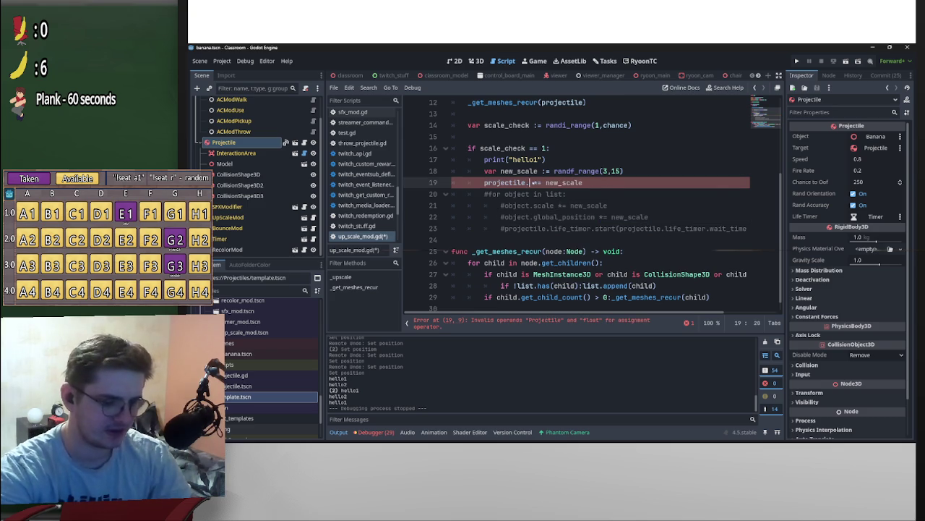
key("Return")
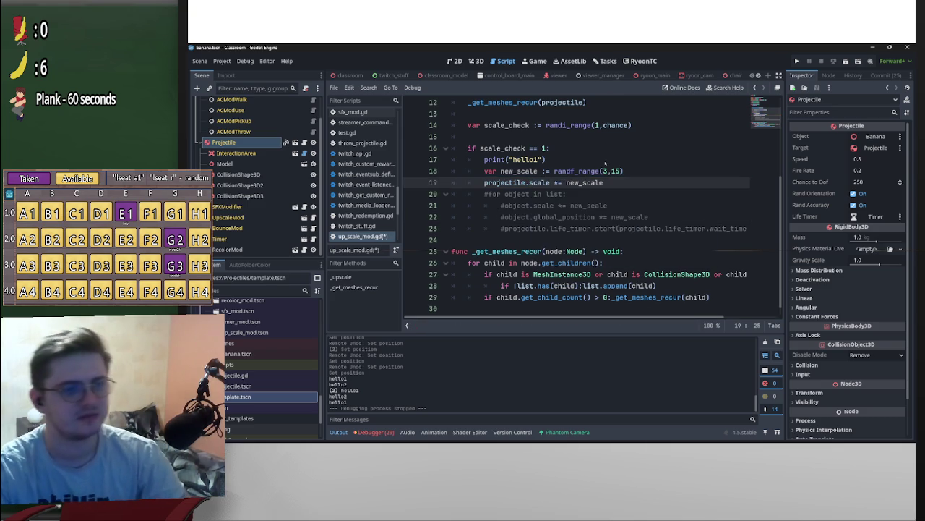
left_click(618, 160)
key("ctrl+s")
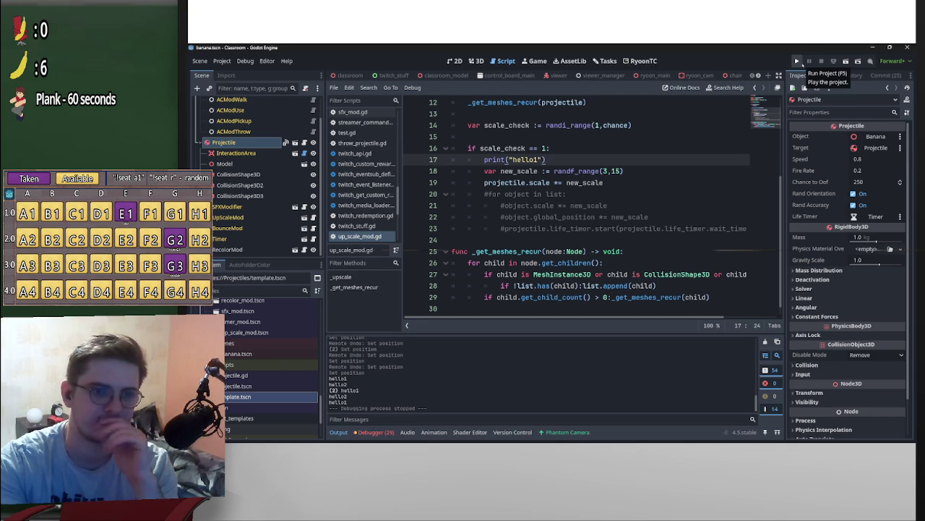
Run the project, back out of Twitch Connections, and load the classroom level from Level Select.
left_click(797, 62)
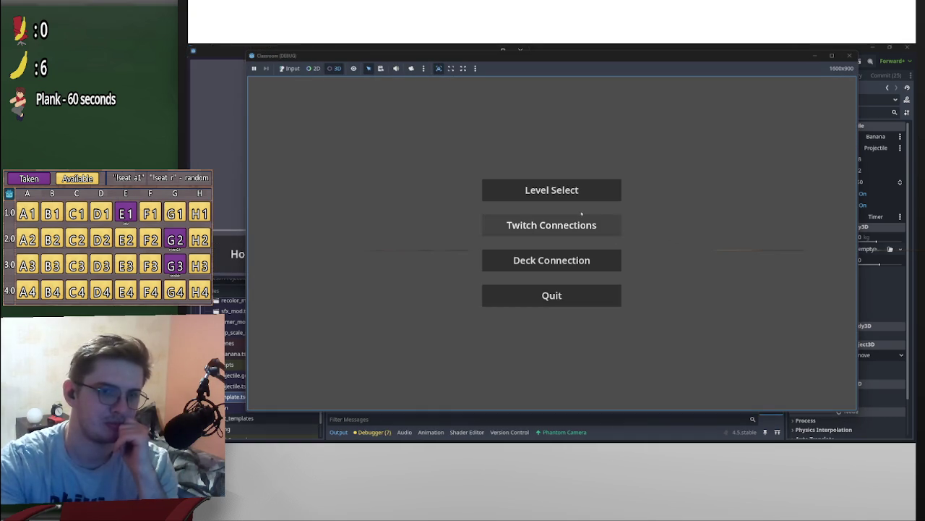
left_click(551, 225)
left_click(528, 238)
left_click(627, 373)
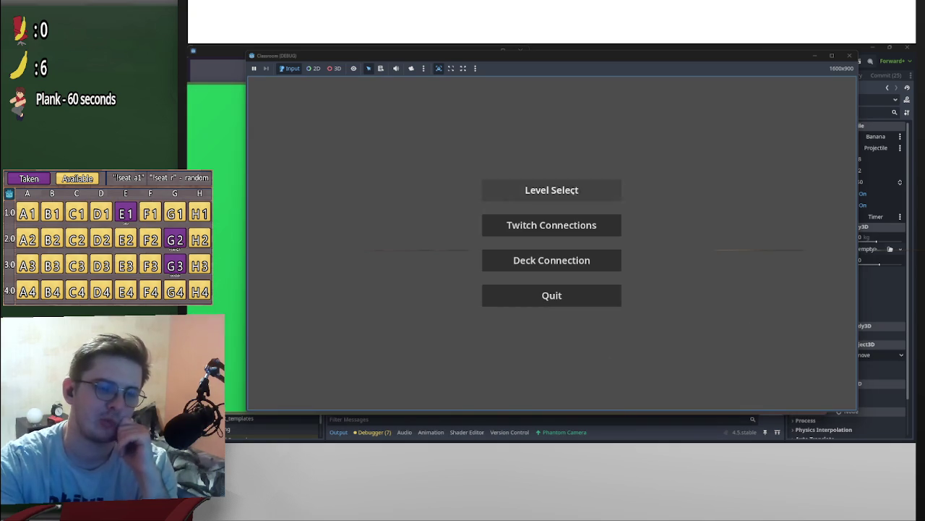
left_click(552, 189)
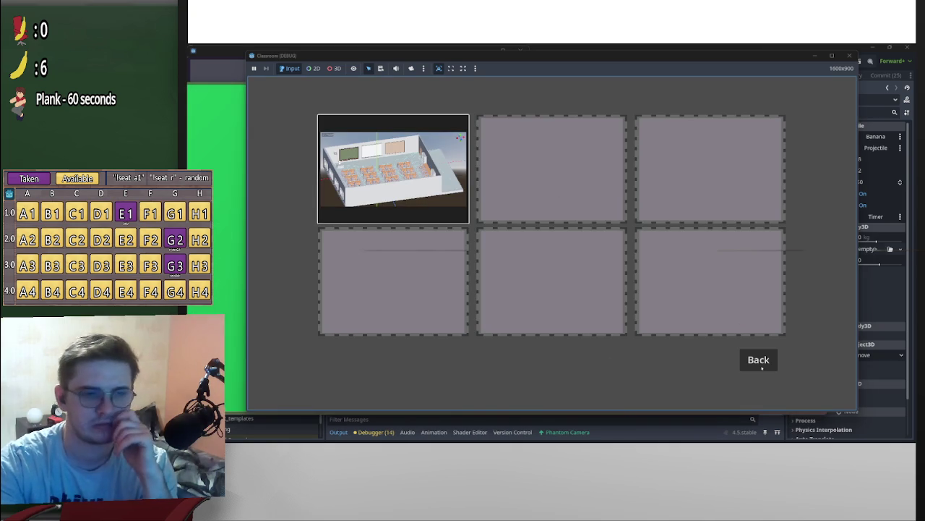
left_click(393, 168)
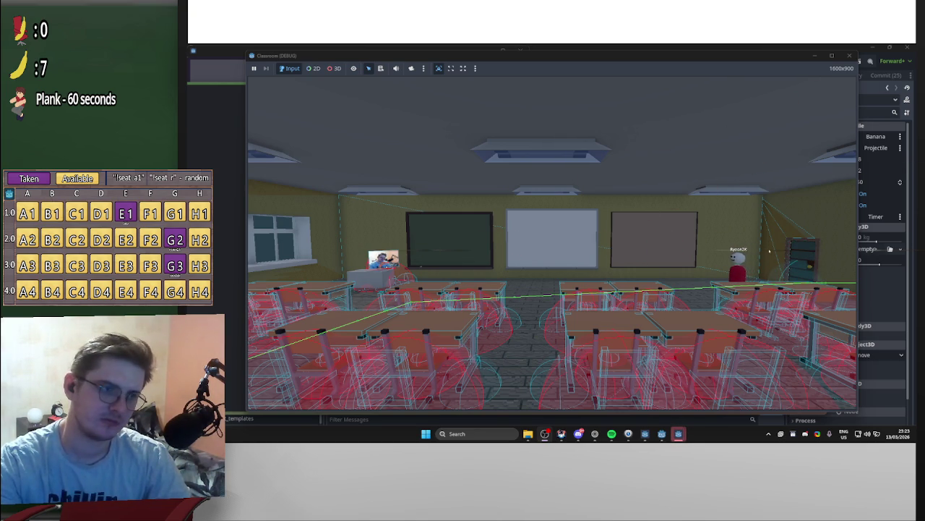
key("F8")
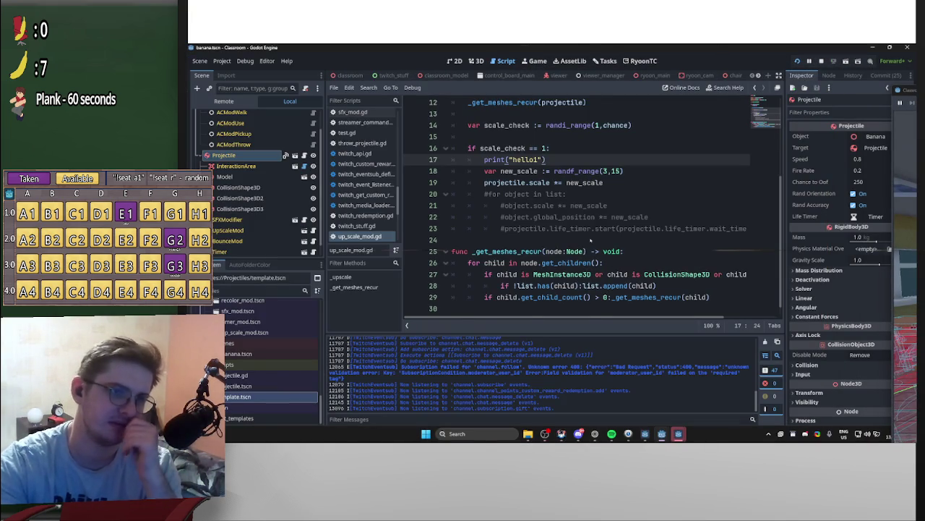
Clear the Output log of old messages while viewing the top of up_scale_mod.gd.
scroll(591, 240, "up", 1)
scroll(527, 217, "up", 1)
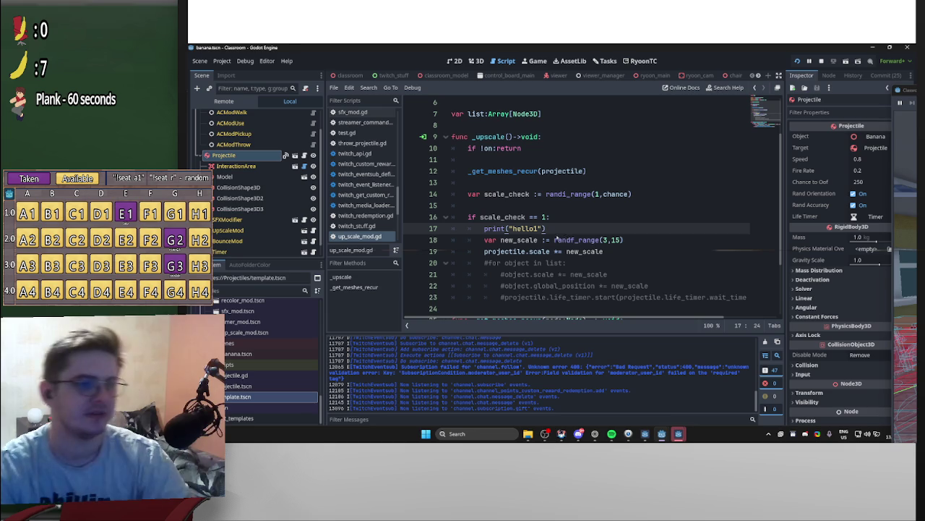
scroll(542, 387, "up", 5)
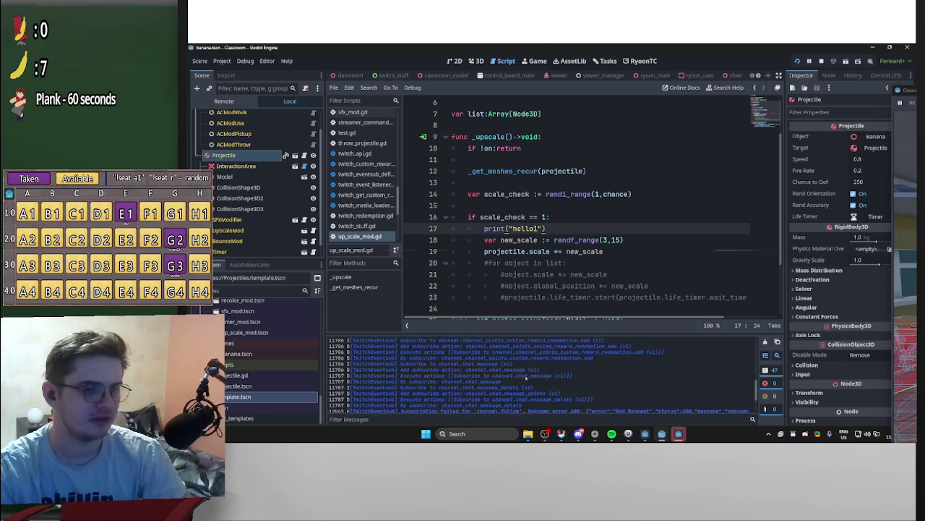
scroll(541, 387, "down", 5)
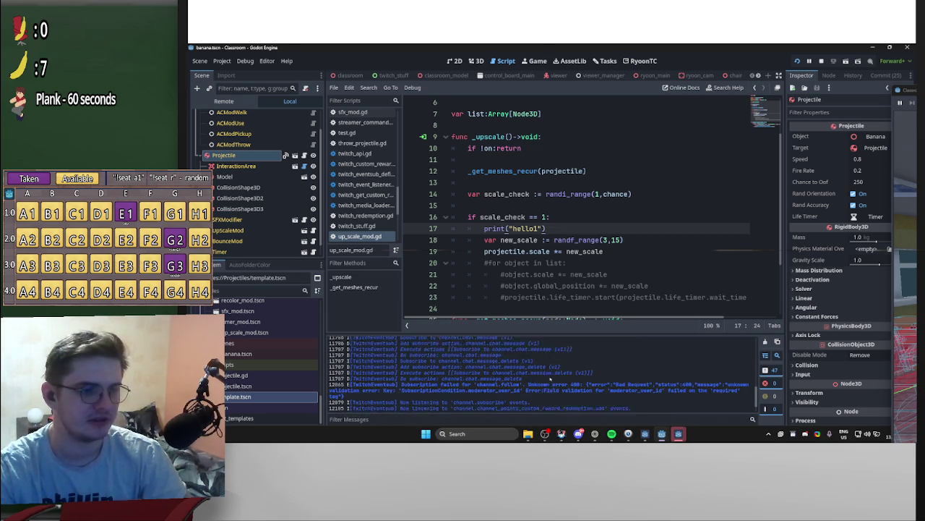
key("F5")
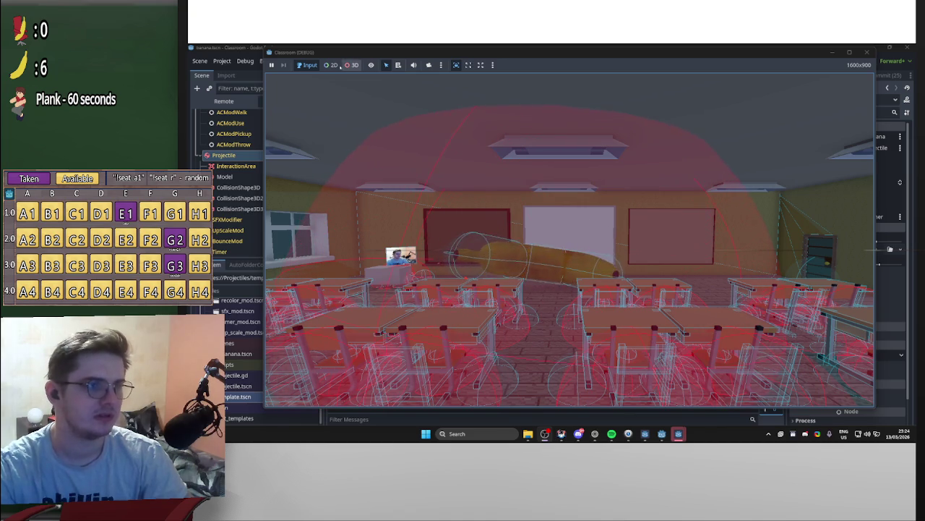
Watch the bananas in the running game through a free camera, then stop the game.
left_click(429, 64)
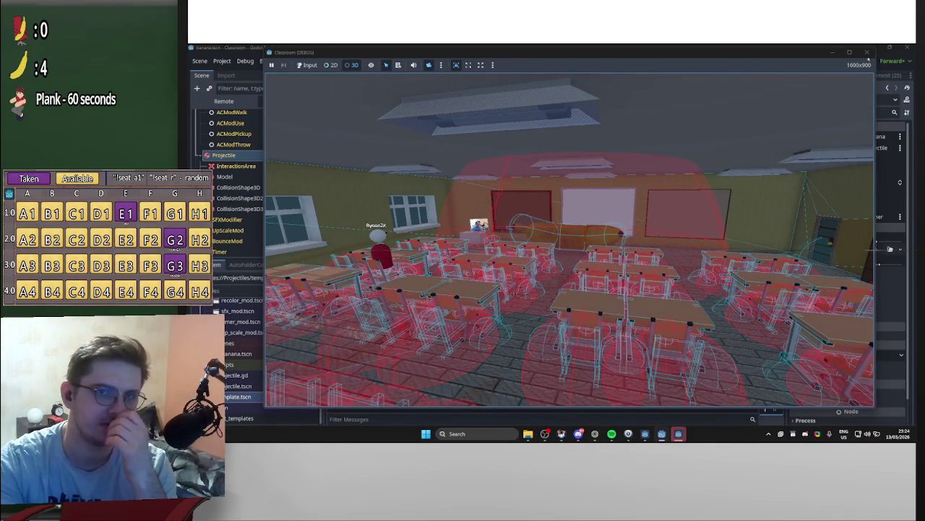
left_click(867, 53)
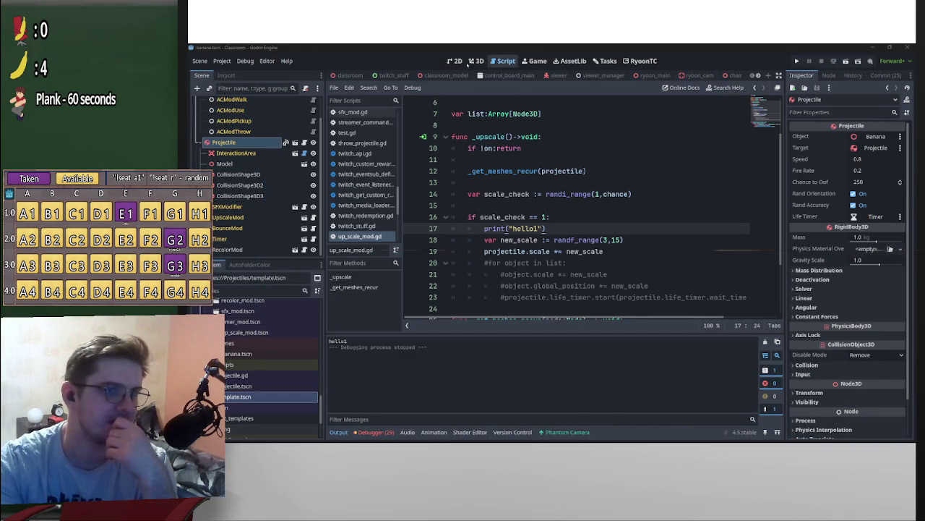
Shrink the banana's InteractionArea collision sphere radius down to 0.475.
left_click(475, 60)
scroll(609, 226, "down", 3)
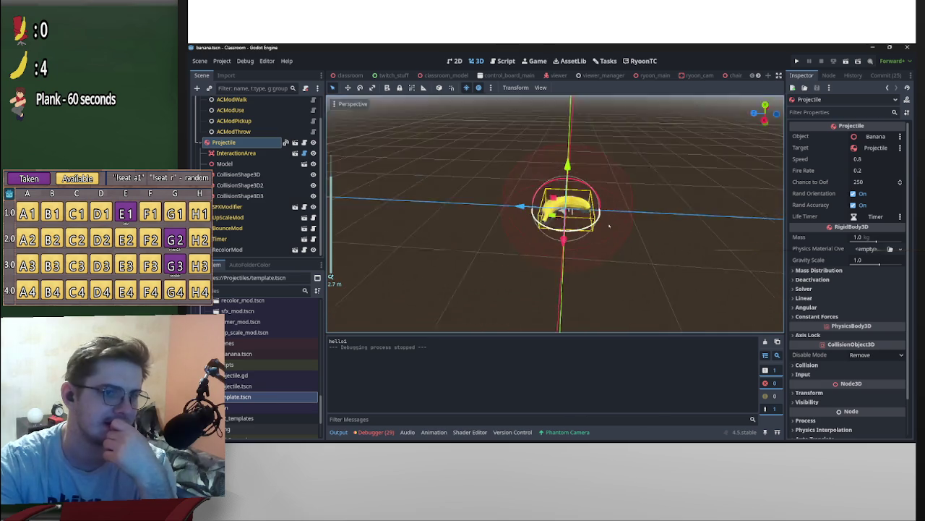
left_click(235, 152)
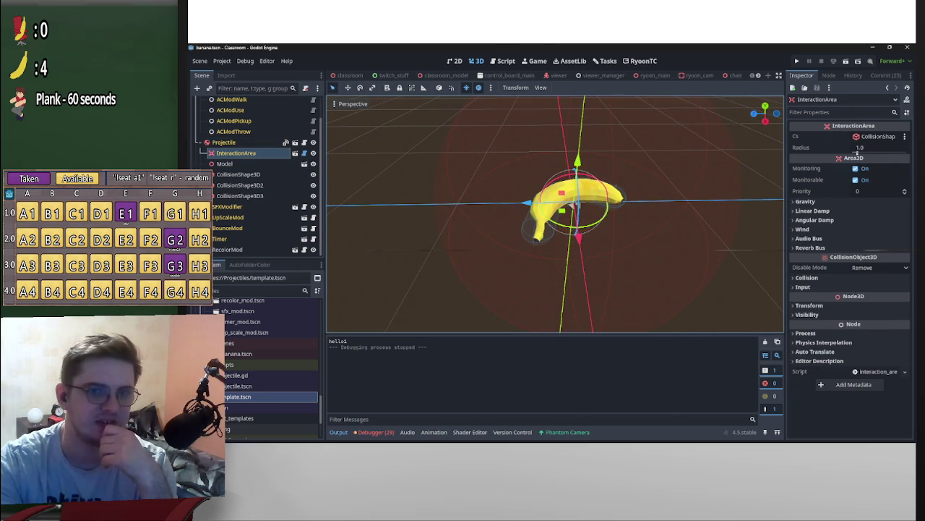
left_click_drag(875, 147, 552, 249)
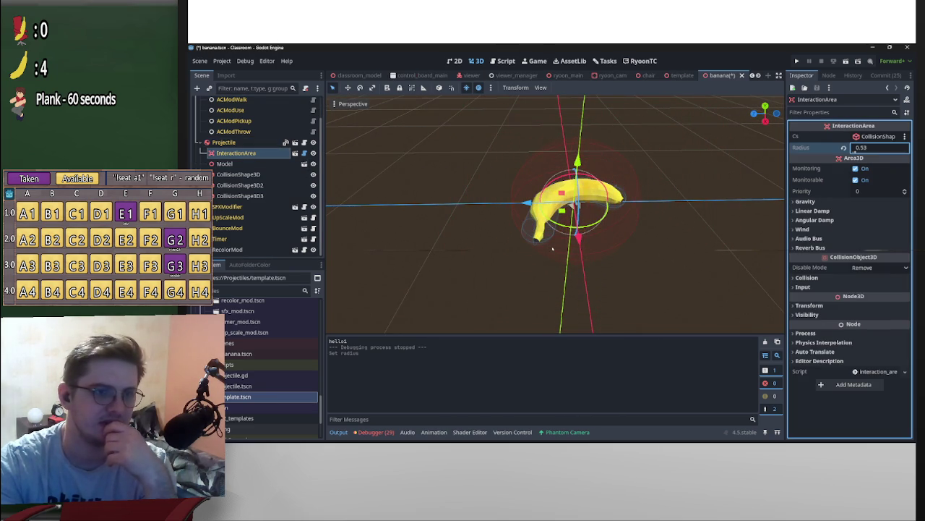
left_click_drag(732, 190, 886, 192)
left_click_drag(870, 149, 854, 150)
mouse_move(713, 181)
left_mouse_down()
mouse_move(723, 233)
mouse_move(500, 235)
left_mouse_up()
left_click_drag(855, 151, 838, 150)
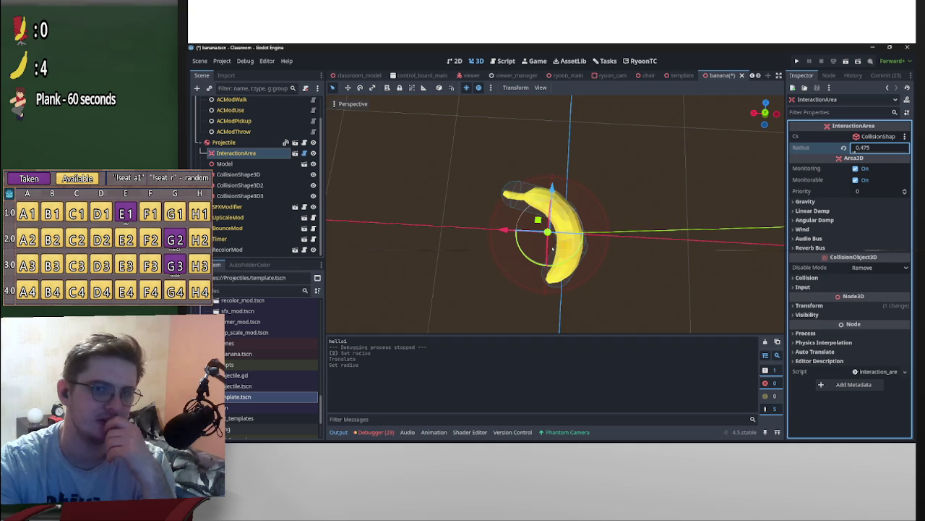
Nudge the banana slightly, save the scene, and bring up UpScaleMod's up_scale_mod.gd script.
left_click_drag(555, 226, 555, 227)
key("ctrl+s")
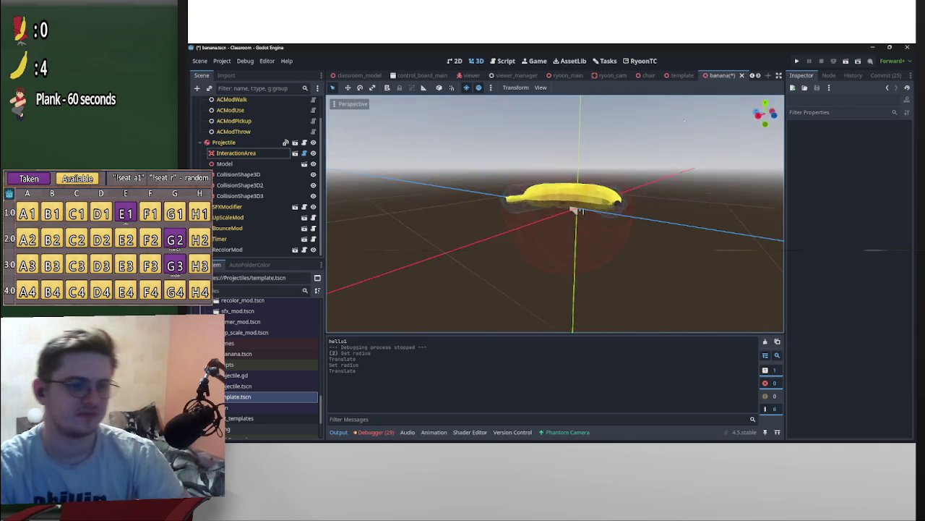
mouse_move(654, 173)
left_mouse_down()
mouse_move(660, 198)
mouse_move(481, 212)
left_mouse_up()
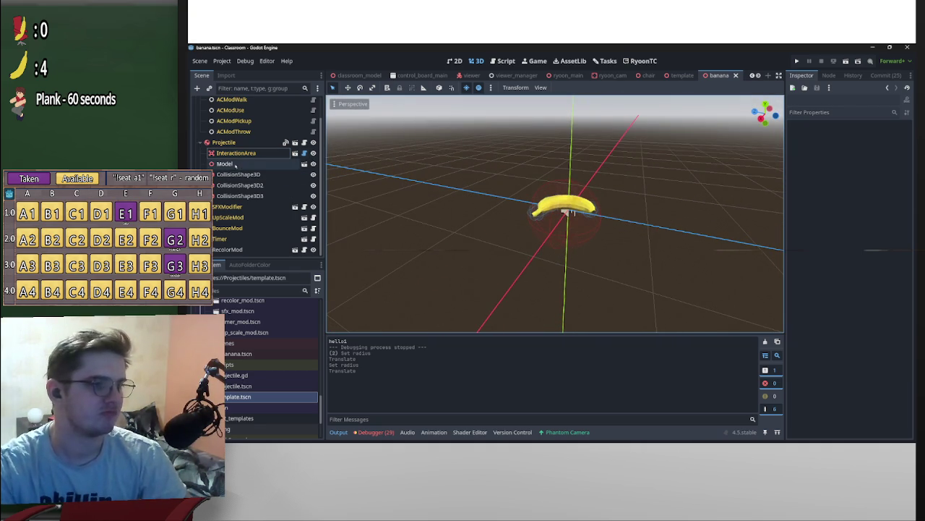
left_click(294, 217)
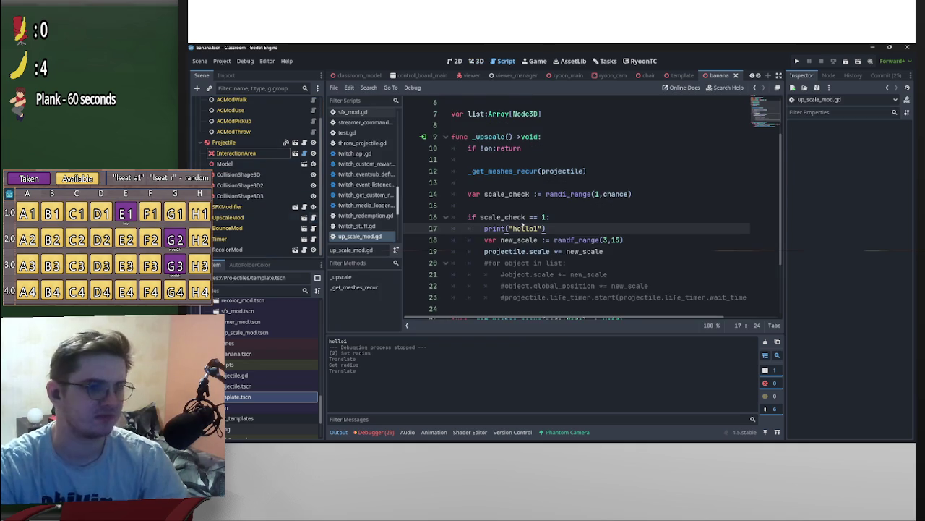
Delete the hello1 print, the commented-out loop lines 19–22, and the _get_meshes_recur function.
scroll(562, 235, "down", 1)
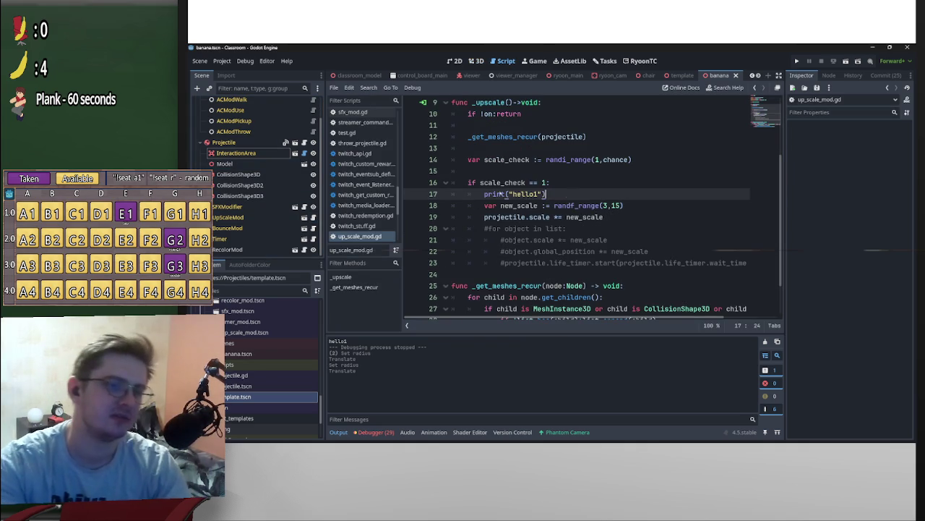
left_click_drag(547, 194, 407, 193)
key("BackSpace")
key("BackSpace")
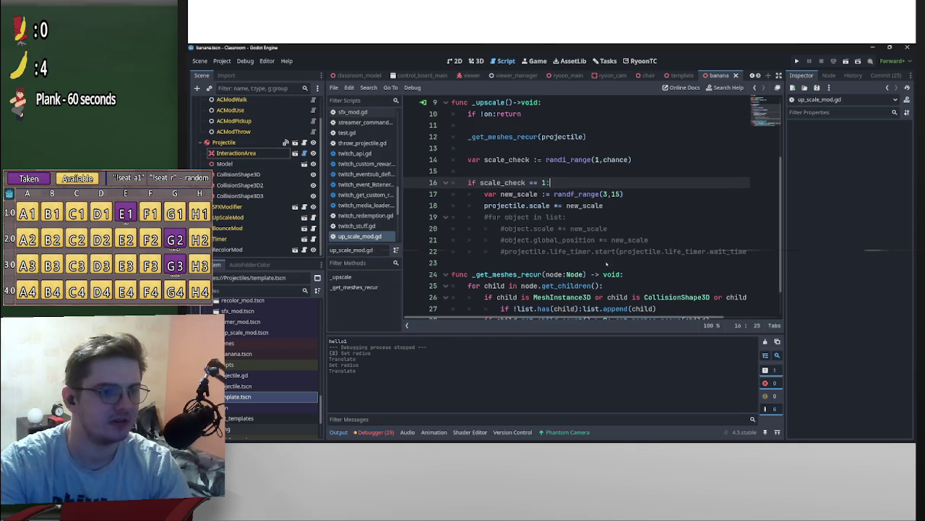
left_click_drag(480, 217, 806, 254)
key("BackSpace")
key("BackSpace")
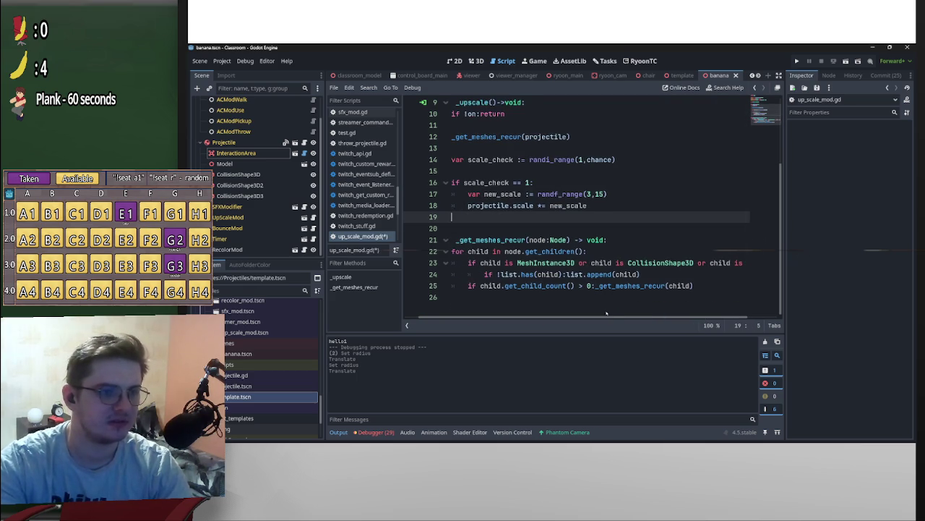
mouse_move(675, 290)
left_mouse_down()
mouse_move(478, 274)
mouse_move(436, 223)
left_mouse_up()
key("BackSpace")
Remove the unused list variable and the _get_meshes_recur(projectile) call, then save up_scale_mod.gd.
scroll(554, 243, "up", 3)
mouse_move(542, 171)
left_mouse_down()
mouse_move(452, 170)
mouse_move(368, 147)
mouse_move(380, 166)
left_mouse_up()
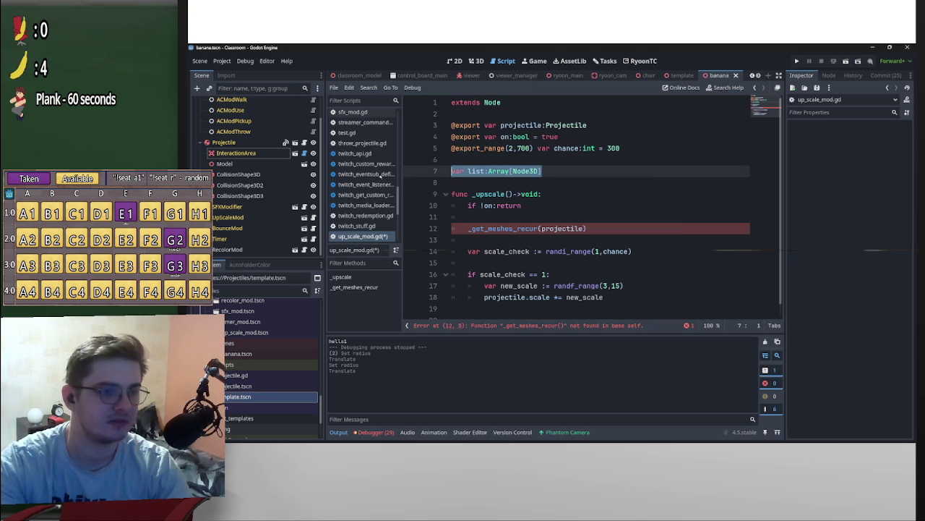
key("BackSpace")
key("BackSpace")
left_click_drag(590, 205, 404, 195)
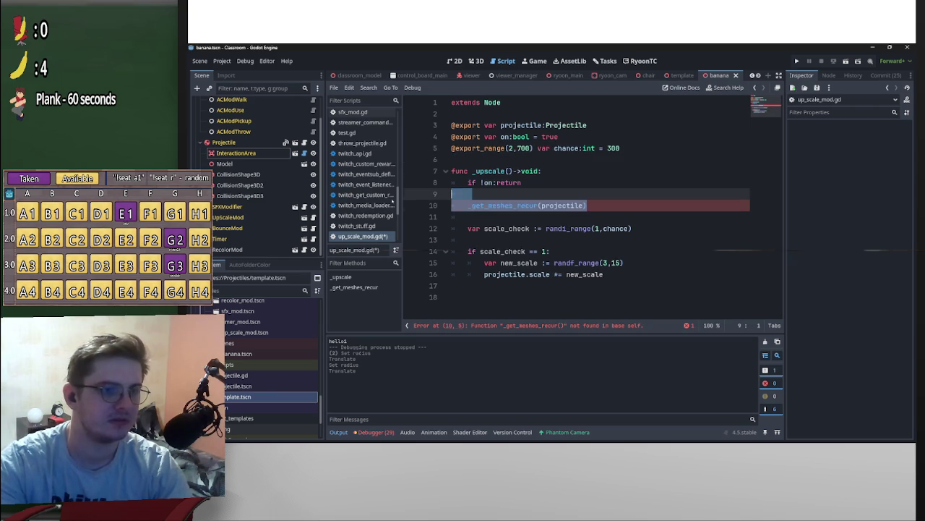
key("BackSpace")
key("BackSpace")
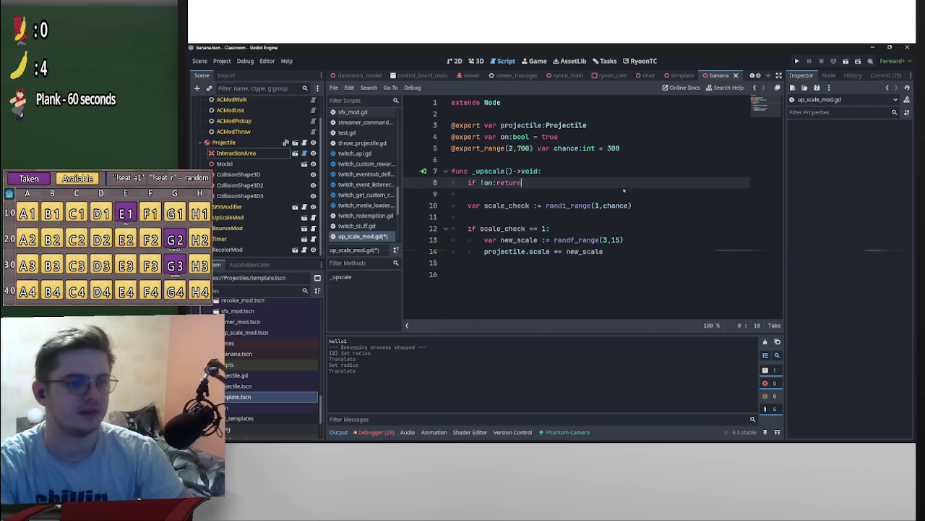
key("ctrl+s")
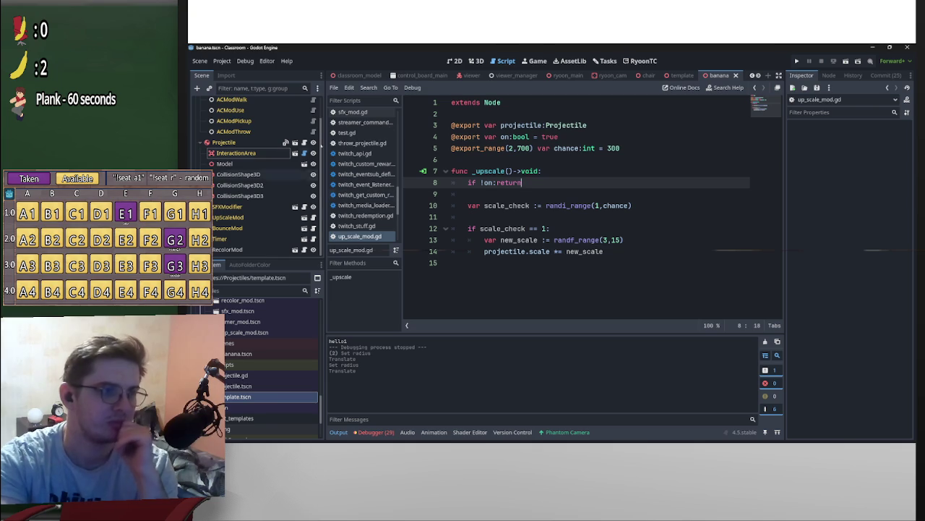
scroll(378, 76, "up", 2)
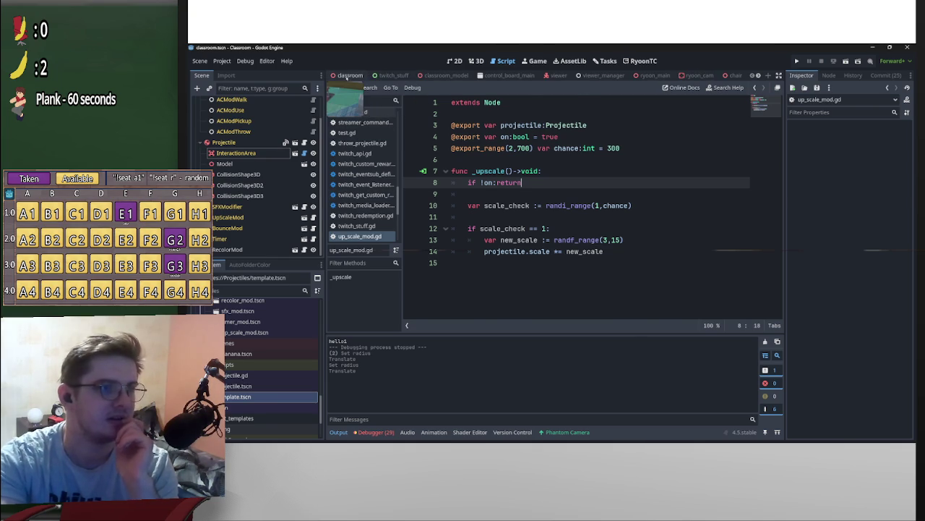
Switch to the classroom scene, select the Classroom root, and try a 'worl' node search.
left_click(356, 76)
left_click(217, 102)
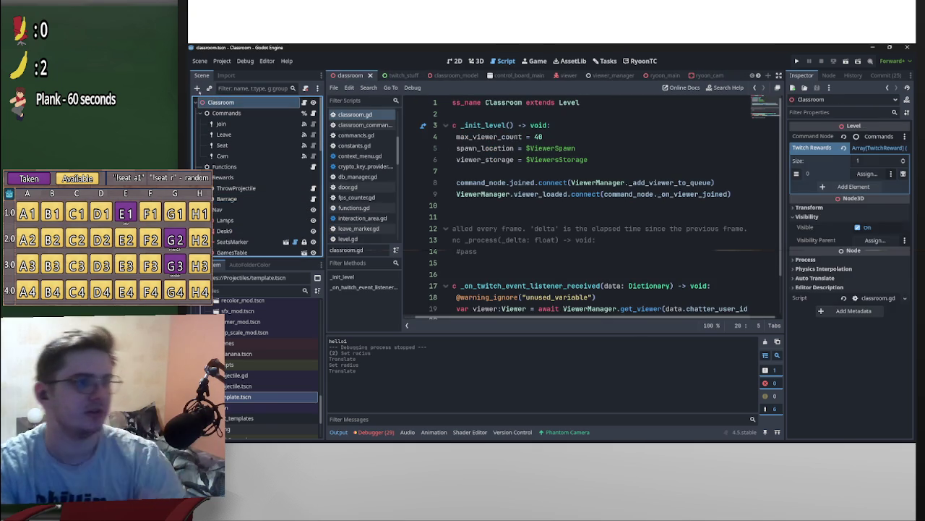
left_click(196, 88)
type("worl")
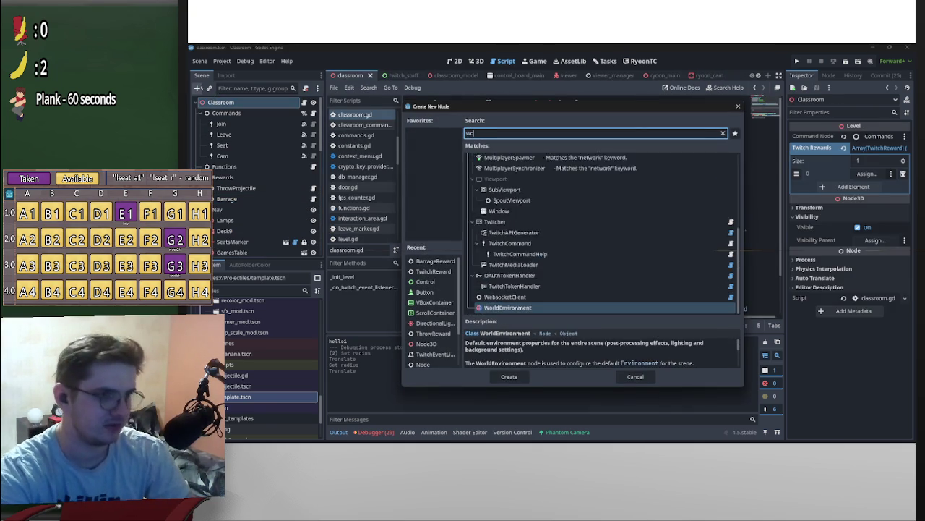
left_click(635, 376)
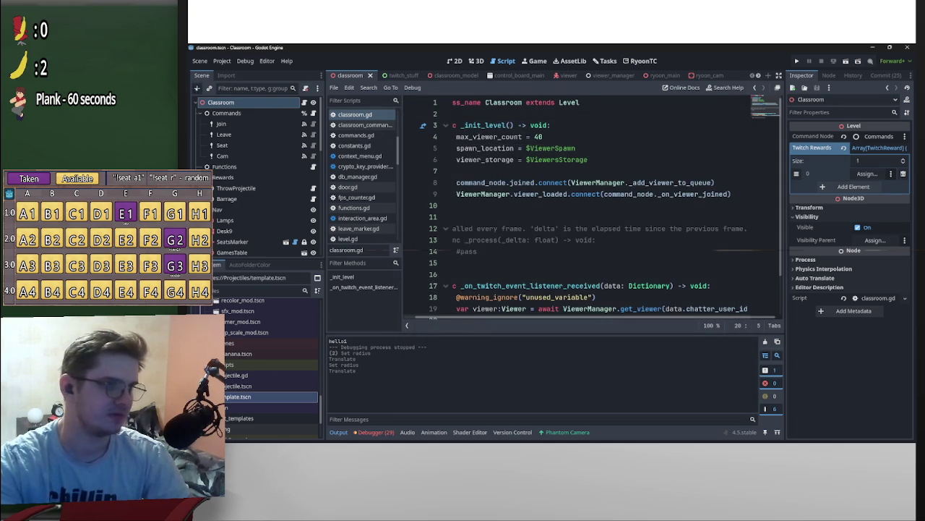
Search Create New Node for 'border', 'panel' and 'sky', then clear the search.
key("ctrl+a")
type("border")
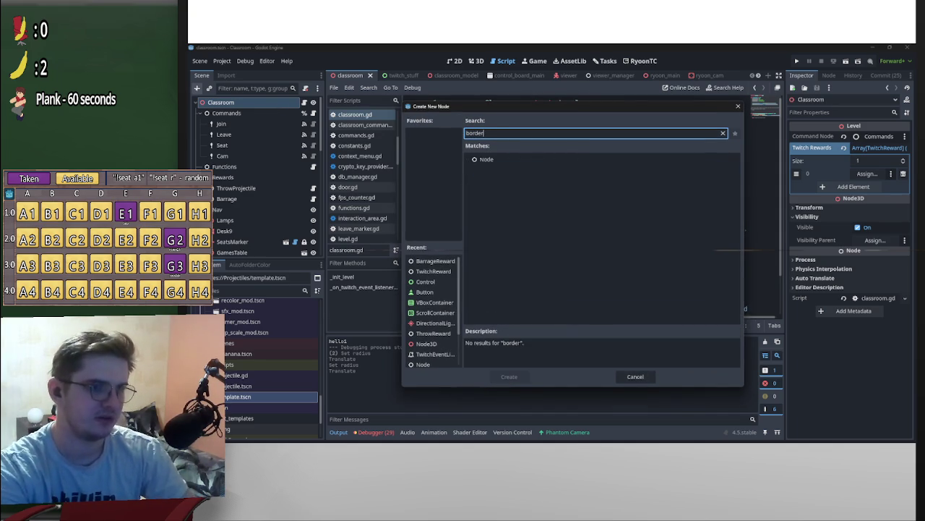
key("BackSpace")
key("BackSpace")
key("BackSpace")
type("panel")
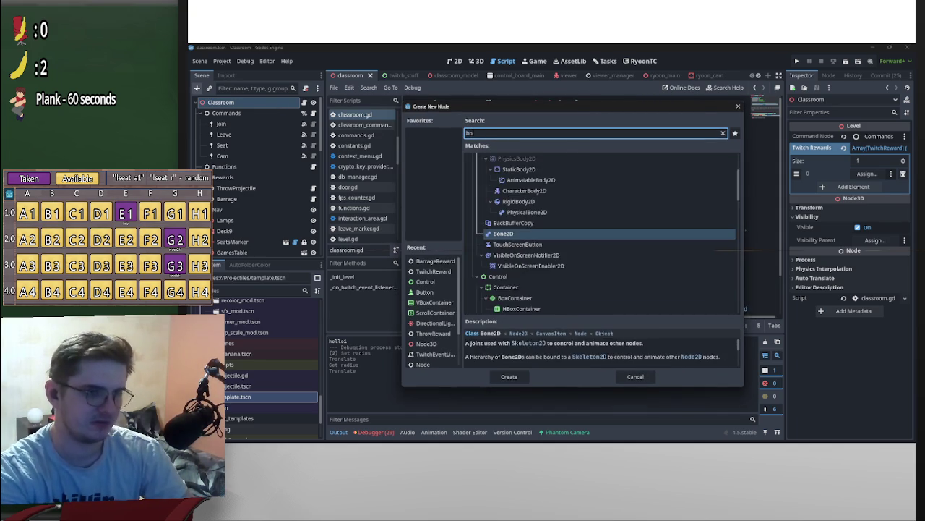
key("BackSpace")
key("BackSpace")
key("BackSpace")
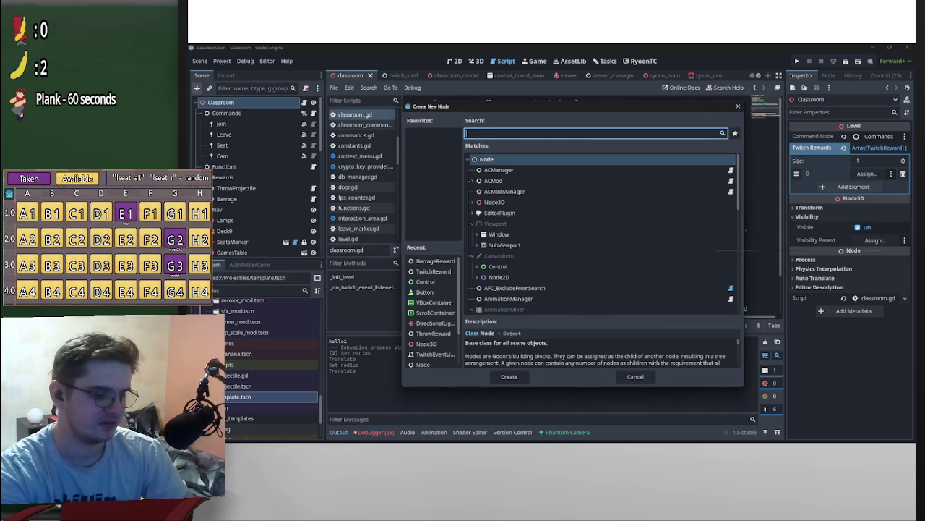
type("sk")
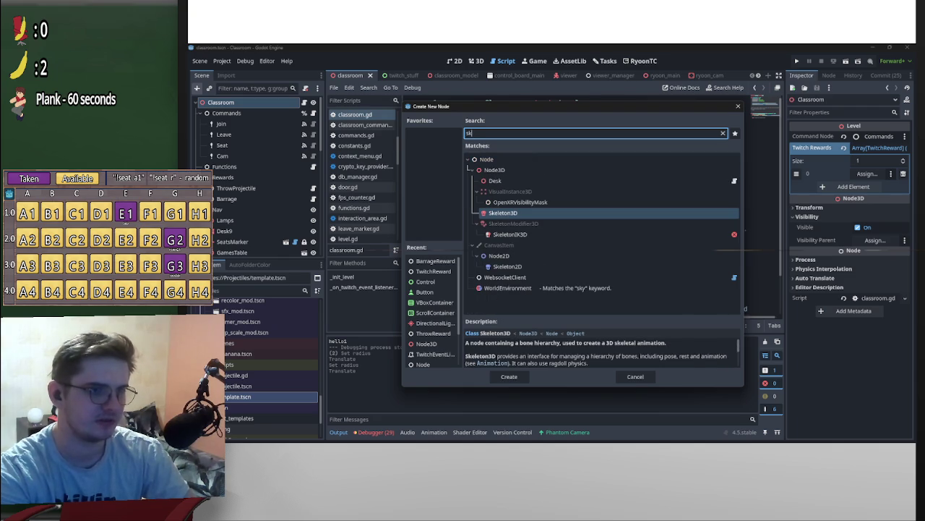
type("y")
key("BackSpace")
key("BackSpace")
key("BackSpace")
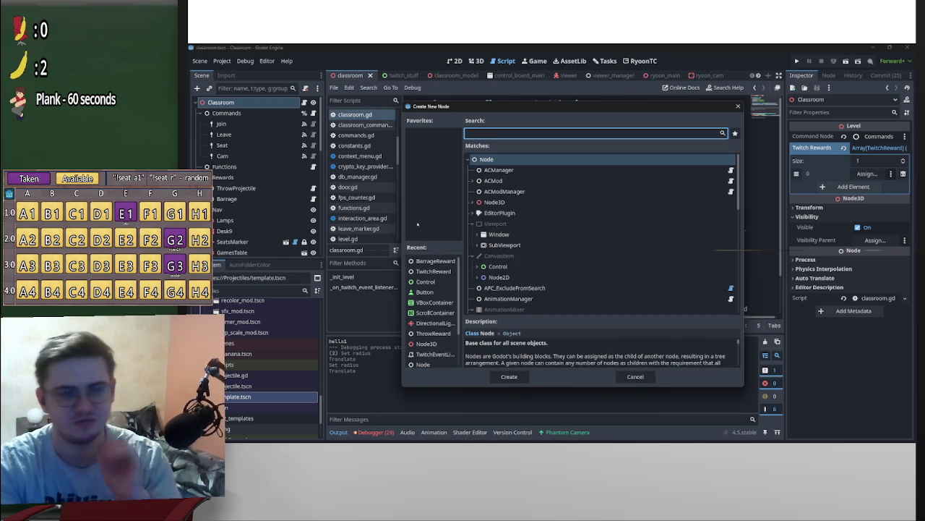
Browse the full node type list and expand Node3D to see its 3D node types.
scroll(591, 267, "down", 15)
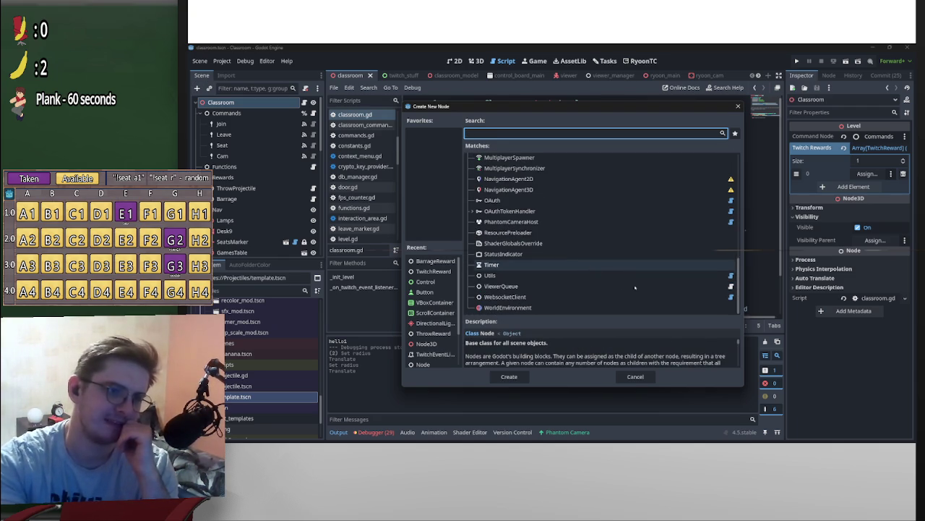
scroll(651, 281, "up", 3)
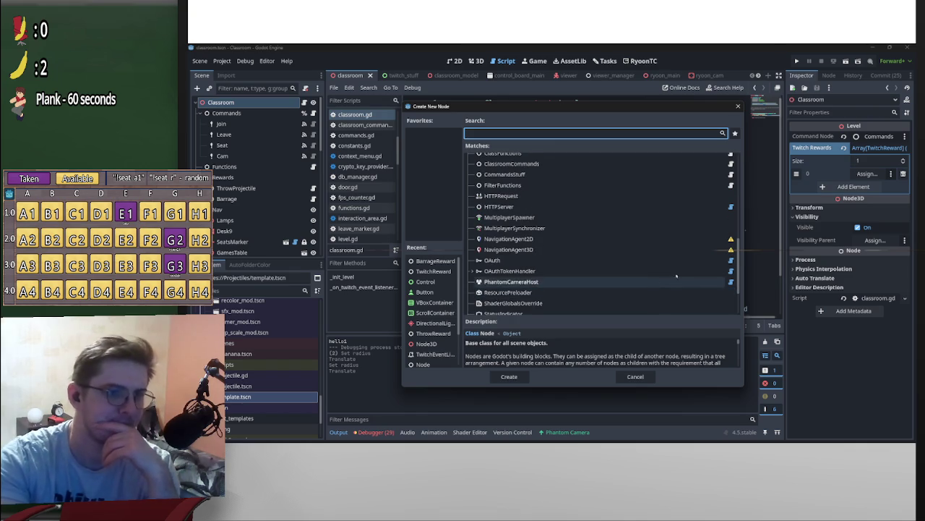
scroll(676, 275, "up", 10)
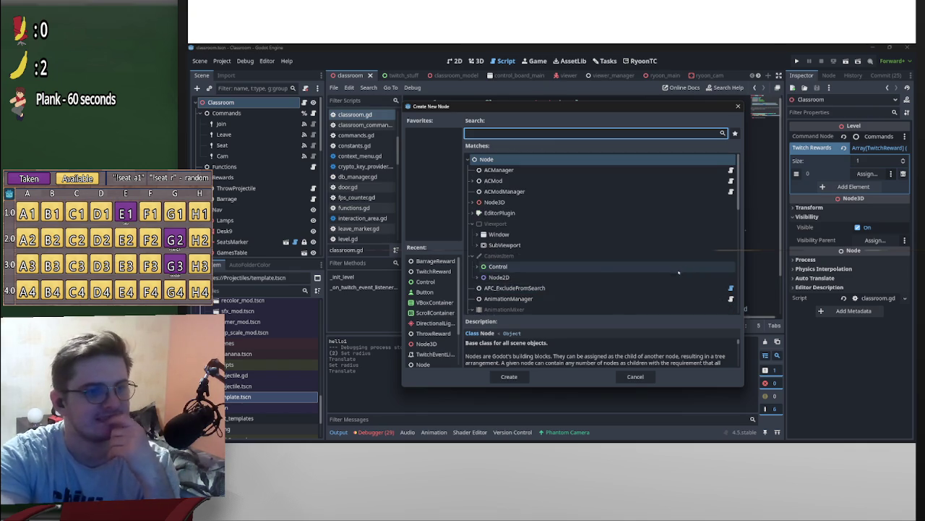
scroll(651, 267, "down", 4)
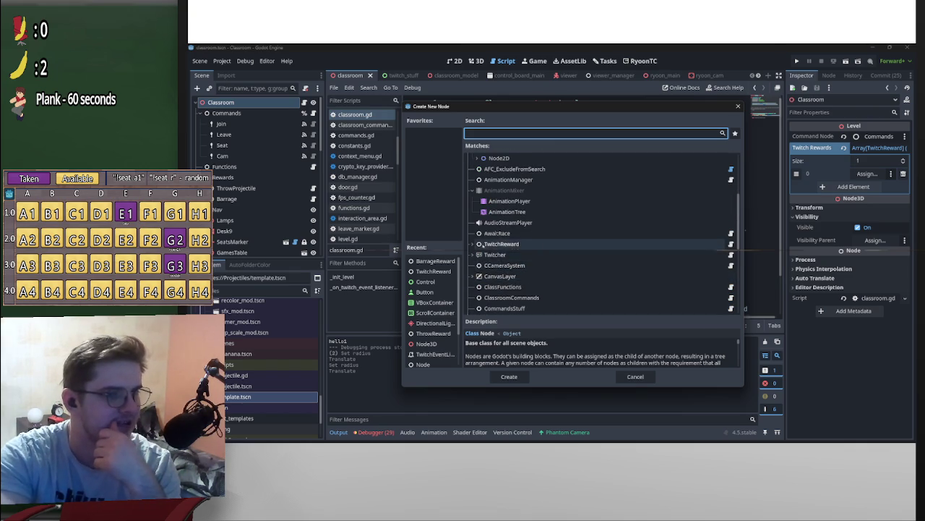
scroll(481, 247, "down", 2)
scroll(482, 253, "down", 2)
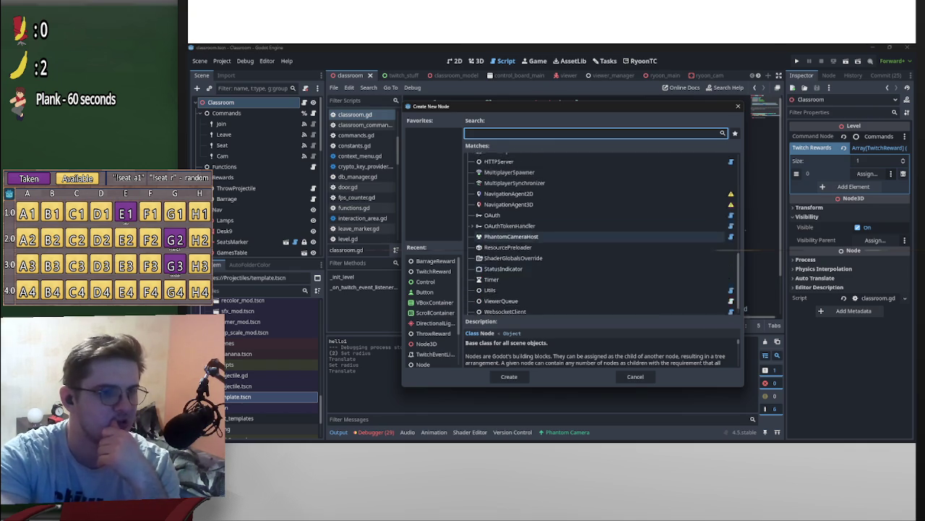
scroll(506, 255, "up", 7)
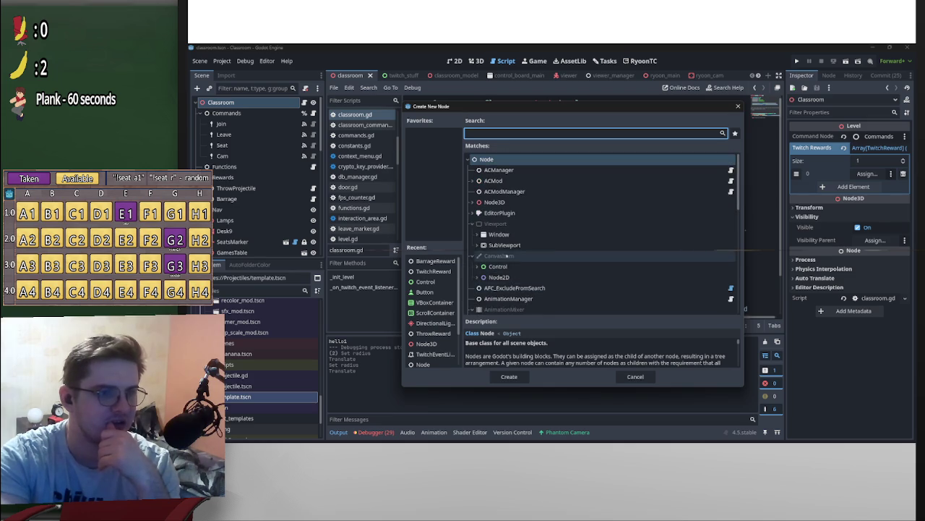
left_click(472, 202)
scroll(506, 202, "down", 1)
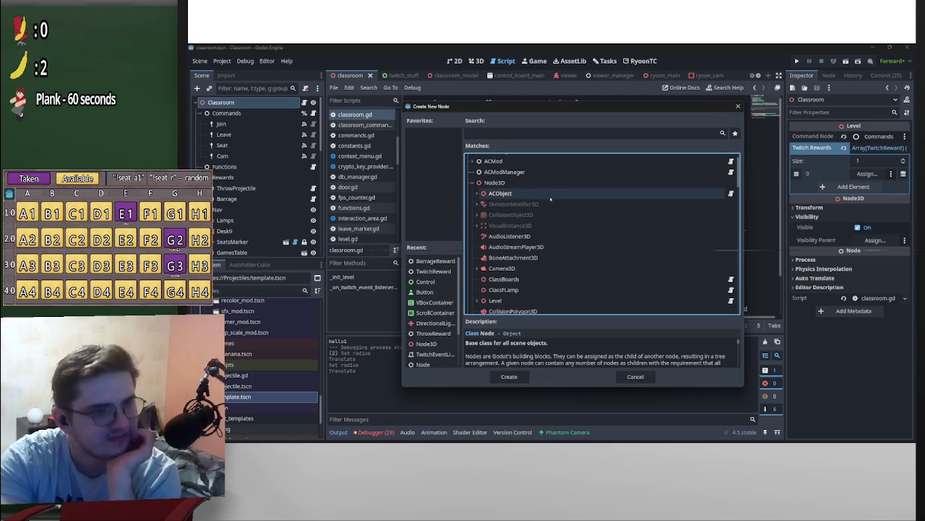
scroll(572, 224, "down", 5)
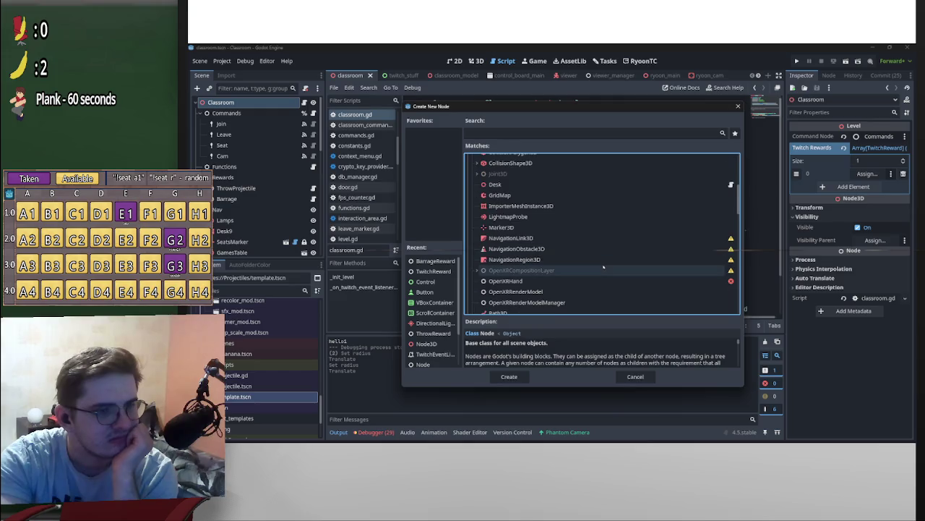
scroll(604, 267, "down", 3)
scroll(604, 267, "down", 1)
scroll(602, 271, "down", 3)
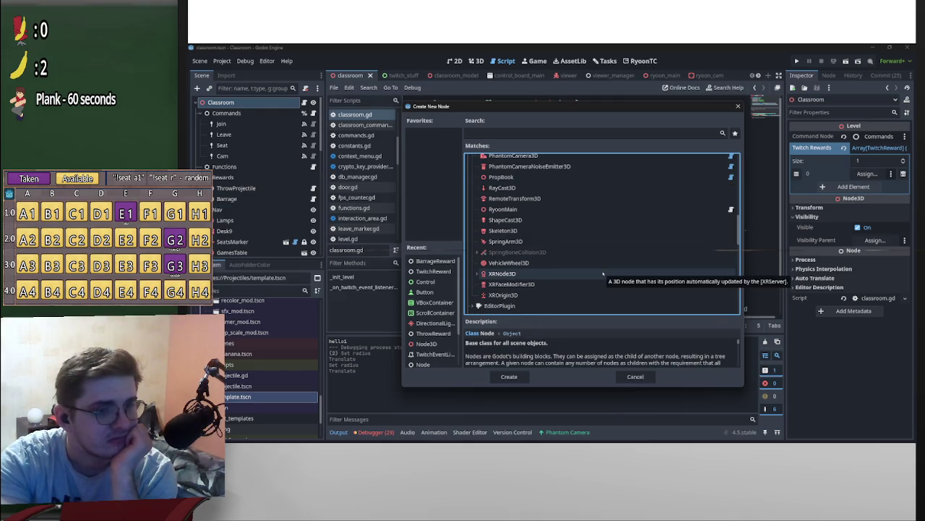
scroll(602, 272, "down", 1)
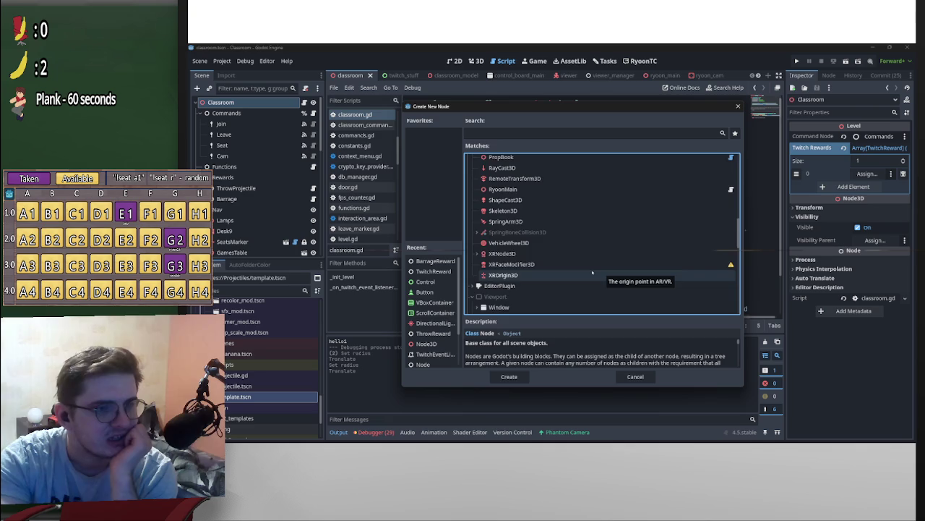
scroll(592, 272, "up", 4)
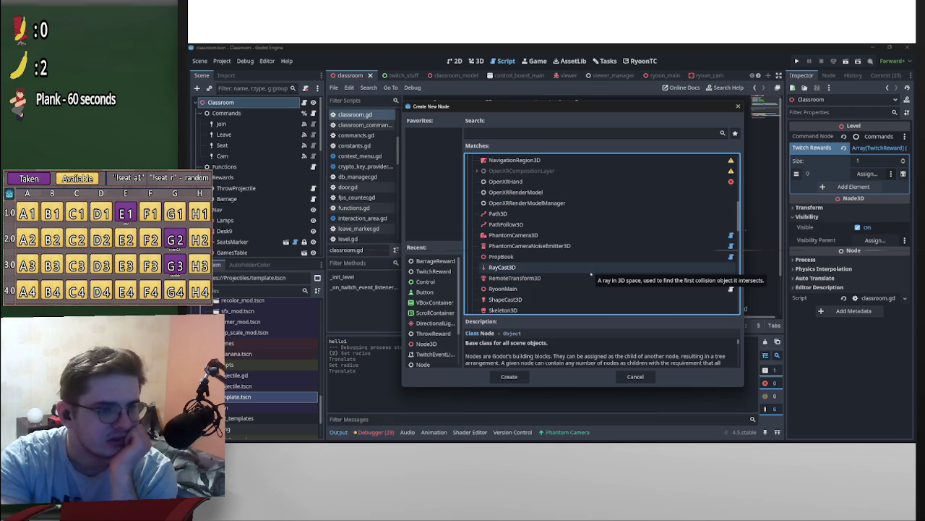
scroll(591, 273, "up", 8)
scroll(590, 275, "up", 2)
scroll(597, 282, "up", 1)
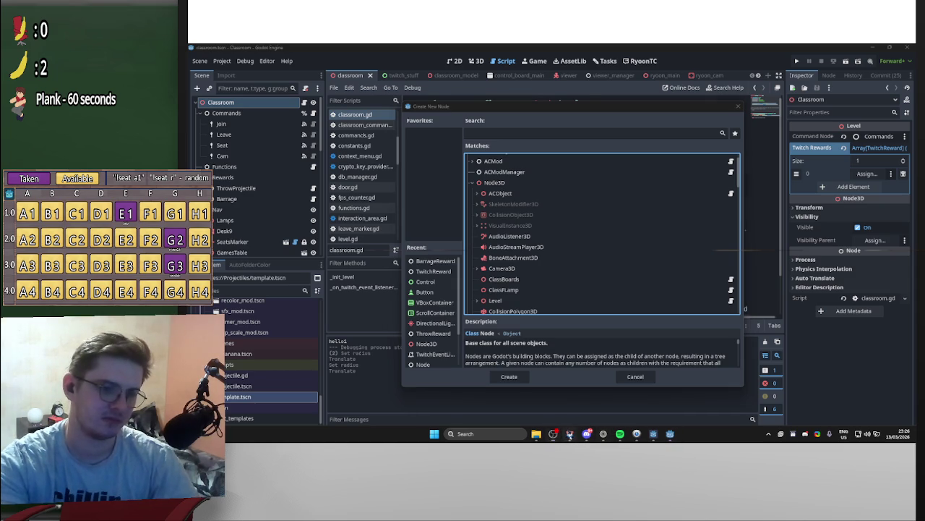
left_click(553, 434)
left_click(553, 434)
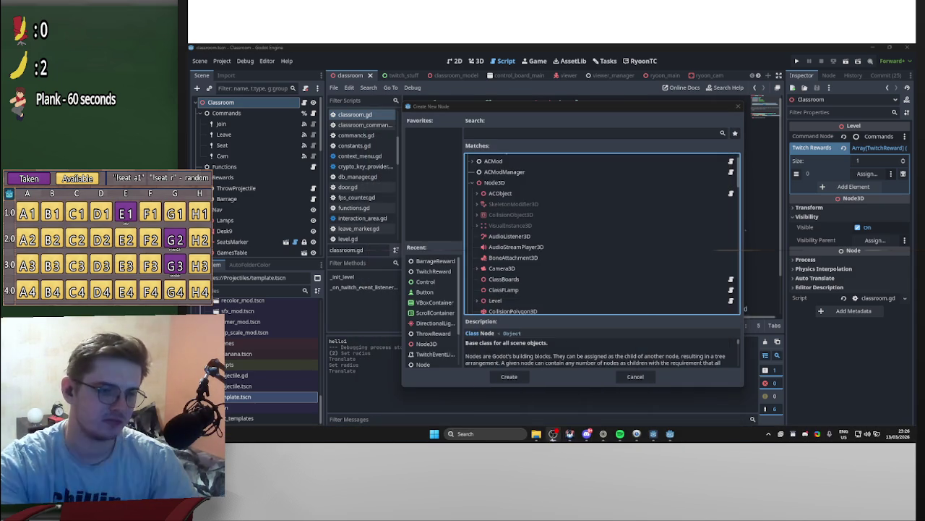
Search Google in a new browser tab for a world border Godot node and review the results.
left_click(603, 434)
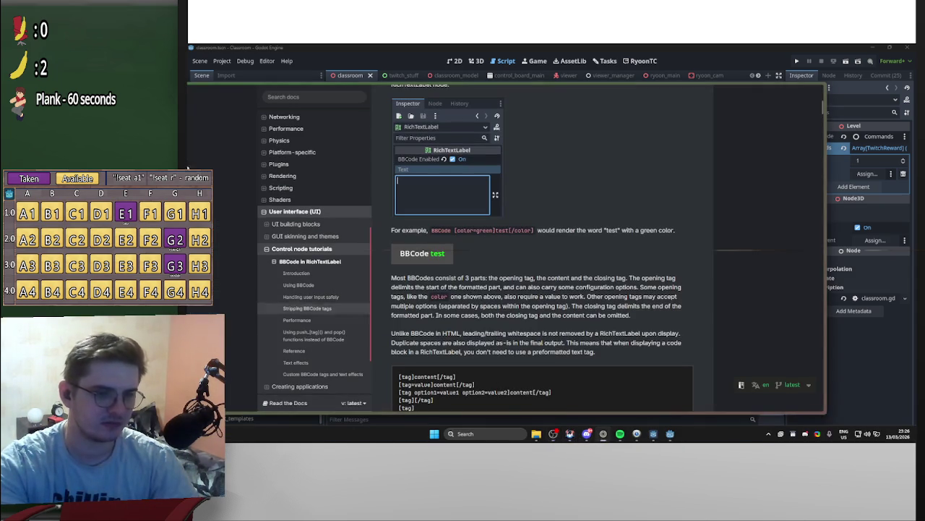
left_click_drag(750, 83, 802, 46)
left_click(217, 99)
type("wordl")
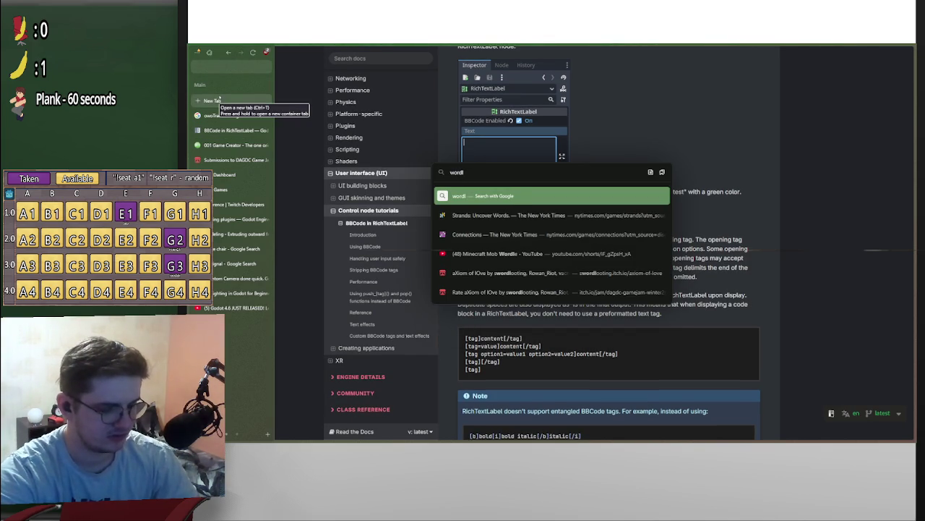
type(" boa")
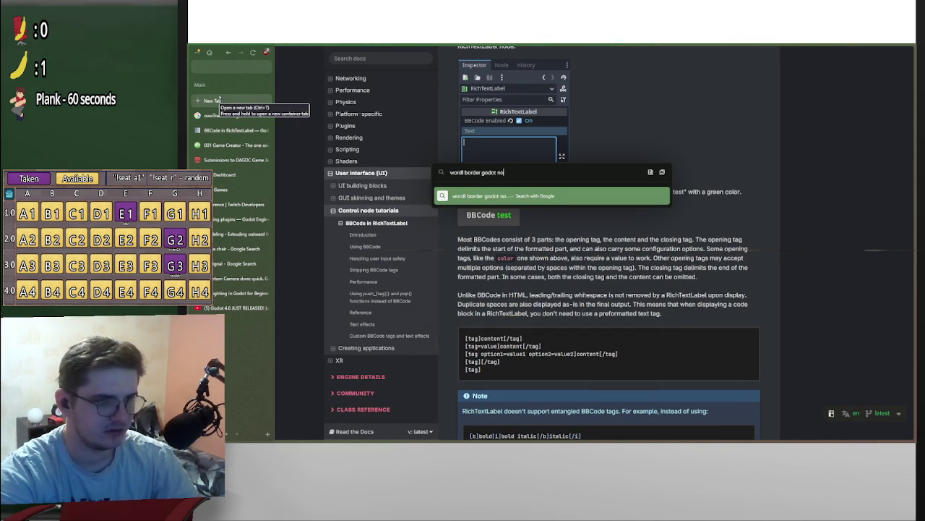
type("de")
key("Return")
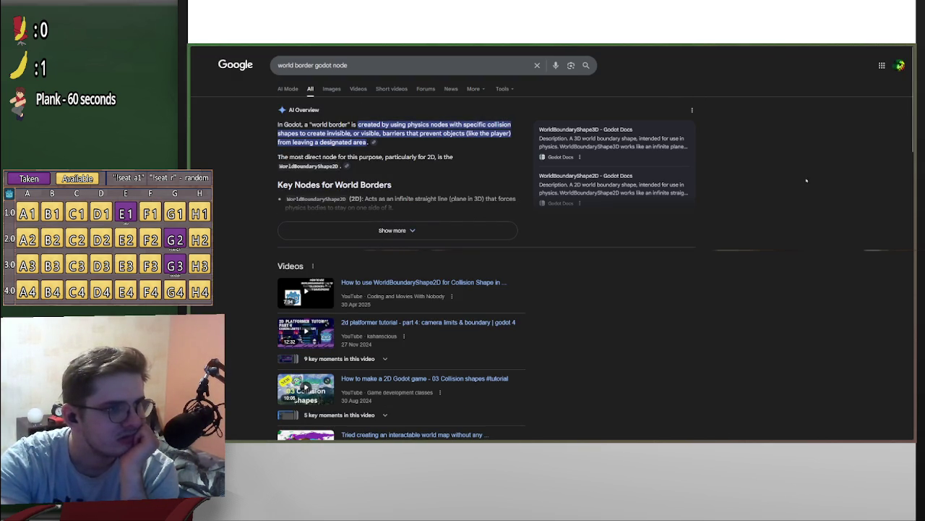
scroll(793, 198, "down", 2)
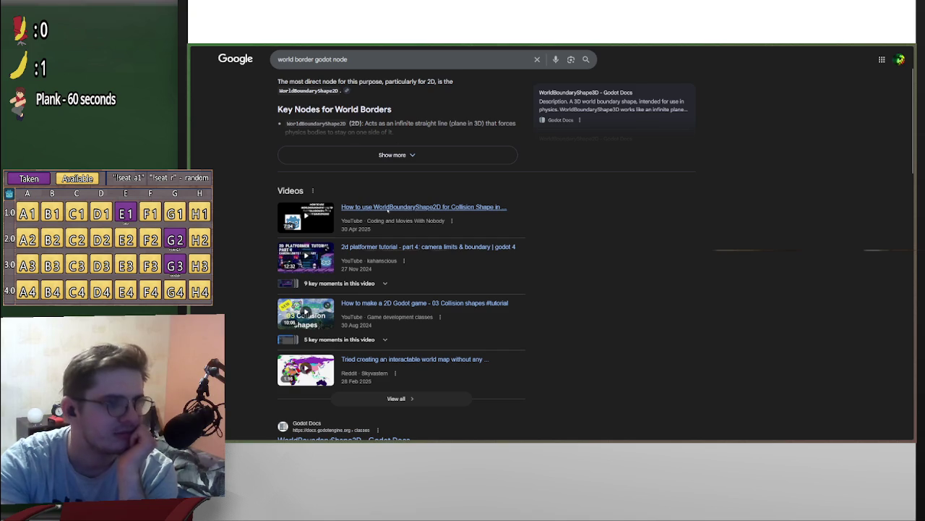
key("alt+Tab")
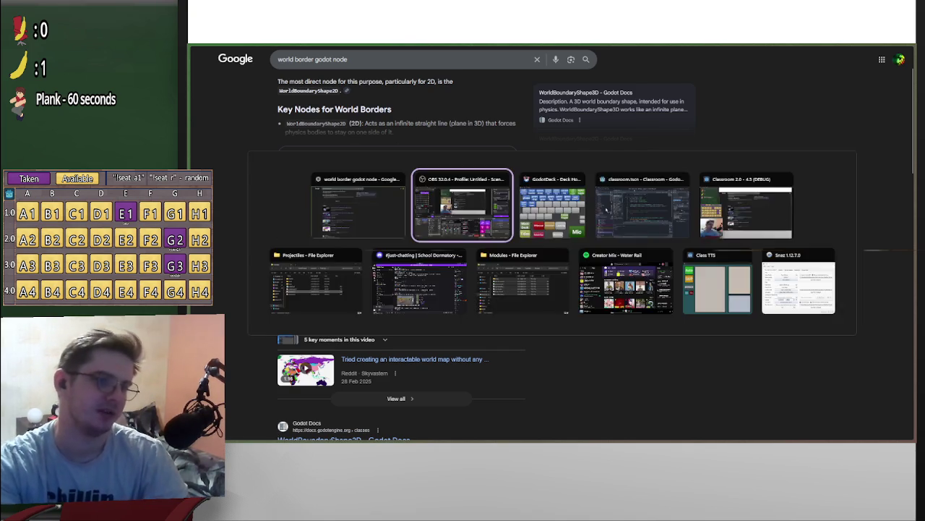
Try 'bounda' in Godot's node search, clear it, and return to the world border results.
key("alt+Tab")
left_click(628, 226)
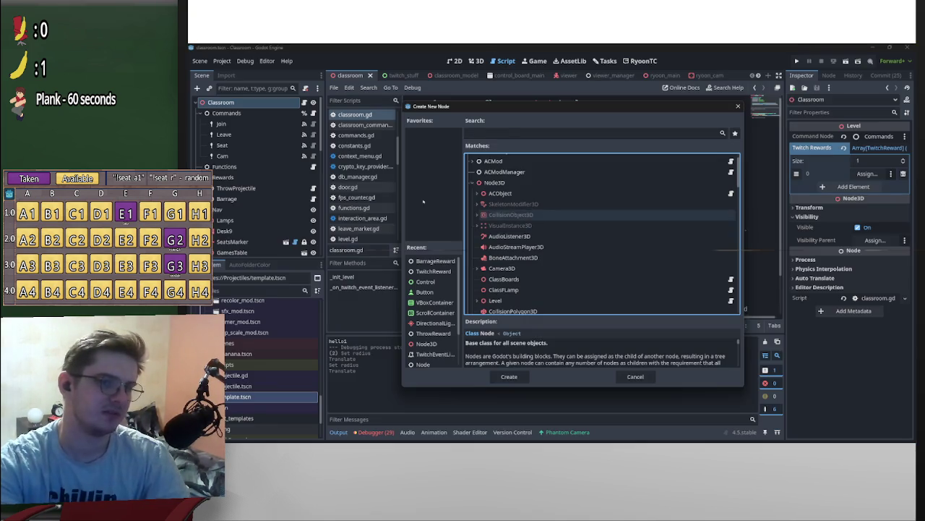
type("boun")
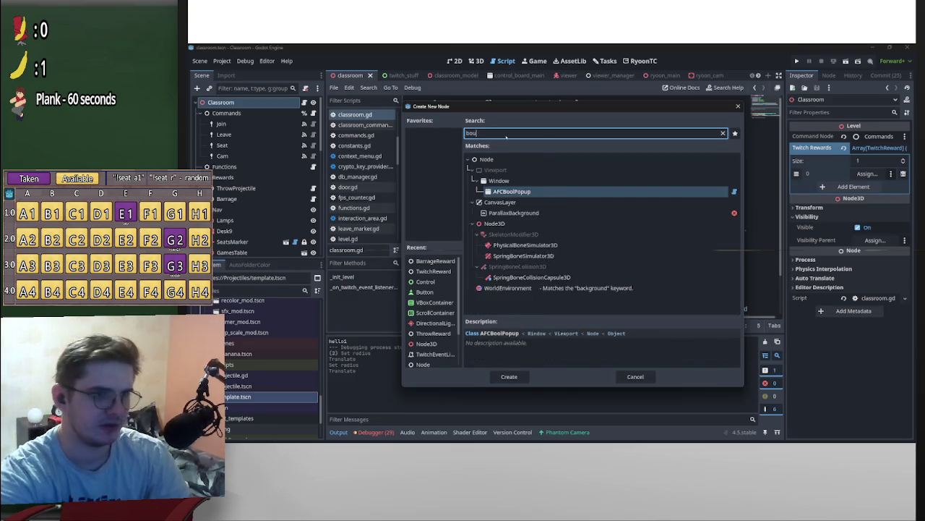
type("da")
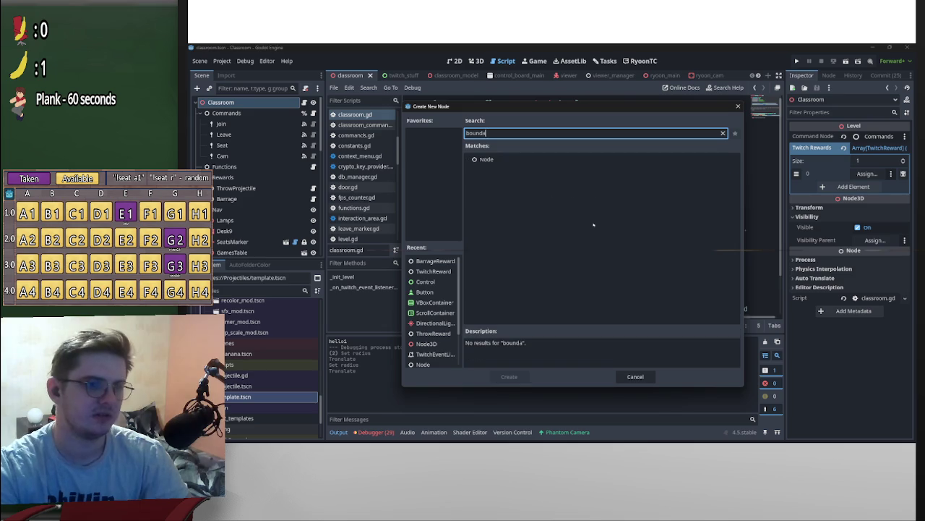
key("ctrl+BackSpace")
key("alt+Tab")
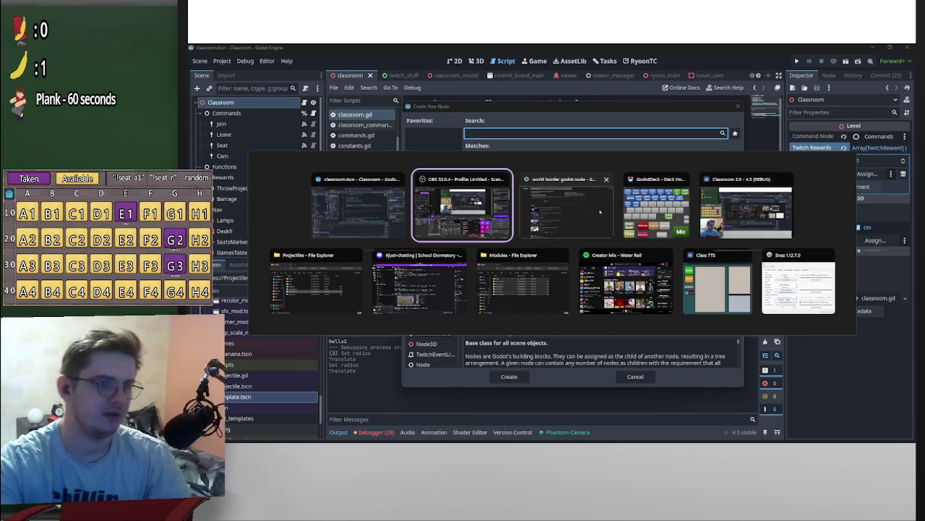
left_click(568, 216)
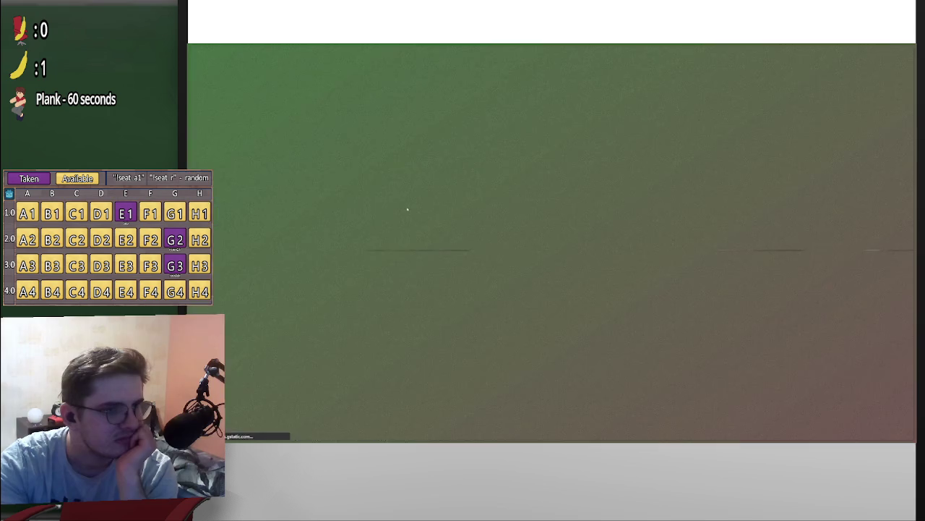
key("alt+Left")
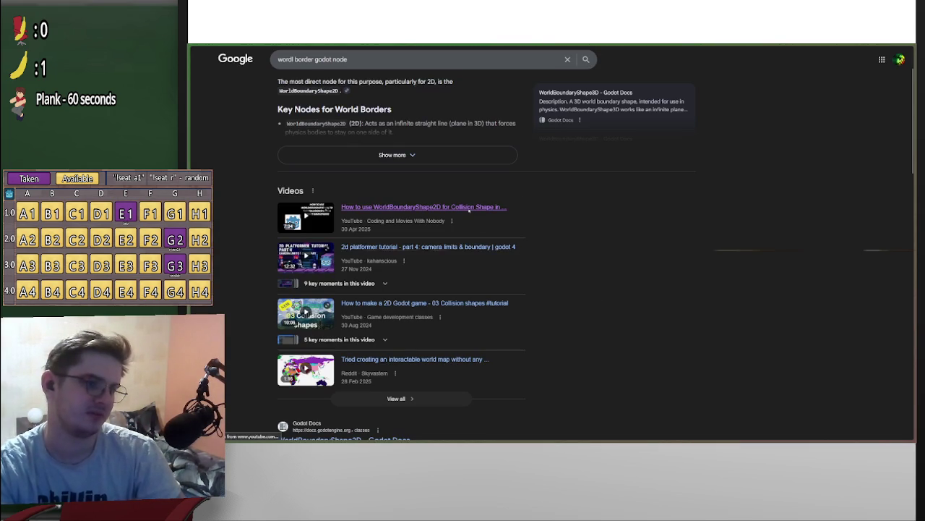
left_click(470, 208)
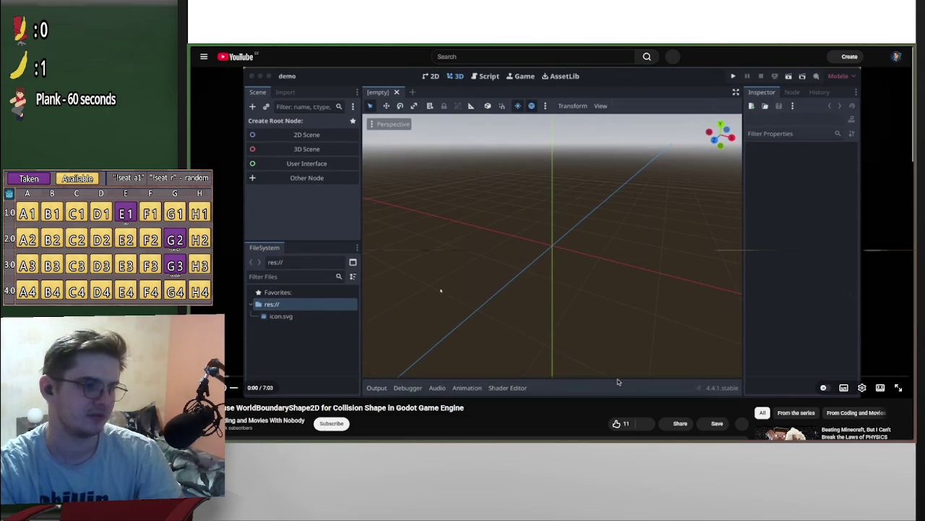
key("alt+Tab")
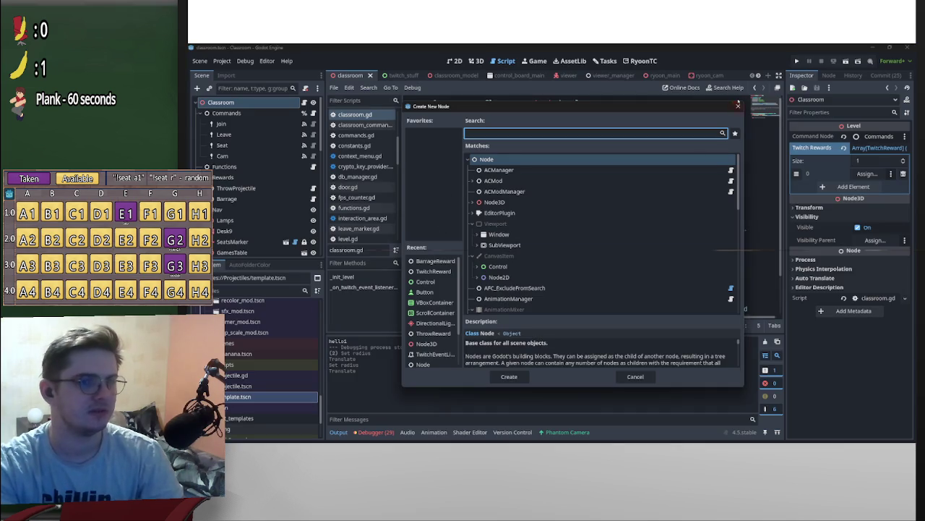
Add an Area3D node to the Classroom scene and frame it in the 3D view.
key("Escape")
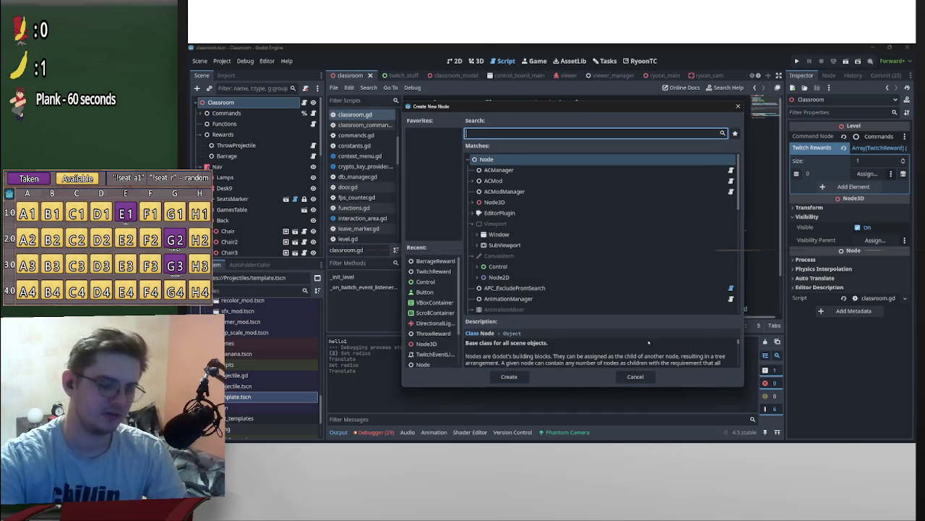
type("are")
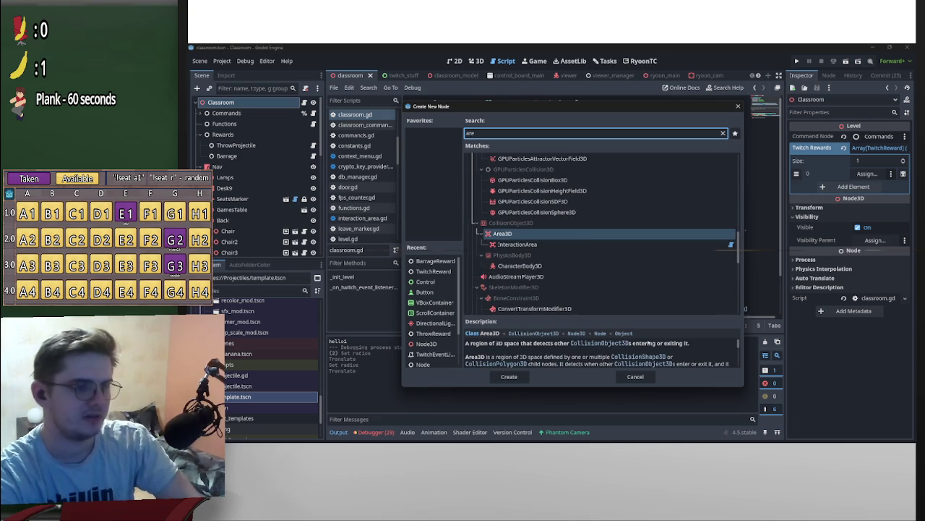
key("Return")
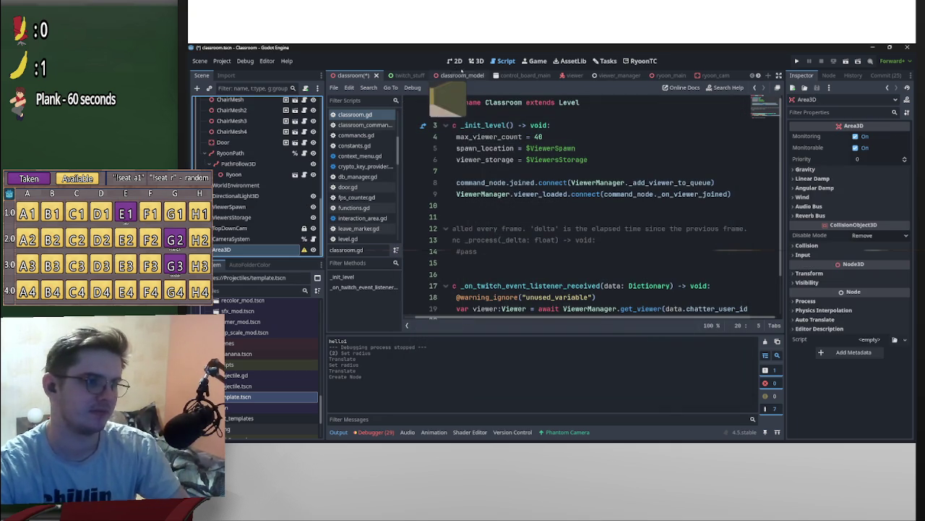
left_click(475, 61)
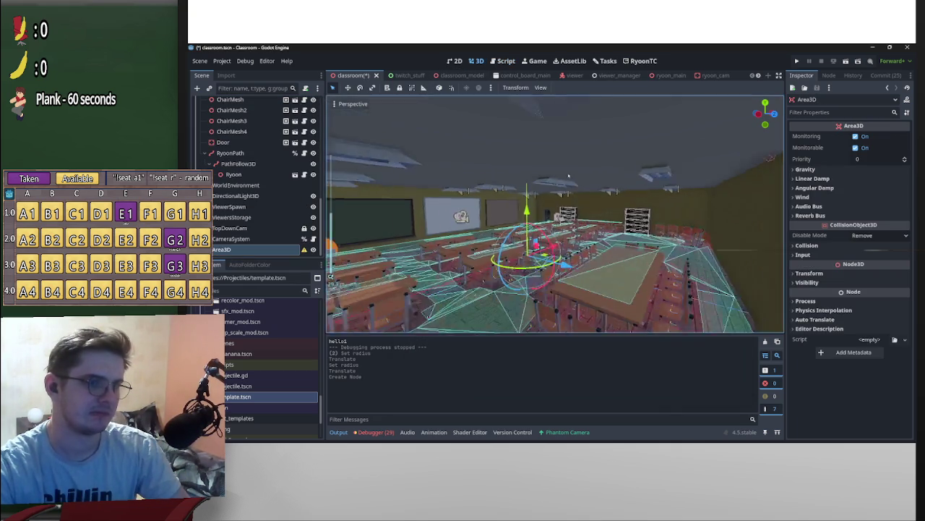
key("f")
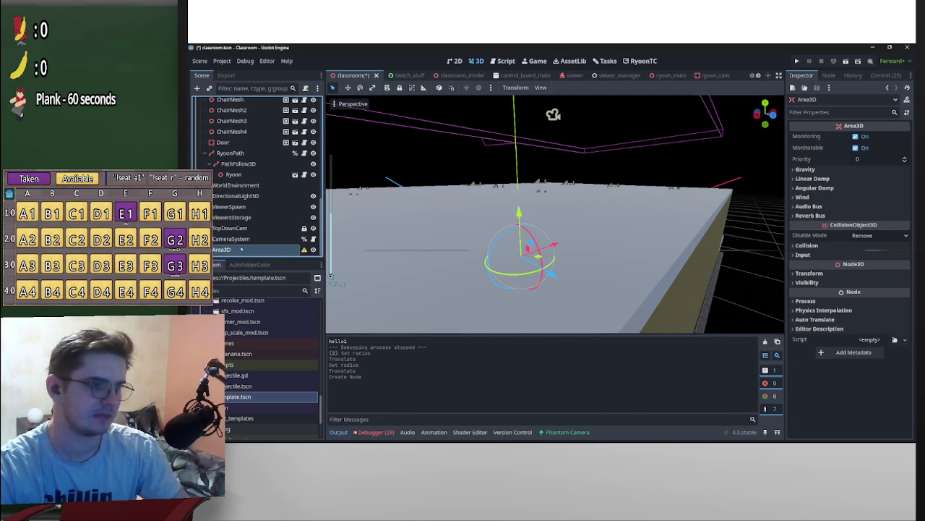
Rename the Area3D node to ObjectKiller and look it over in the viewport.
double_click(242, 249)
type("ObjectKiller")
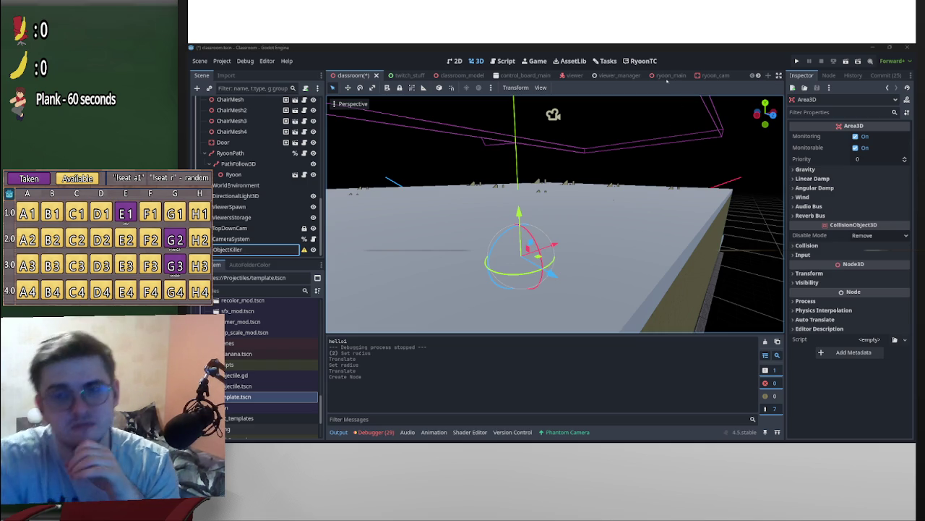
key("Return")
scroll(554, 170, "down", 5)
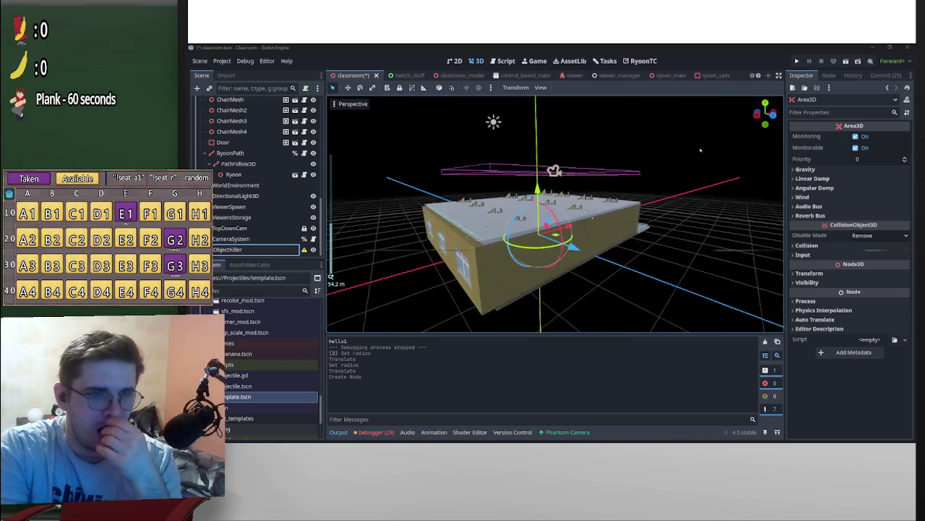
scroll(705, 183, "up", 5)
left_click_drag(704, 183, 702, 205)
scroll(705, 207, "down", 3)
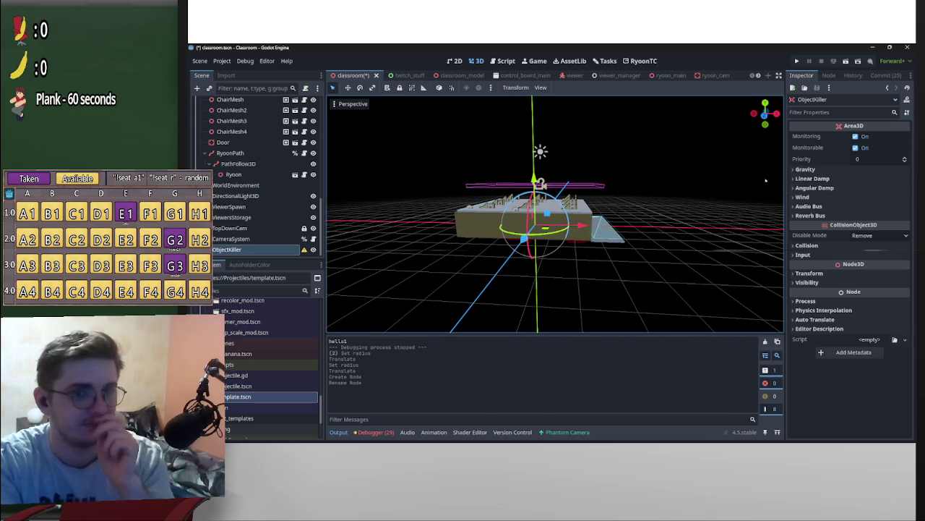
scroll(622, 239, "down", 3)
scroll(623, 237, "up", 3)
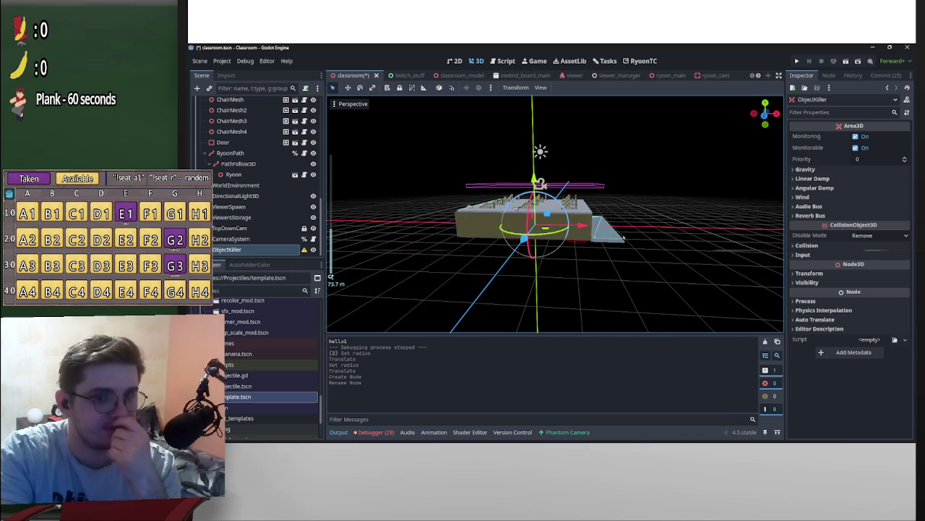
left_click(196, 87)
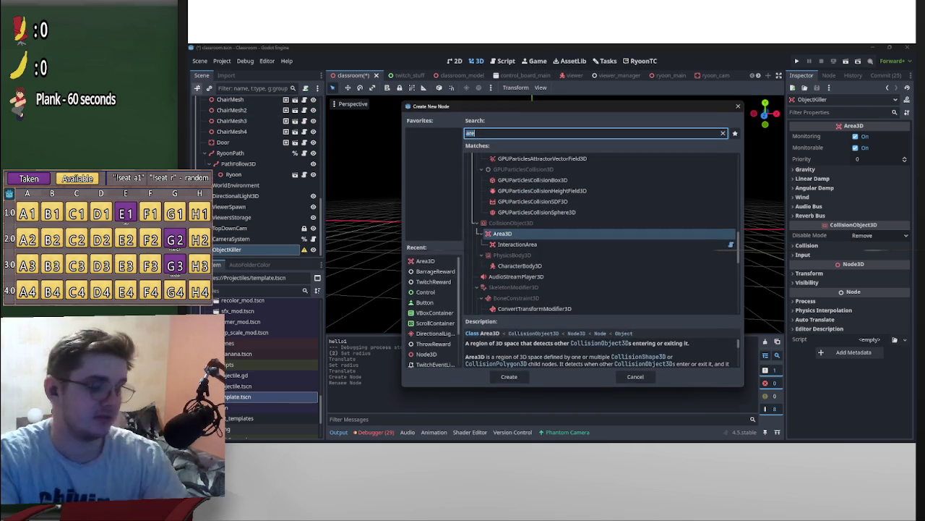
Add a CollisionShape3D under ObjectKiller with a New WorldBoundaryShape3D as its shape.
type("coll")
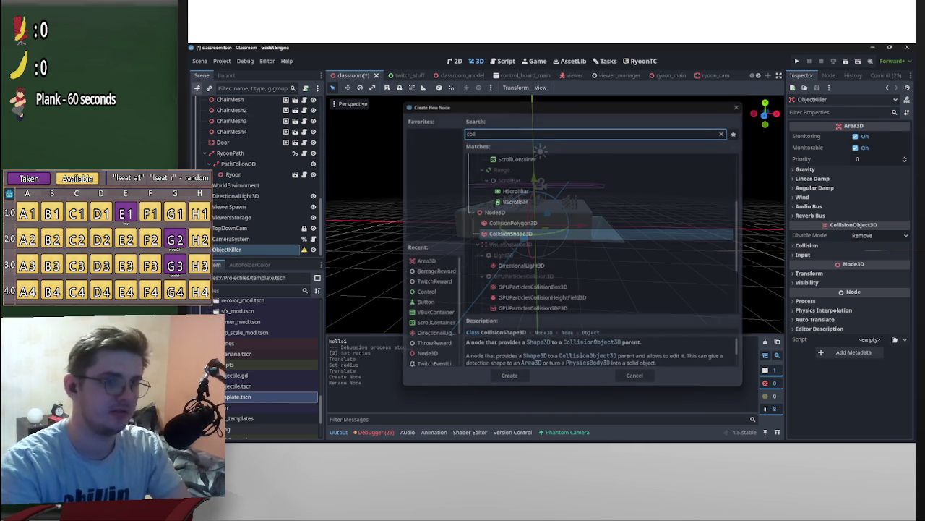
left_click(870, 136)
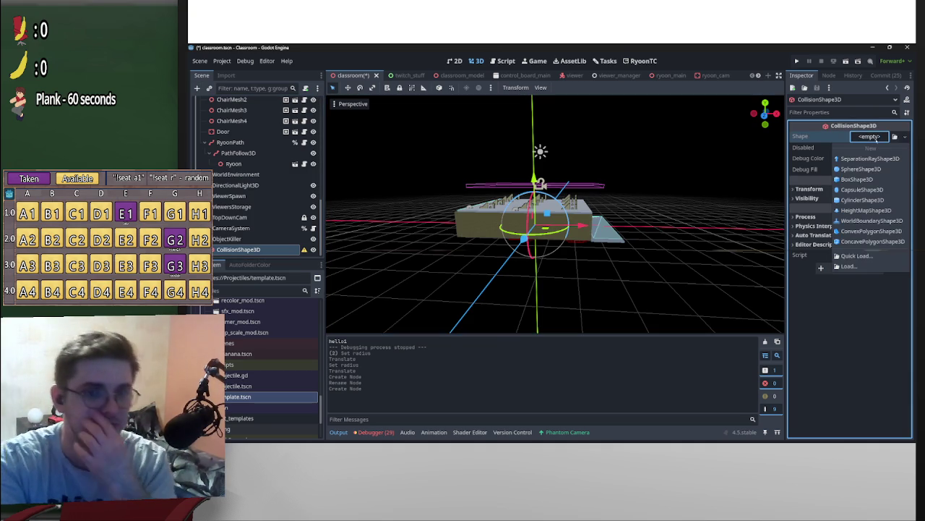
left_click(871, 220)
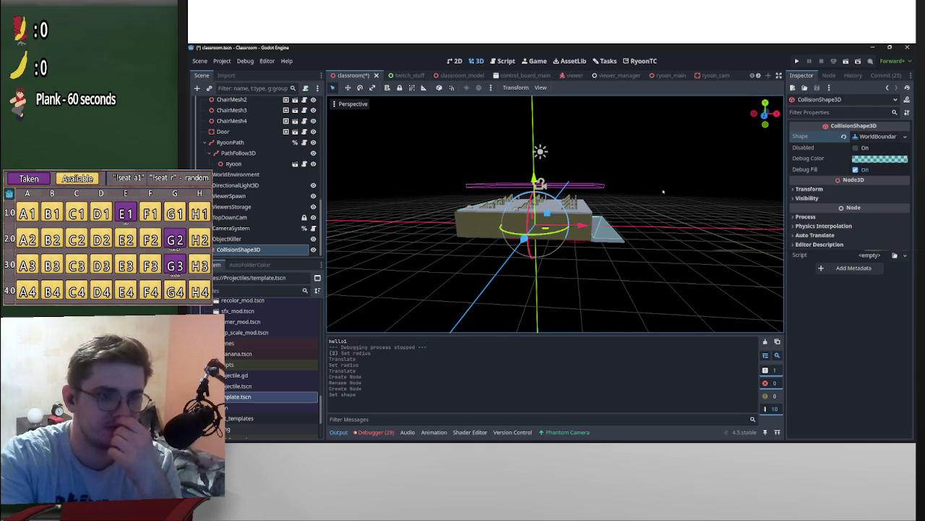
key("f")
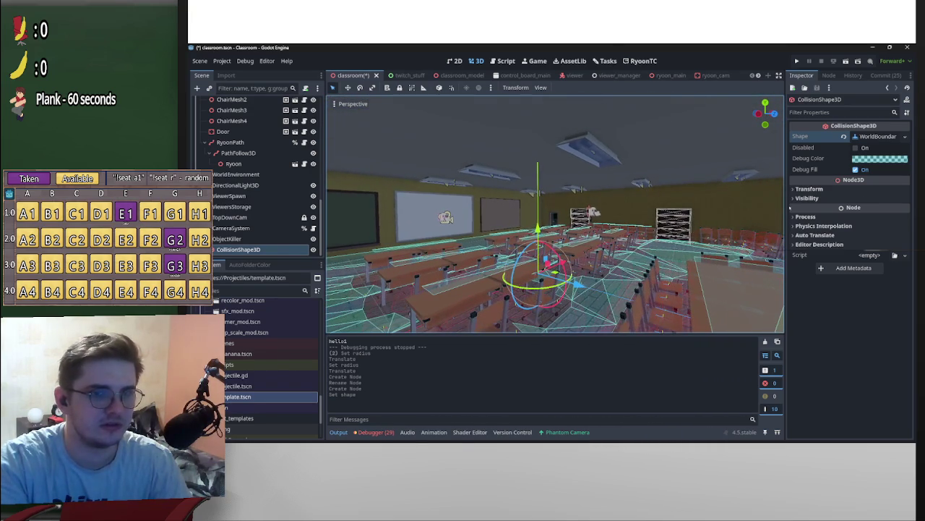
Expand the WorldBoundaryShape3D plane fields and reset its y component to 1.
left_click(877, 135)
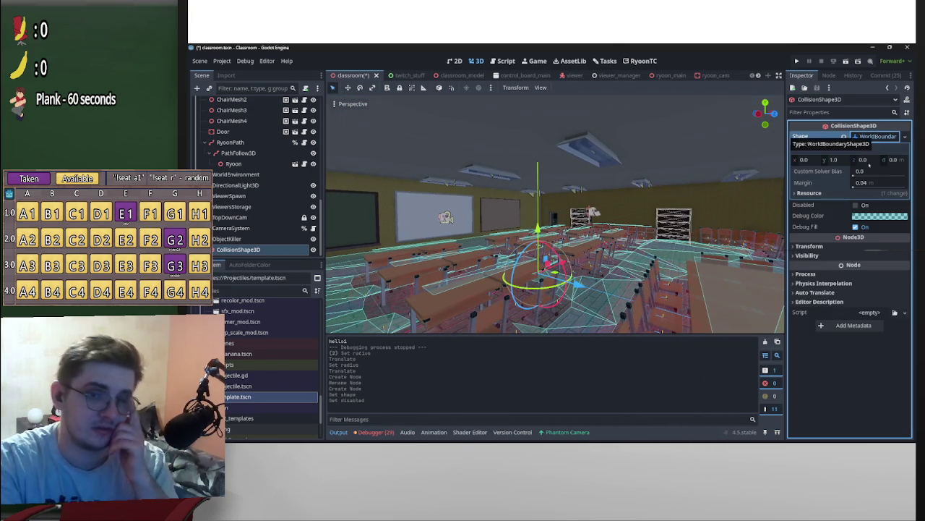
scroll(637, 229, "down", 10)
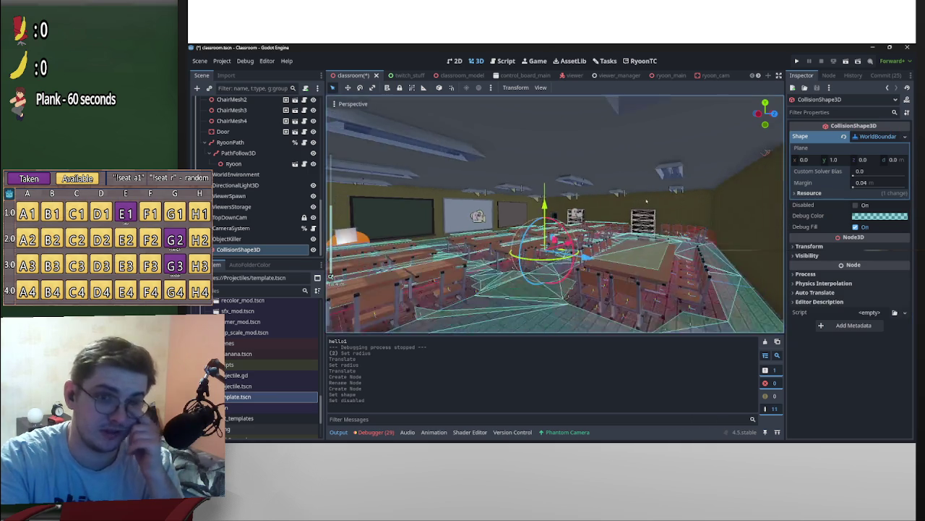
left_click_drag(637, 229, 553, 248)
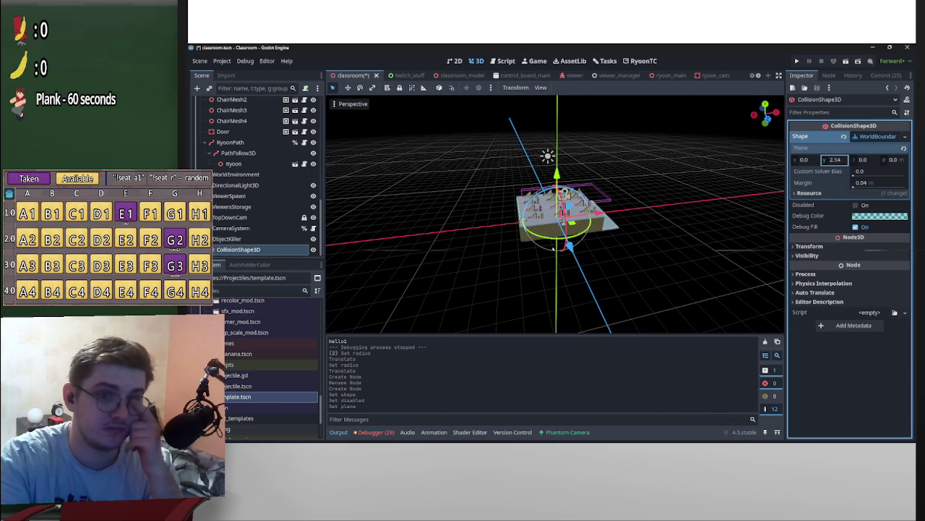
left_click(904, 148)
scroll(632, 233, "down", 3)
mouse_move(632, 234)
left_mouse_down()
mouse_move(636, 152)
mouse_move(639, 210)
left_mouse_up()
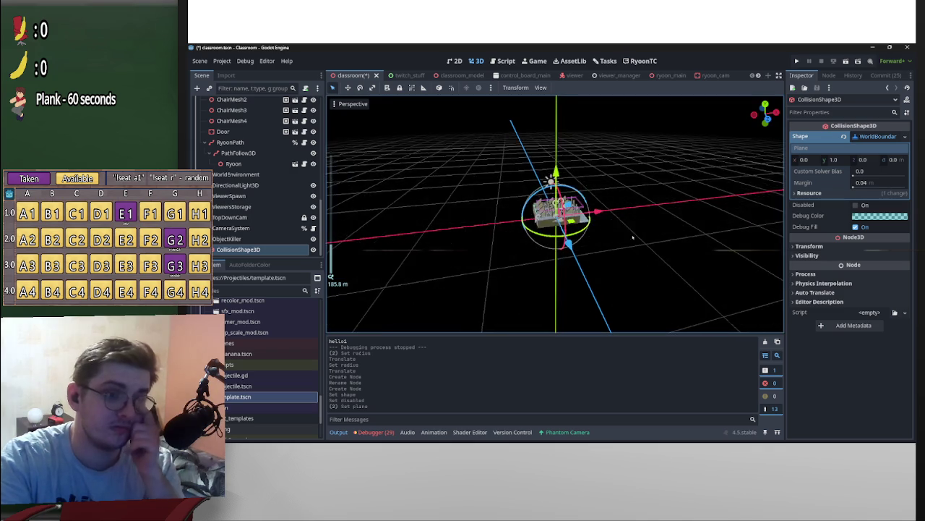
scroll(639, 211, "up", 10)
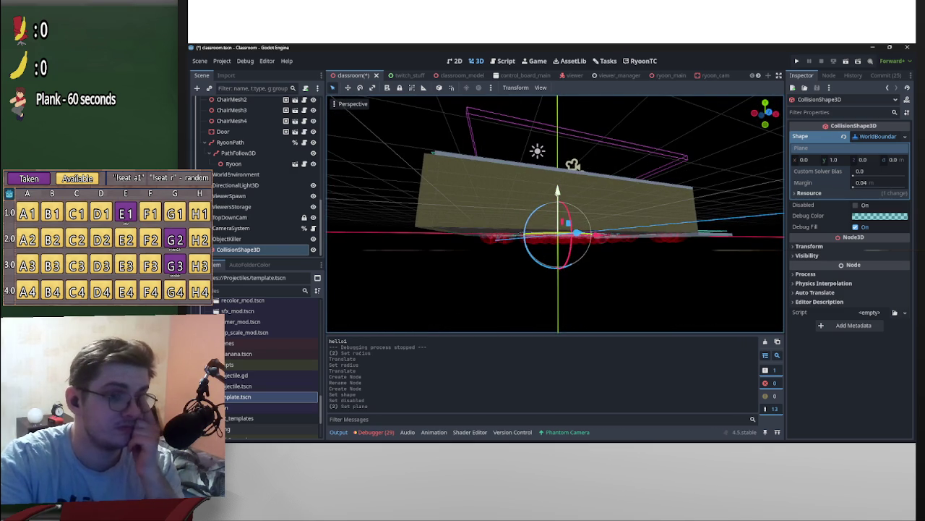
left_click_drag(557, 192, 557, 233)
scroll(605, 284, "up", 4)
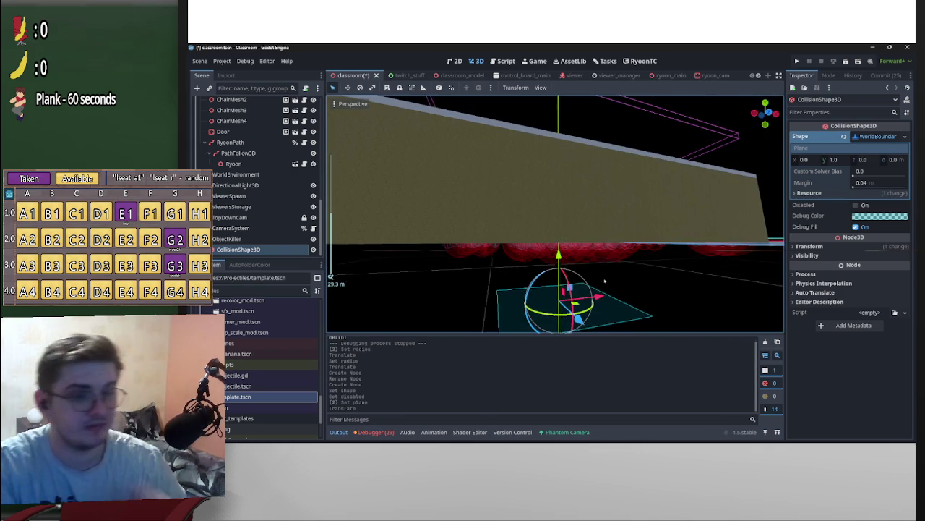
scroll(609, 304, "down", 4)
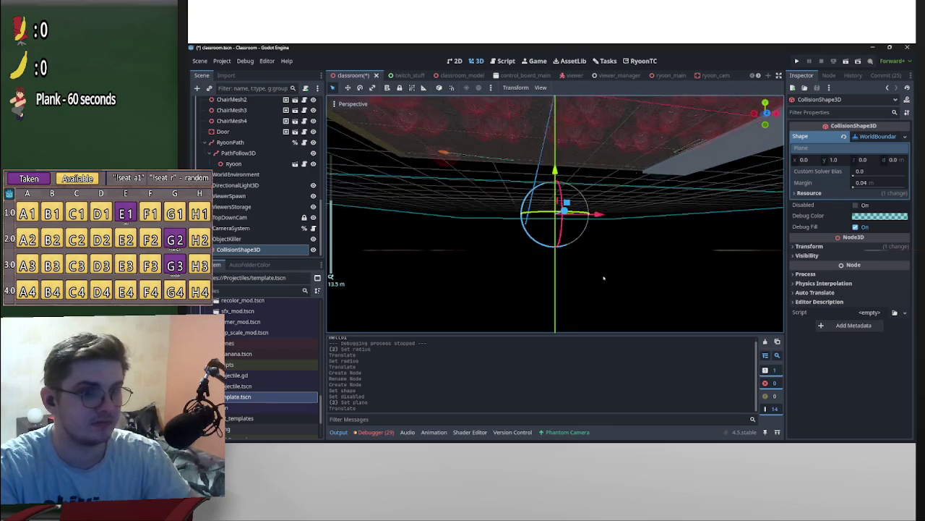
left_click_drag(632, 227, 627, 233)
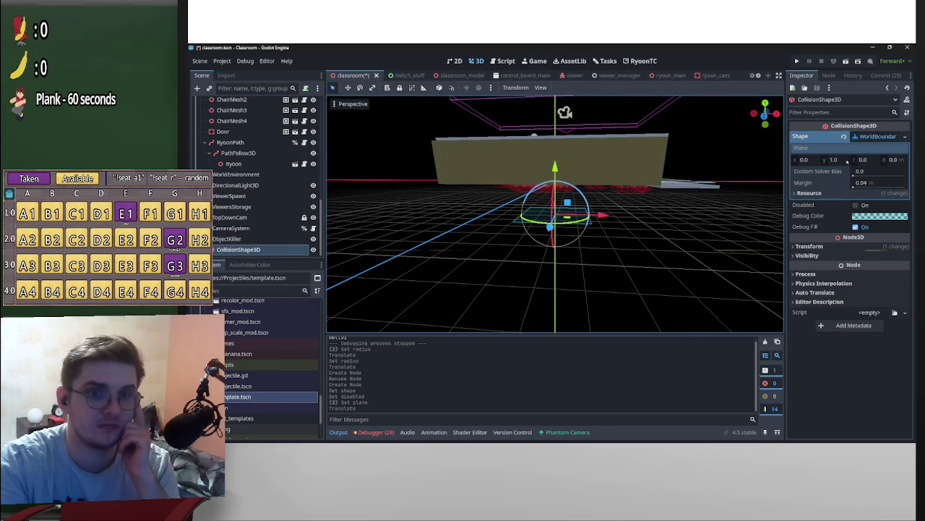
Undo accidental edits to the plane's z and x values, keeping them at 0.
left_click(862, 159)
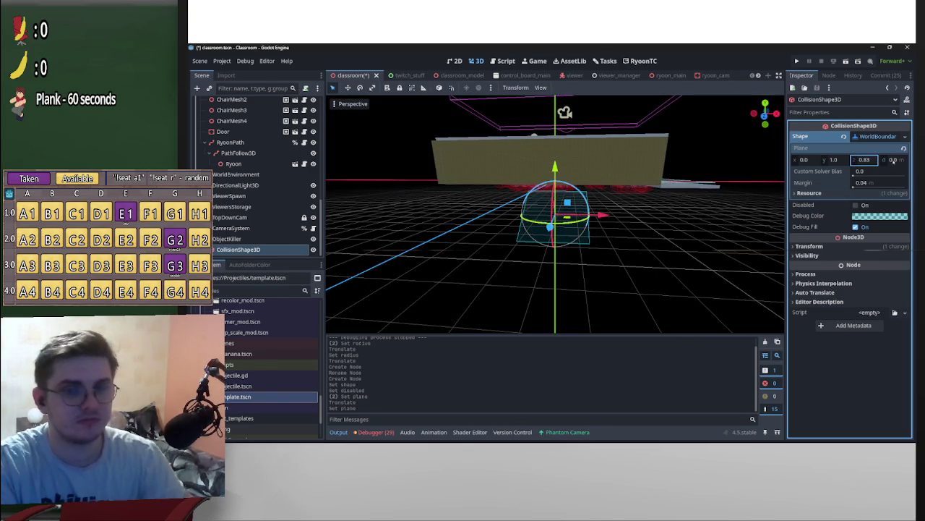
key("ctrl+z")
left_click(804, 159)
type("0.265")
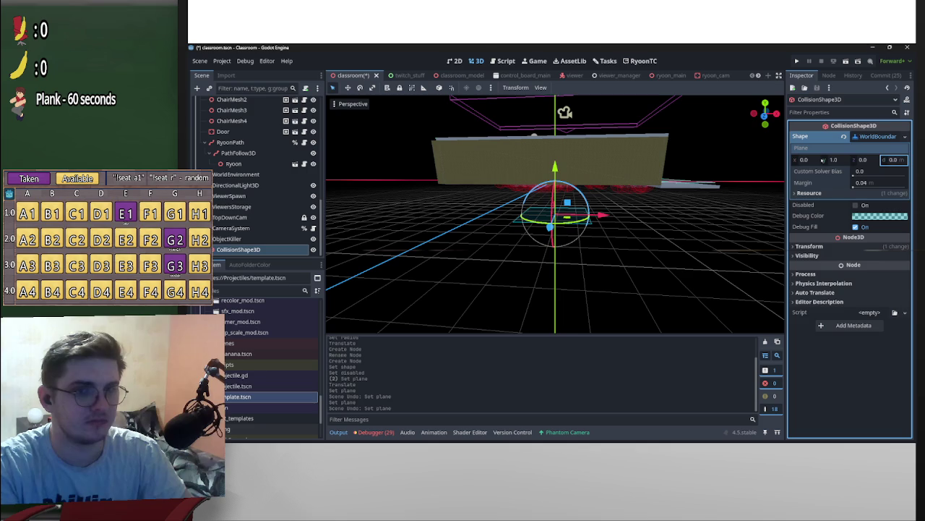
key("ctrl+z")
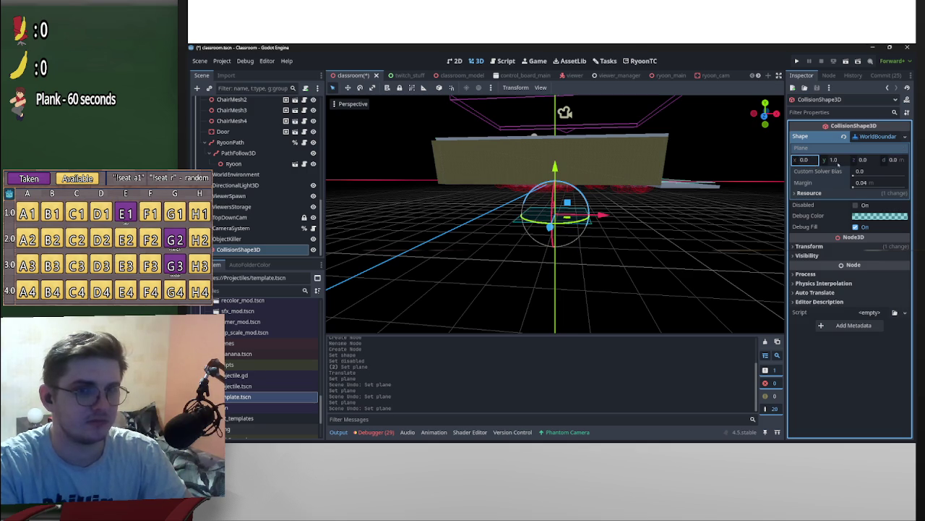
key("Return")
key("ctrl+z")
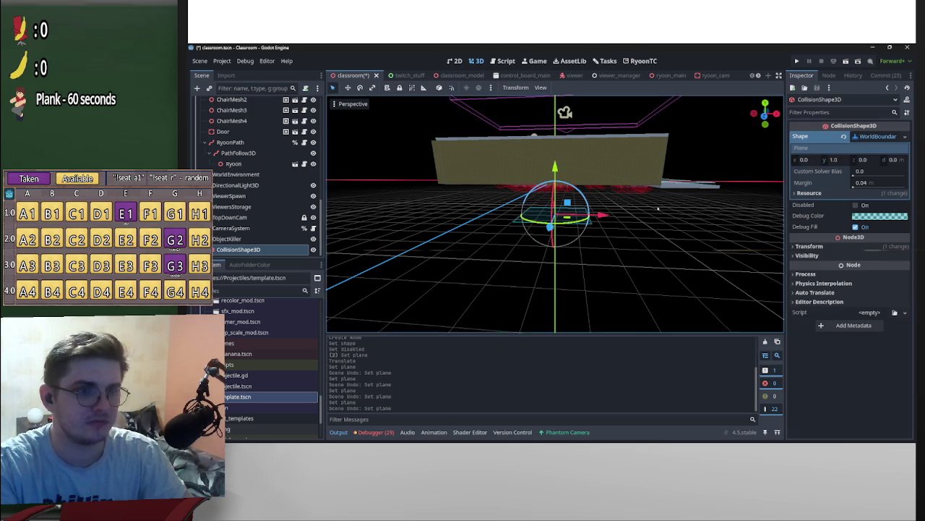
Finalize the plane as normal (0, 1, 0), distance 0, and adjust the Margin.
left_click(835, 160)
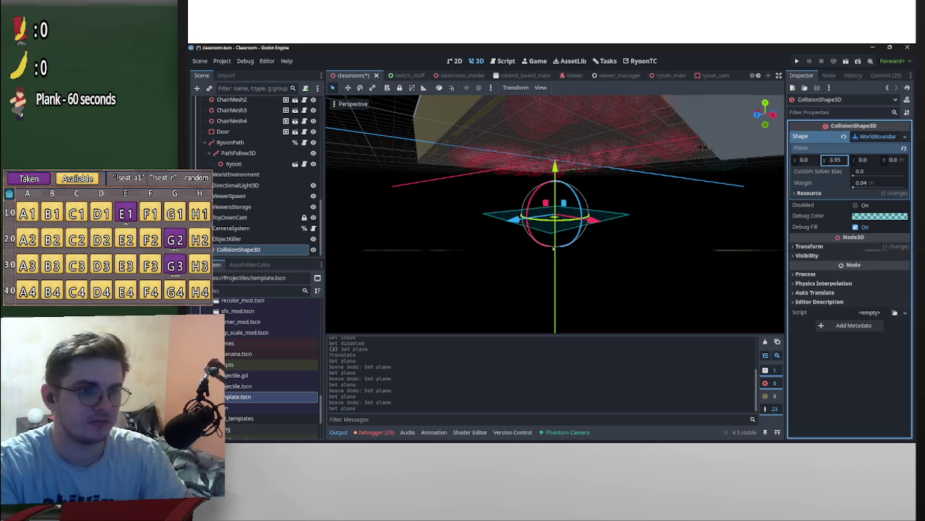
left_click_drag(503, 249, 553, 248)
mouse_move(804, 160)
left_mouse_down()
mouse_move(552, 248)
mouse_move(691, 192)
left_mouse_up()
scroll(687, 200, "down", 10)
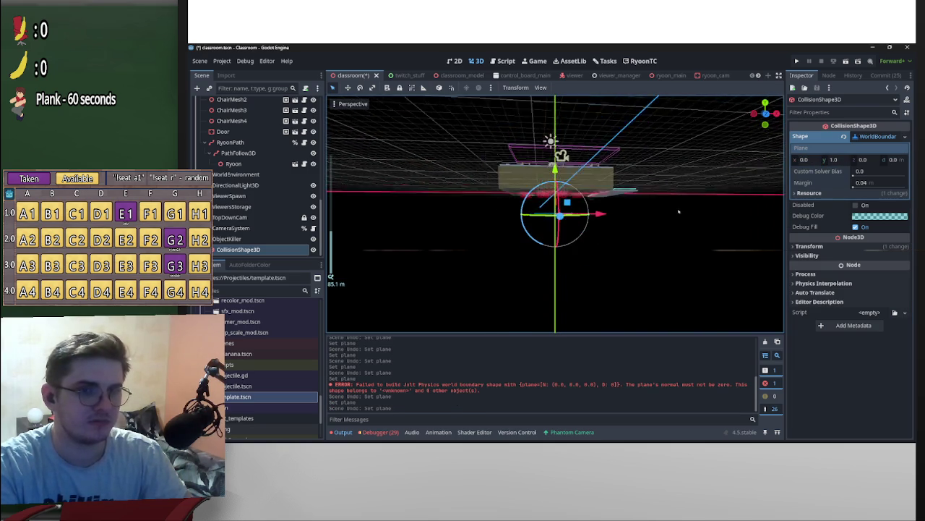
mouse_move(861, 182)
left_mouse_down()
mouse_move(869, 186)
mouse_move(846, 185)
mouse_move(824, 159)
left_mouse_up()
left_click(860, 183)
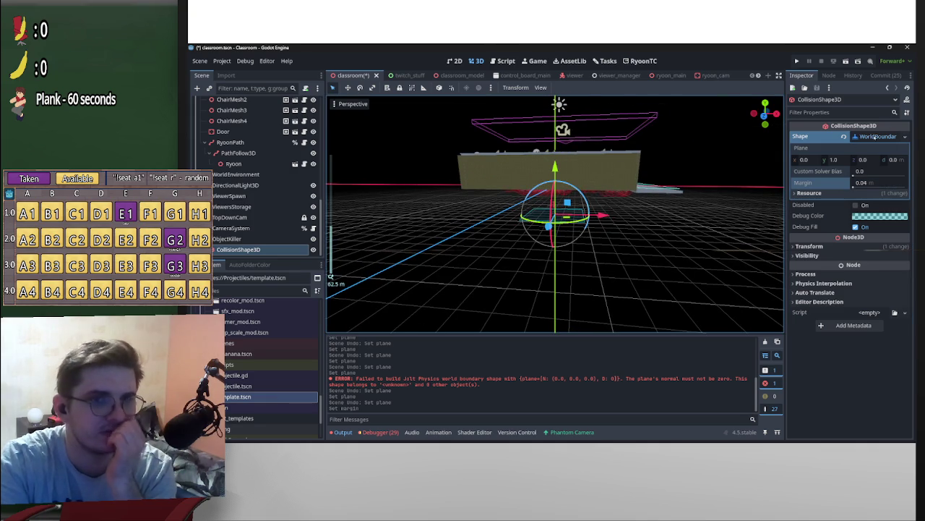
left_click(877, 136)
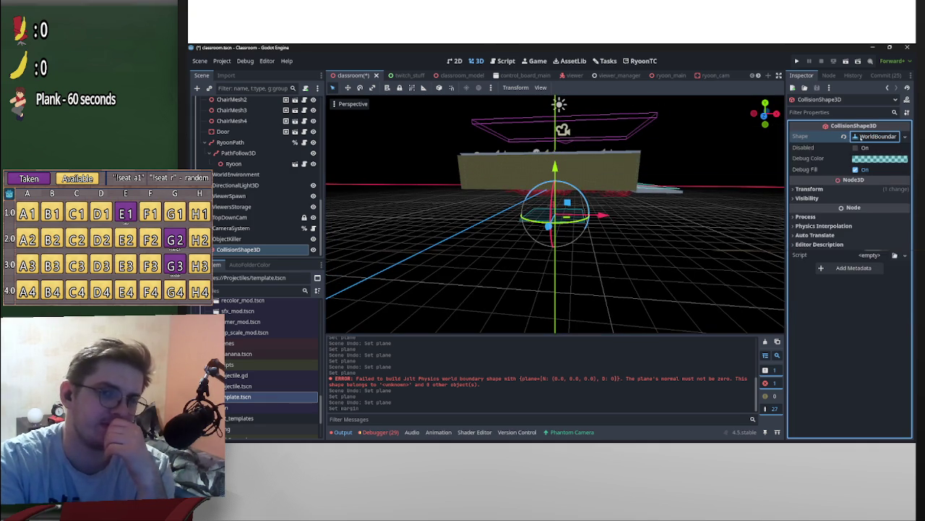
Replace the Shape with a new WorldBoundaryShape3D, then switch to the browser.
left_click(861, 136)
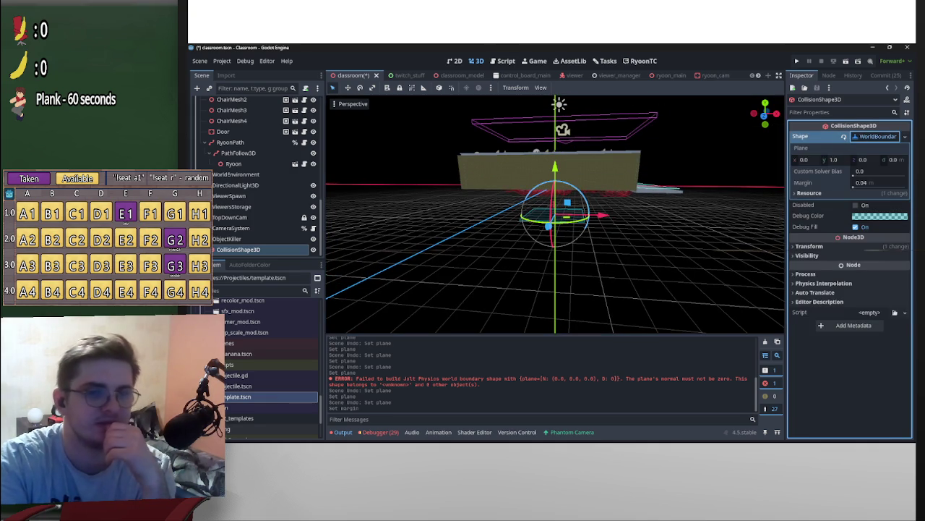
left_click(844, 136)
left_click(870, 135)
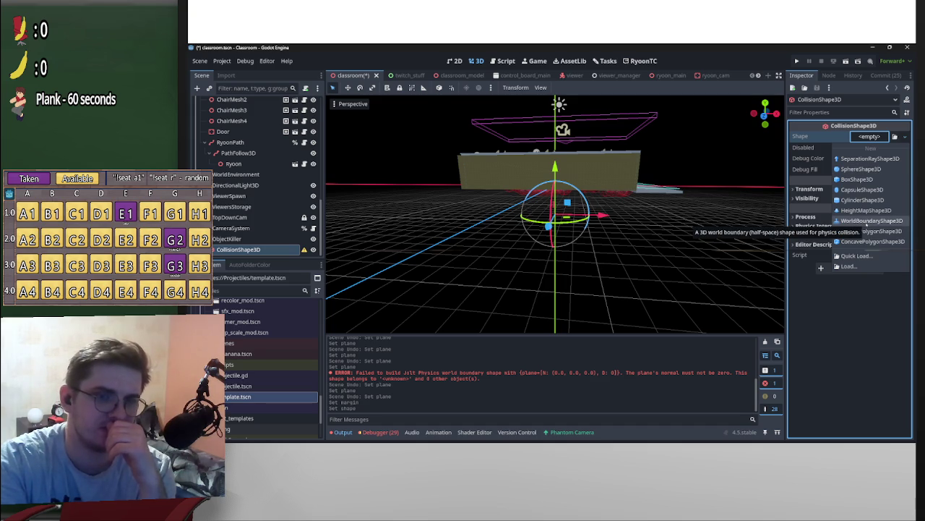
left_click(866, 223)
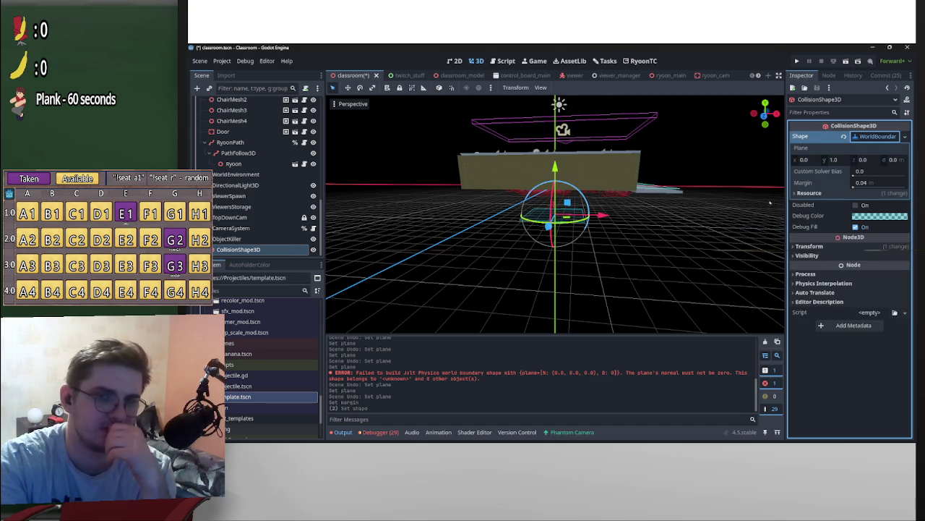
mouse_move(524, 311)
left_mouse_down()
mouse_move(619, 282)
mouse_move(611, 243)
mouse_move(688, 134)
left_mouse_up()
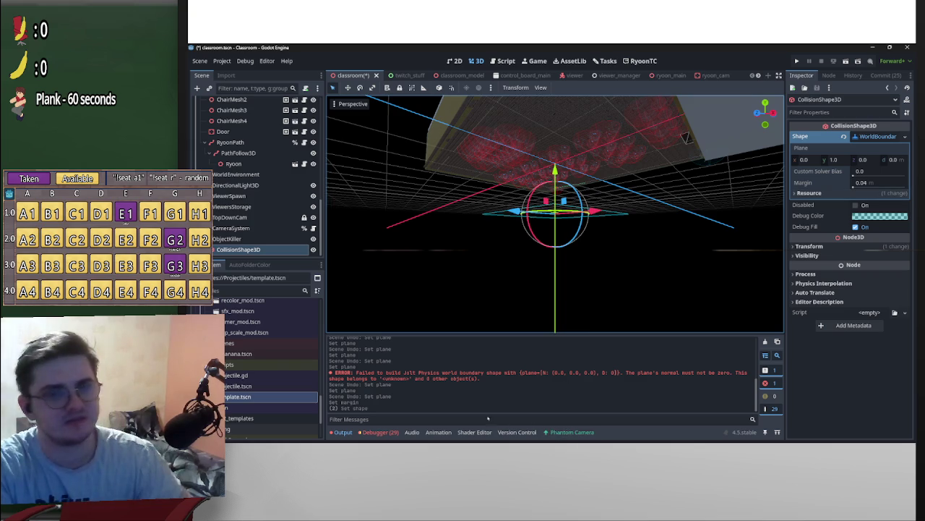
key("alt+Tab")
key("alt+Tab")
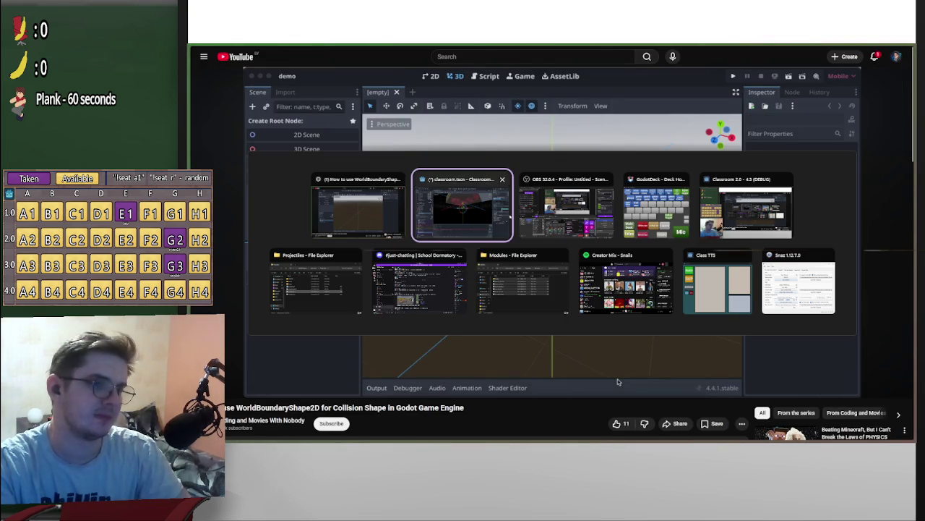
Search Google for 'world boundary shape' and open the WorldBoundaryShape3D Godot Docs page.
key("alt+Left")
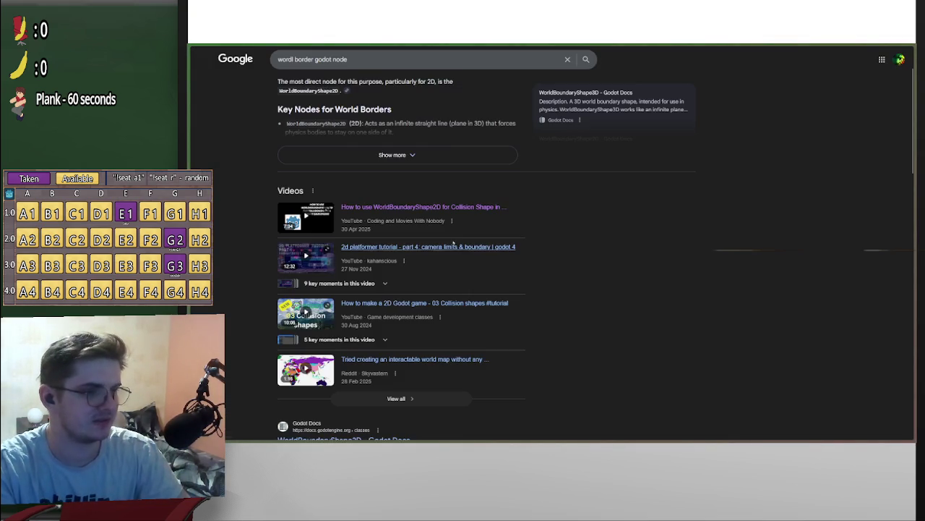
left_click(360, 60)
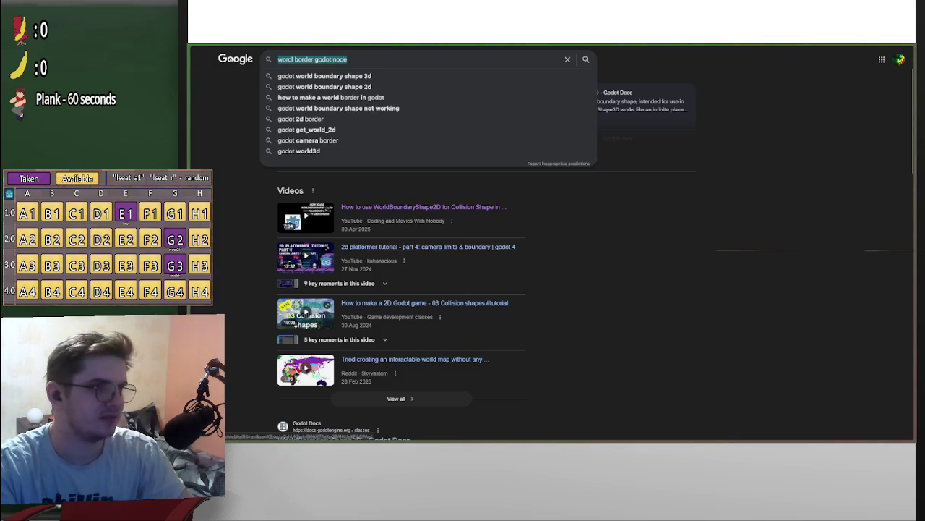
key("ctrl+a")
type("wordl boundary")
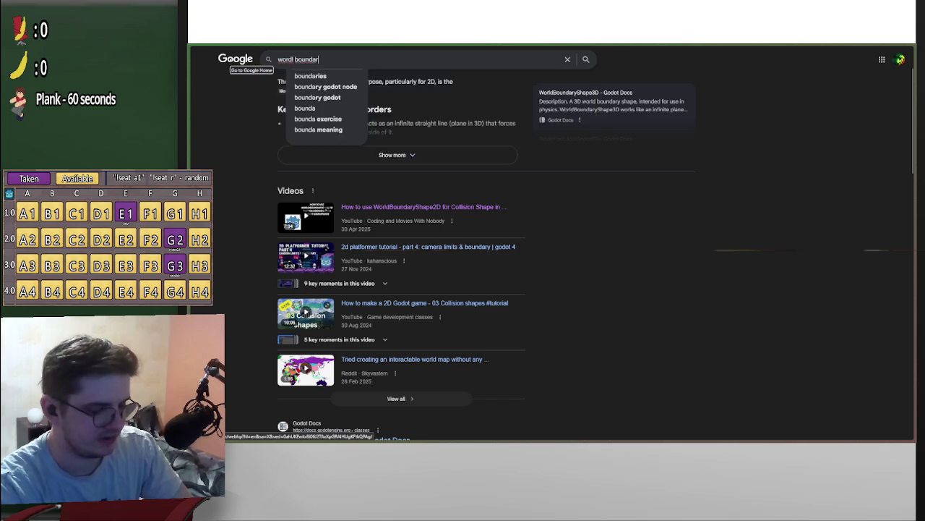
key("Return")
left_click(381, 132)
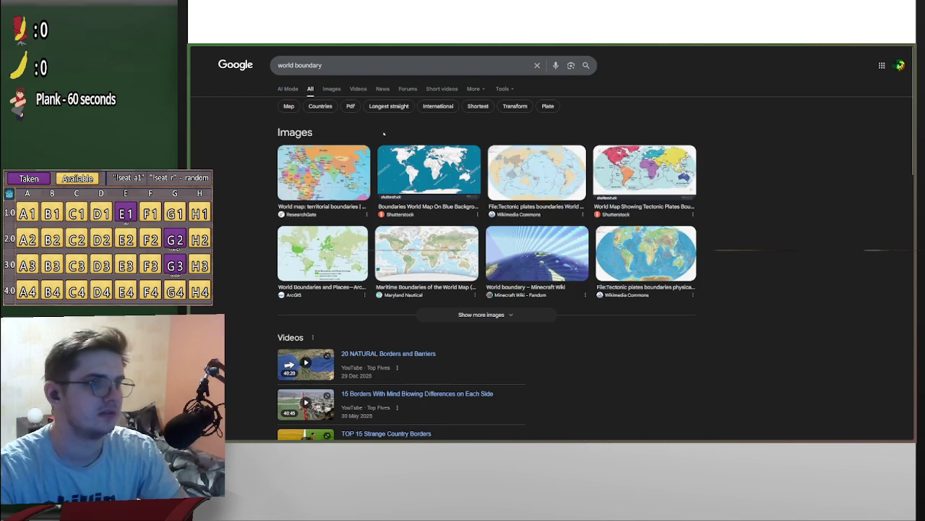
left_click(351, 72)
type("shape")
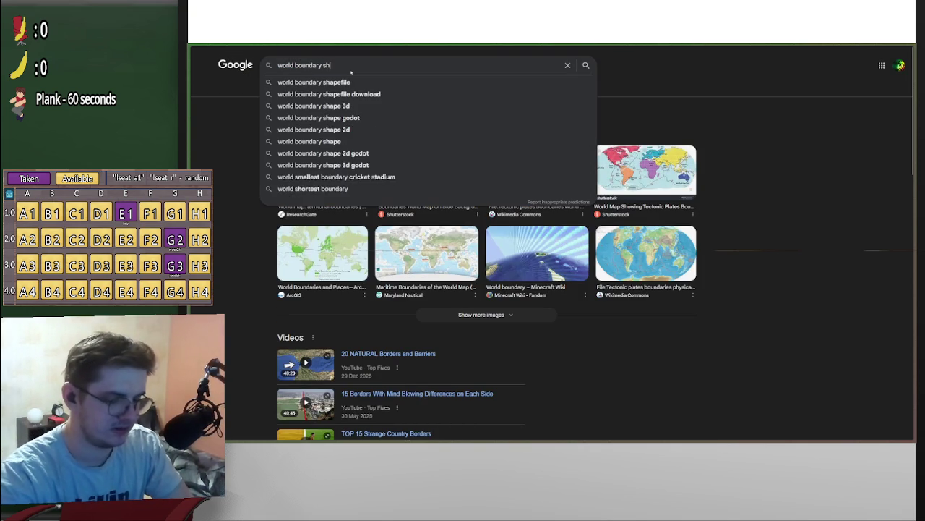
key("Return")
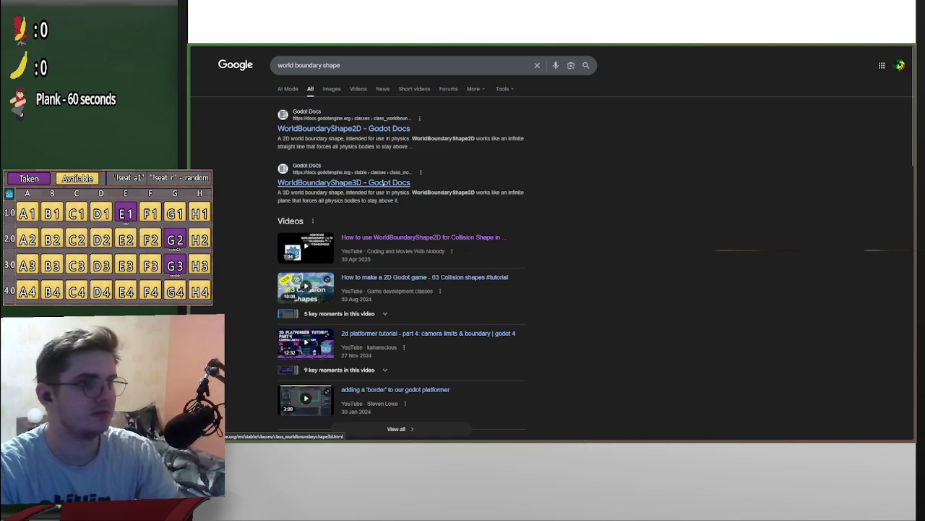
left_click(348, 183)
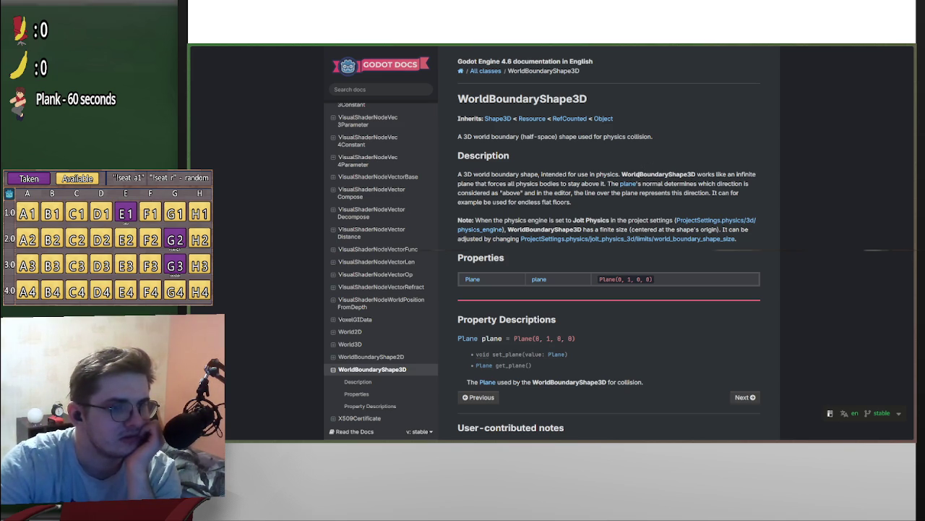
After reading the WorldBoundaryShape3D docs and its Jolt note, return to the Godot editor.
left_click(908, 49)
Set Jolt Physics 3D World Boundary Shape Size to 2343.5 m in Project Settings.
left_click(222, 61)
left_click(239, 72)
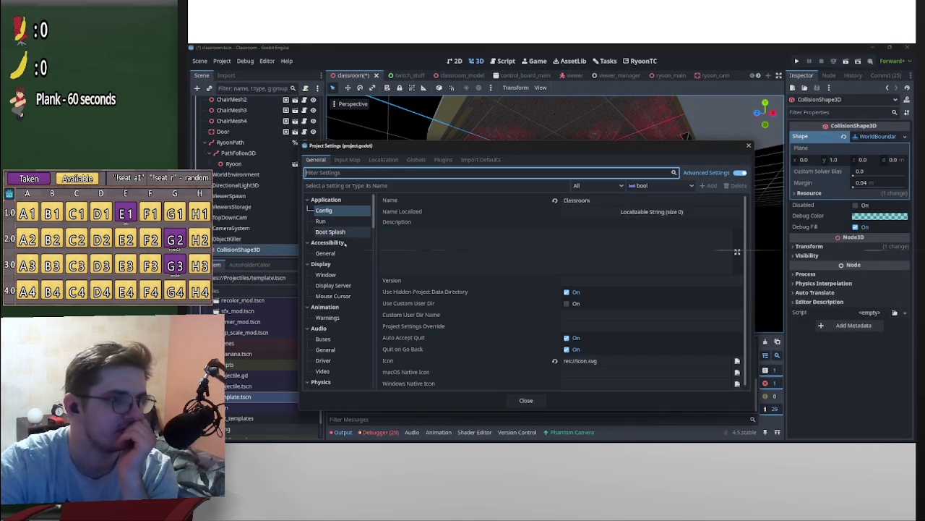
scroll(340, 274, "down", 3)
left_click(332, 352)
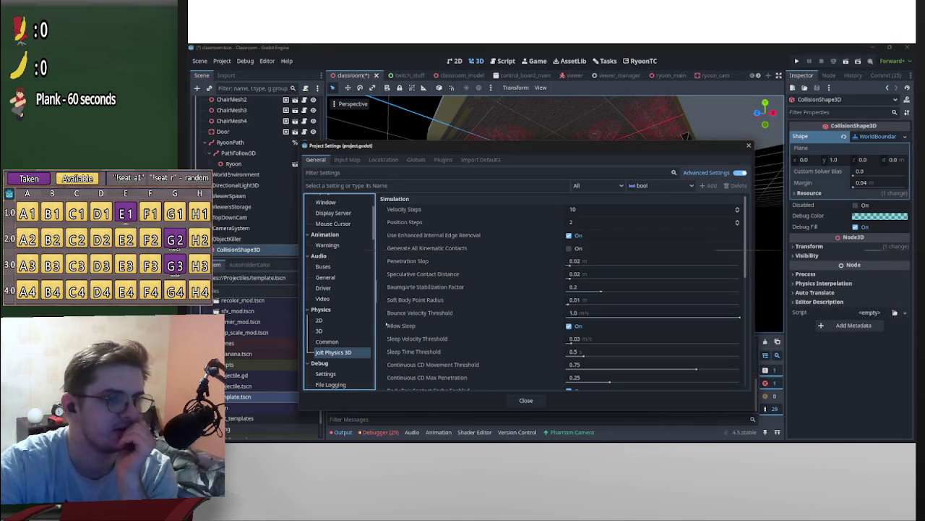
scroll(446, 297, "down", 5)
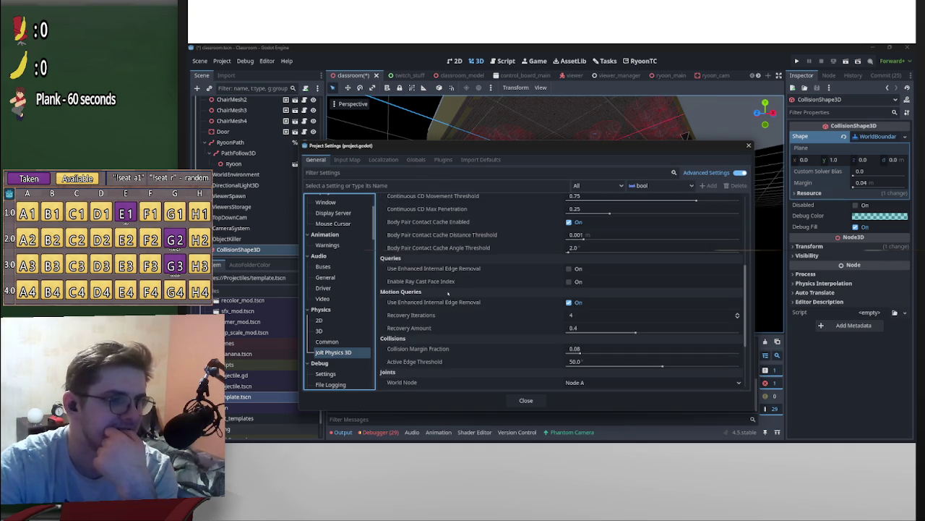
scroll(448, 293, "down", 1)
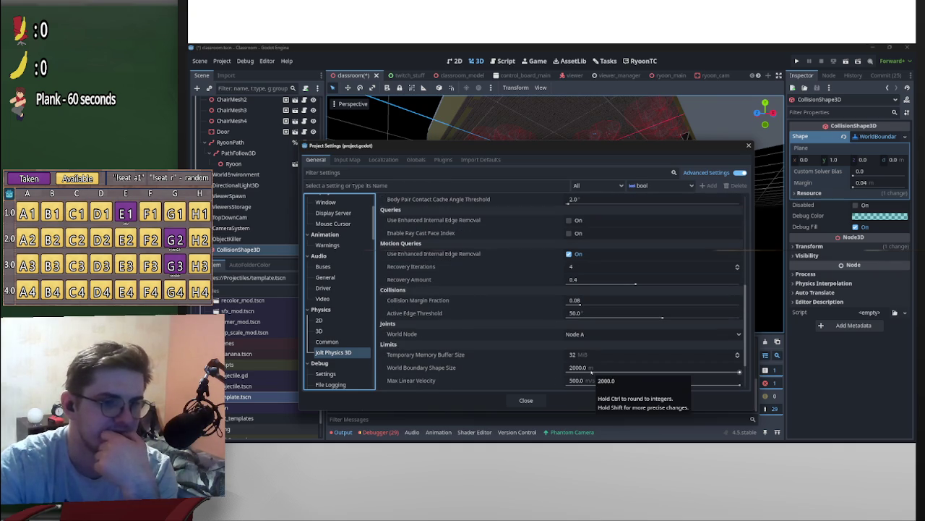
mouse_move(593, 371)
left_mouse_down()
mouse_move(607, 371)
mouse_move(527, 283)
left_mouse_up()
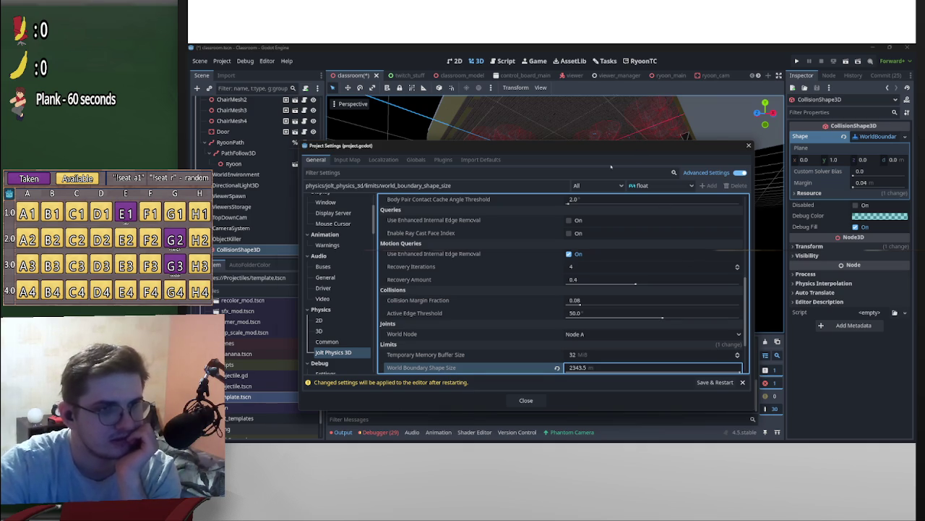
left_click_drag(611, 167, 565, 345)
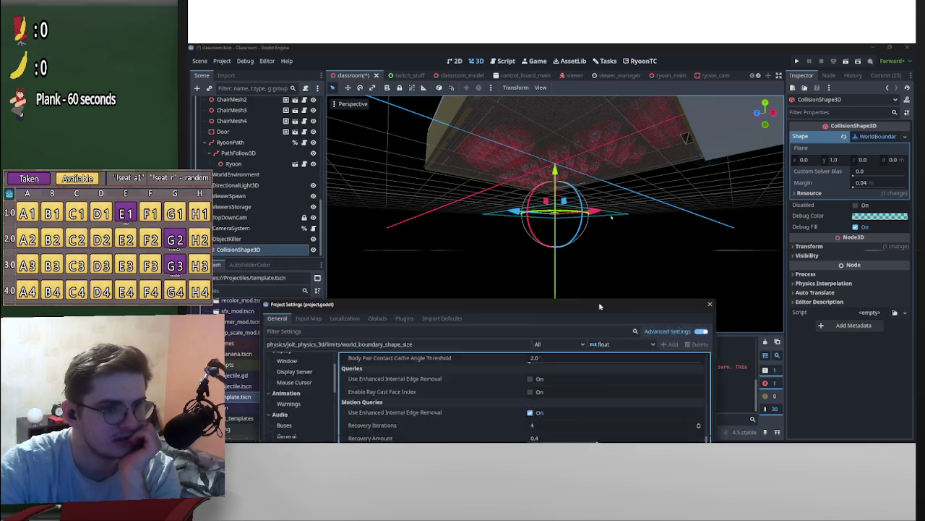
left_click_drag(594, 323, 611, 134)
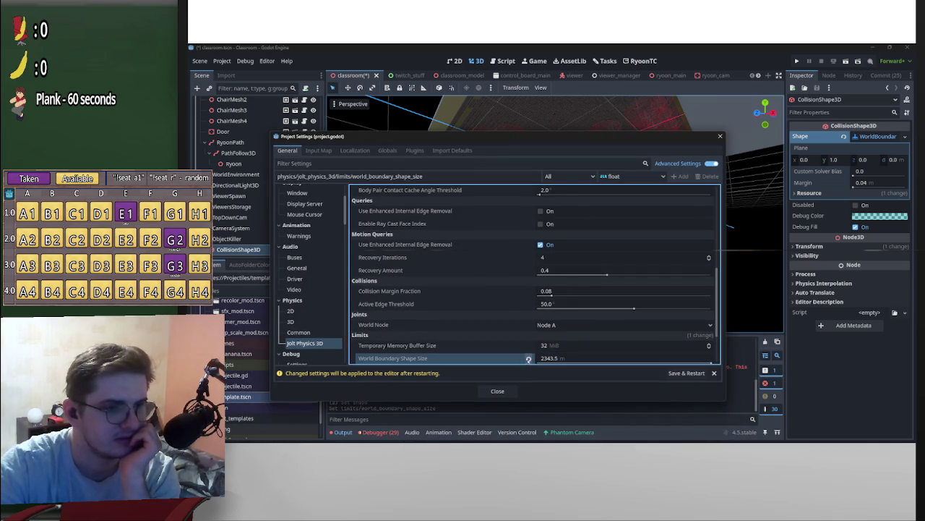
left_click(498, 391)
left_click_drag(599, 266, 535, 262)
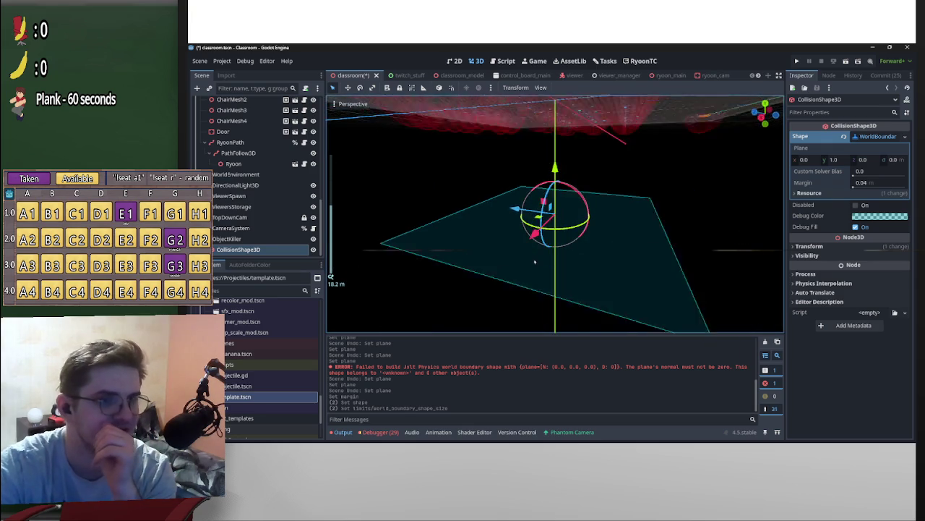
Orbit and zoom the viewport to view the boundary plane edge-on below the classroom.
scroll(535, 261, "up", 10)
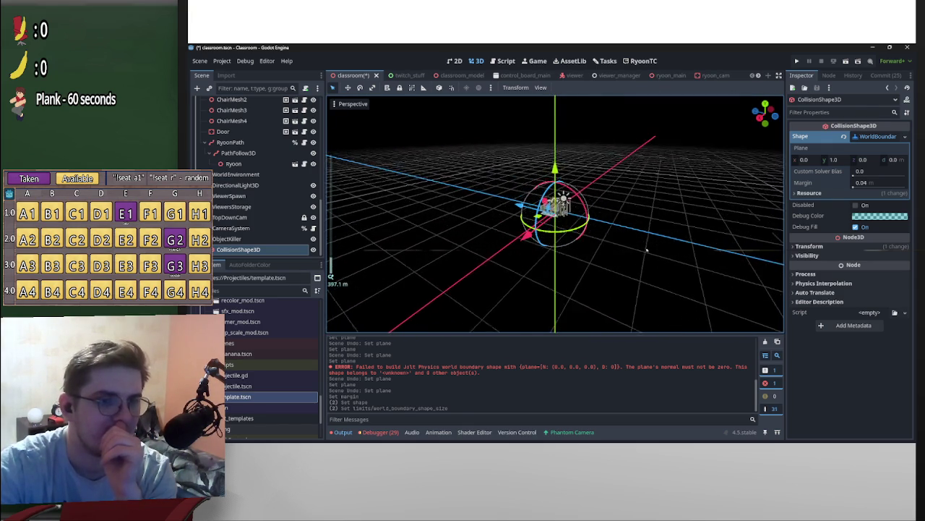
scroll(505, 261, "down", 10)
mouse_move(505, 261)
left_mouse_down()
mouse_move(719, 238)
mouse_move(420, 212)
mouse_move(684, 235)
mouse_move(436, 207)
mouse_move(488, 219)
mouse_move(510, 250)
mouse_move(525, 223)
mouse_move(564, 233)
mouse_move(592, 268)
mouse_move(579, 245)
mouse_move(729, 212)
mouse_move(294, 257)
left_mouse_up()
scroll(683, 234, "up", 14)
scroll(684, 234, "up", 3)
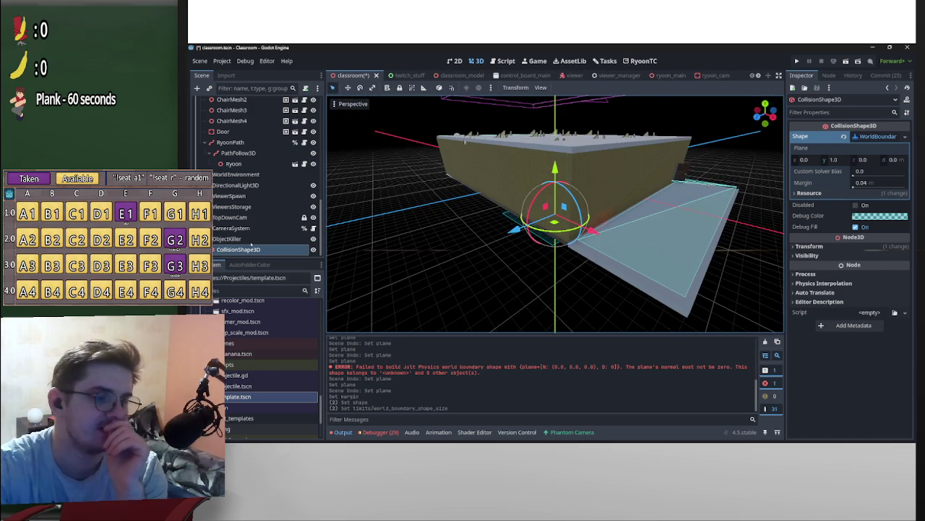
Select the ObjectKiller area, then open the banana scene.
left_click(246, 239)
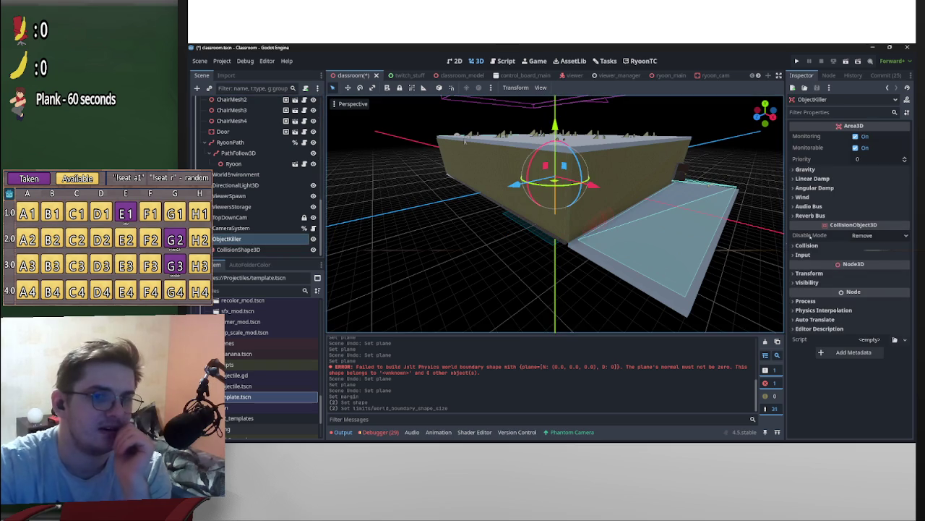
scroll(655, 77, "down", 2)
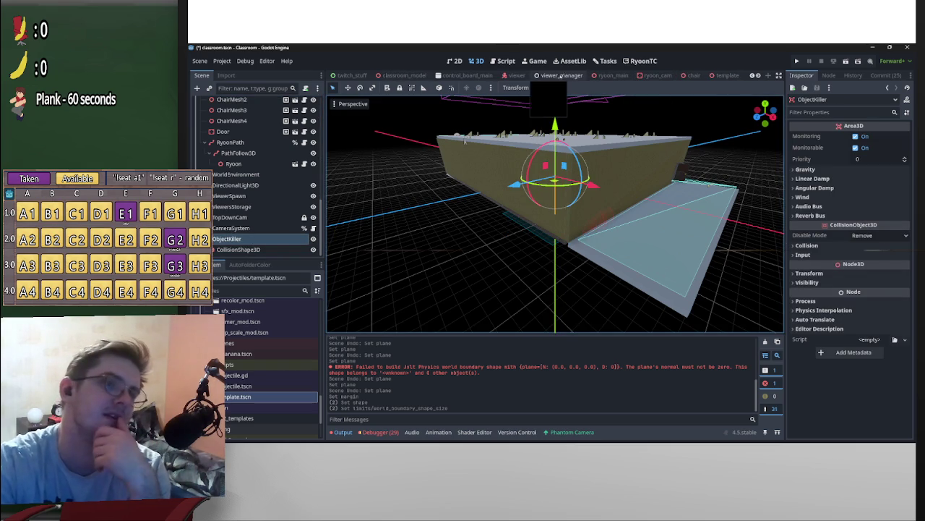
scroll(640, 77, "down", 1)
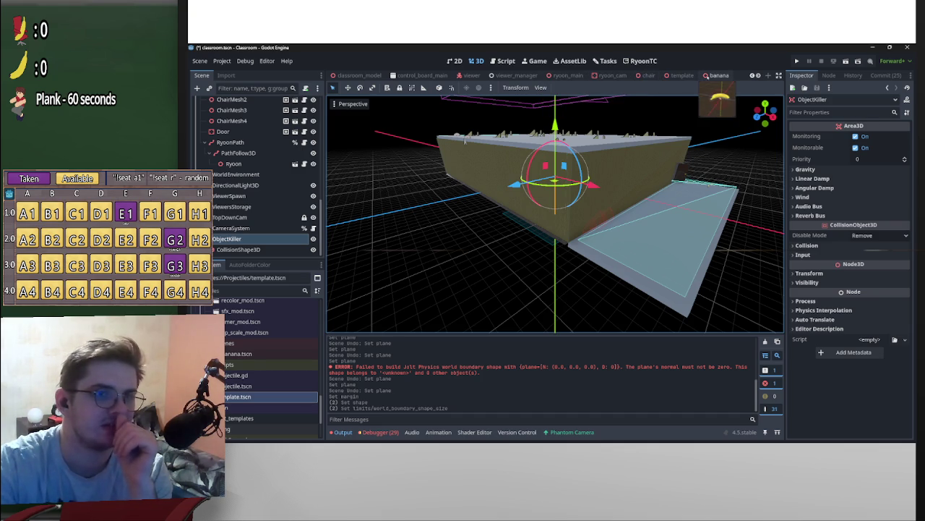
left_click(718, 76)
Inspect the banana Projectile node's collision Layer and Mask, then return to the classroom scene.
left_click(253, 142)
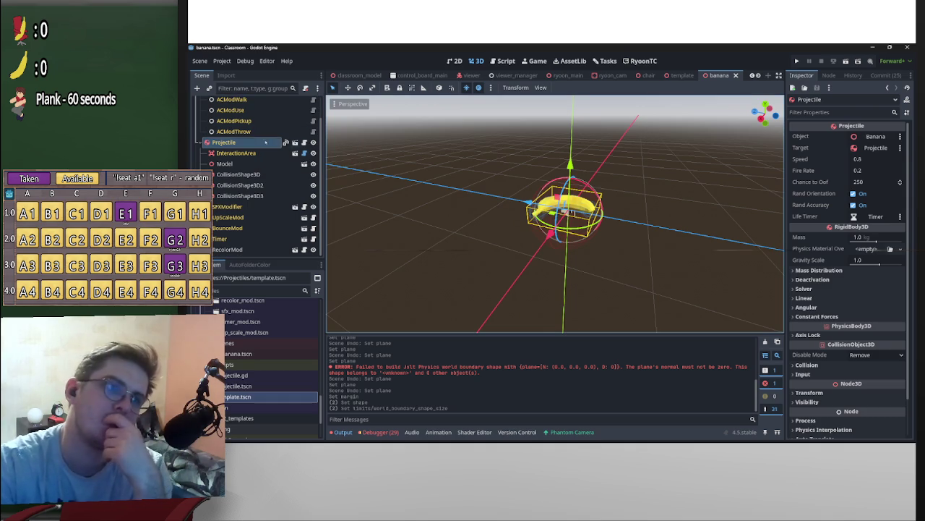
scroll(271, 144, "up", 2)
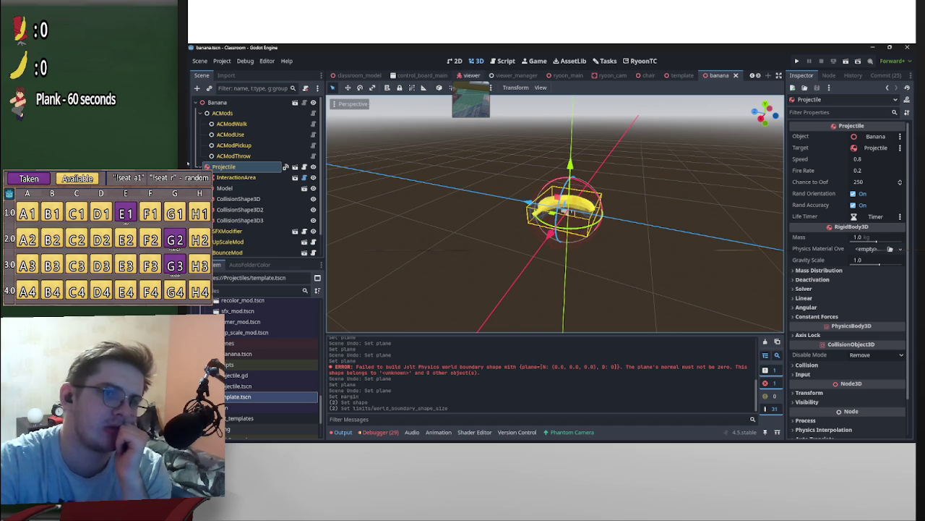
scroll(818, 336, "down", 3)
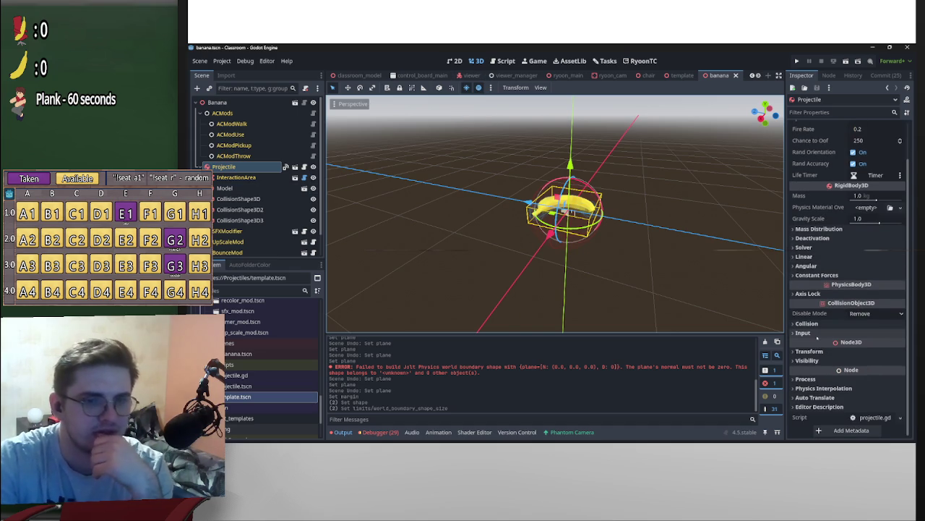
left_click(807, 323)
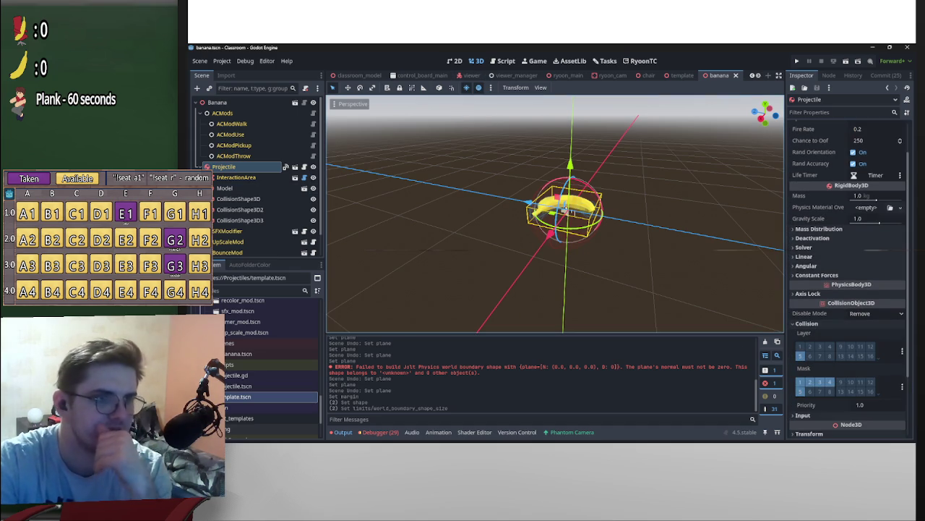
scroll(368, 75, "up", 1)
left_click(362, 75)
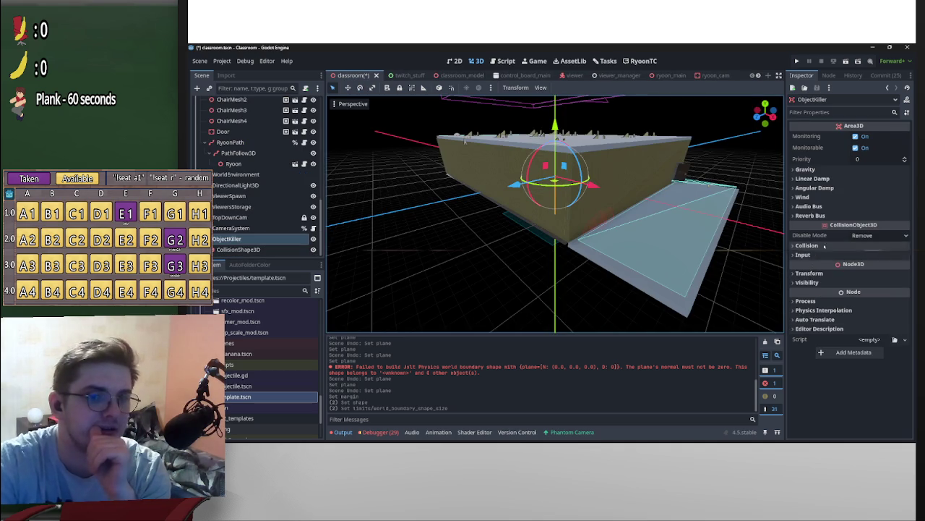
Enable ObjectKiller's Mask bit 5 (Projectiles), disable its Layer bit 1, and save the scene.
left_click(806, 245)
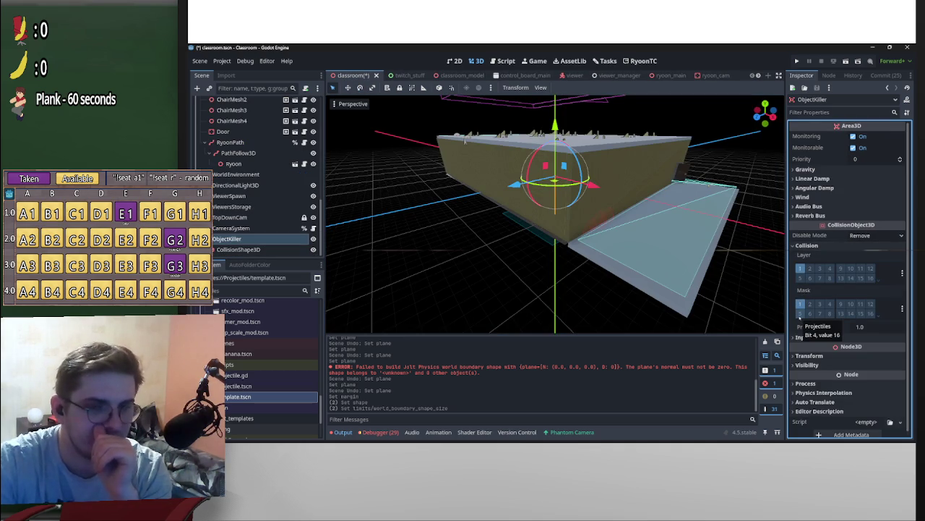
left_click(800, 313)
left_click(800, 269)
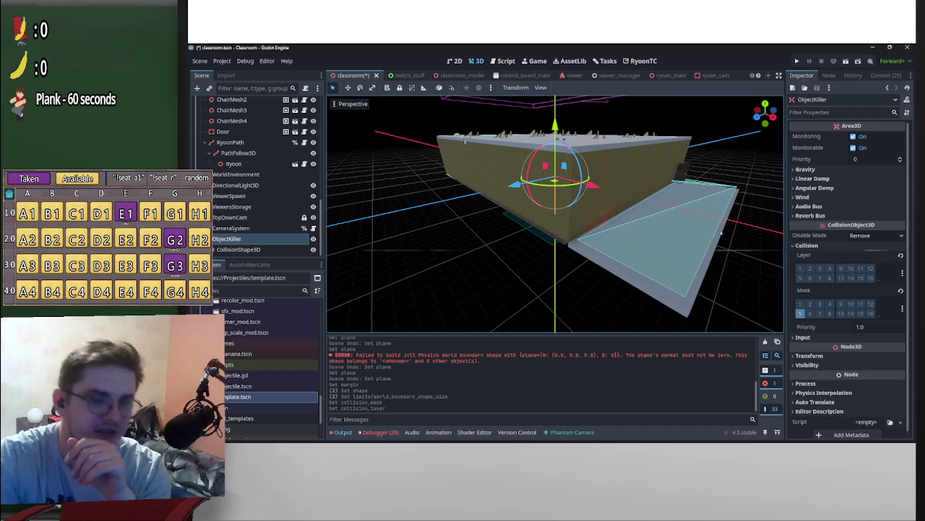
scroll(712, 217, "down", 6)
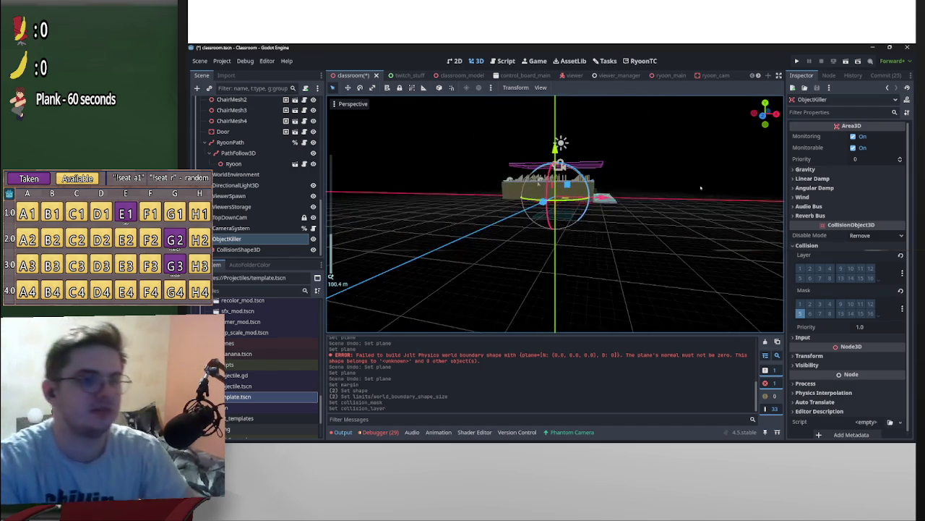
scroll(701, 188, "up", 4)
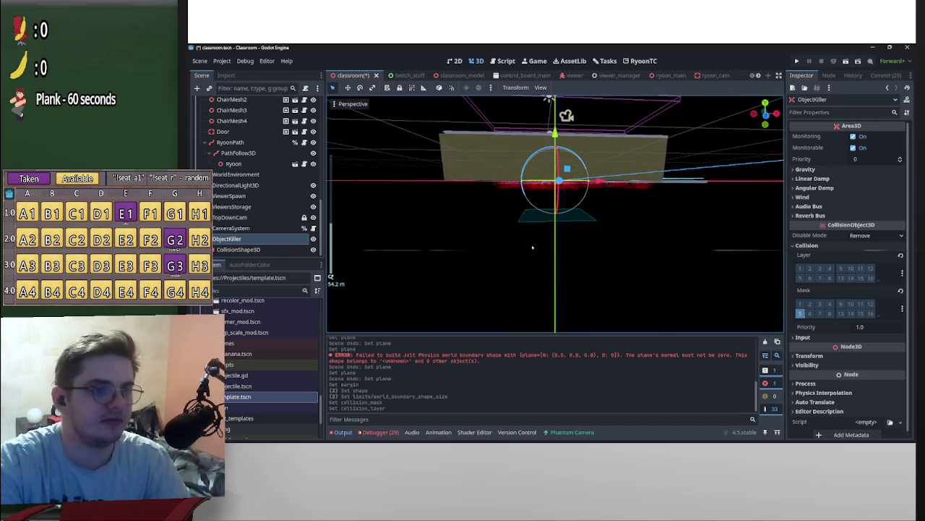
scroll(532, 248, "down", 2)
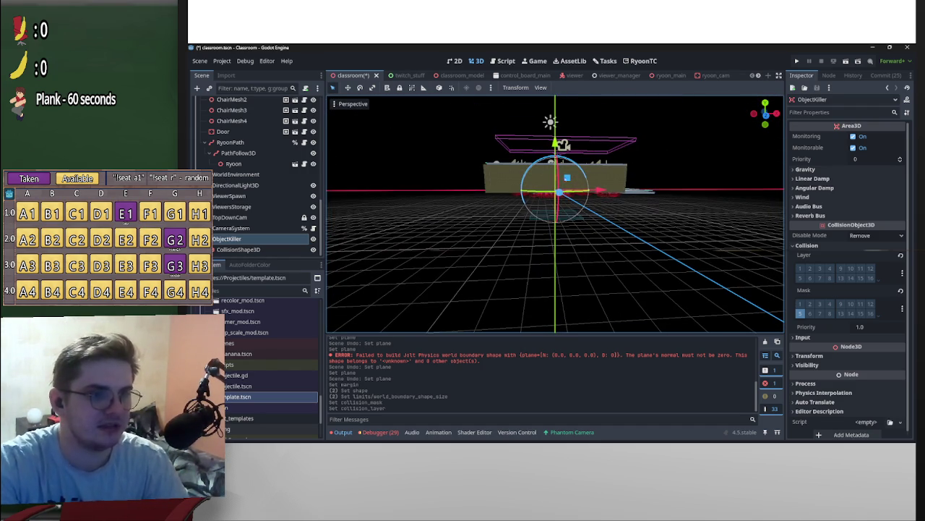
key("ctrl+s")
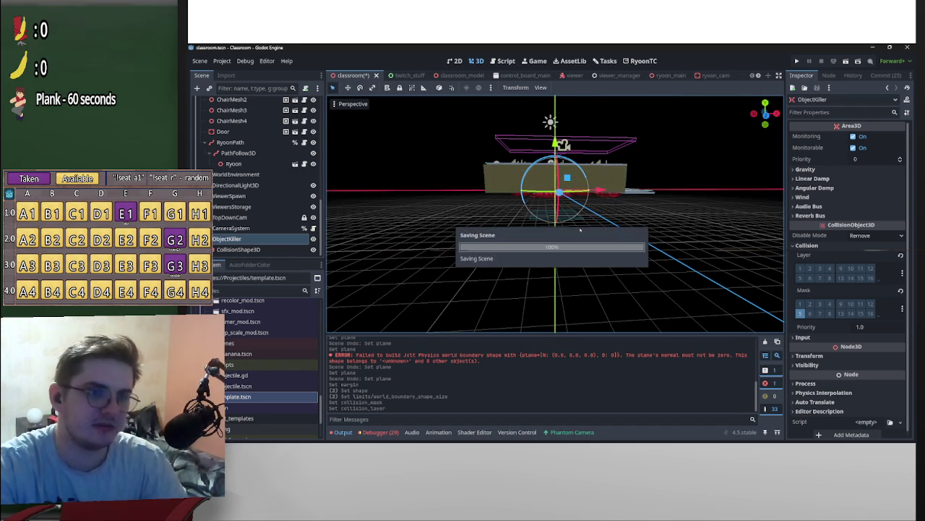
Rename the ObjectKiller node to ProjectileKiller.
right_click(286, 239)
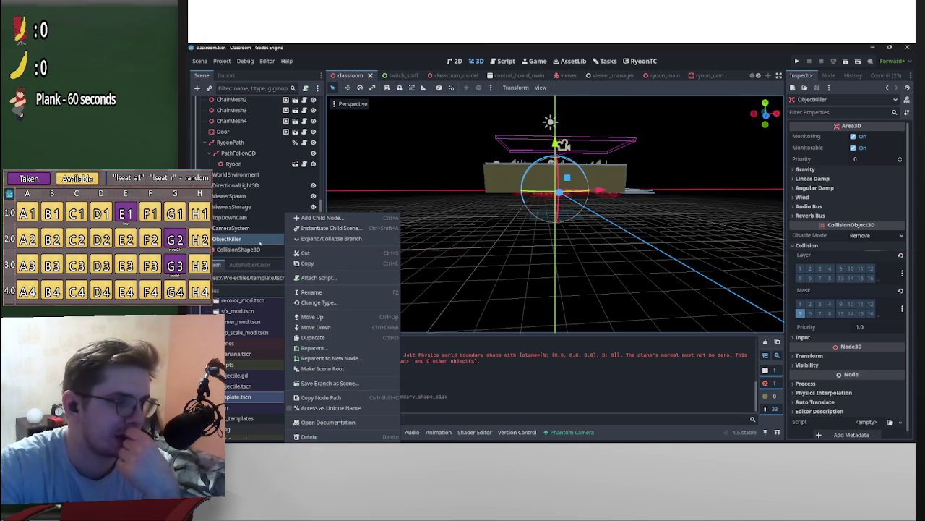
left_click(227, 240)
left_click(227, 240)
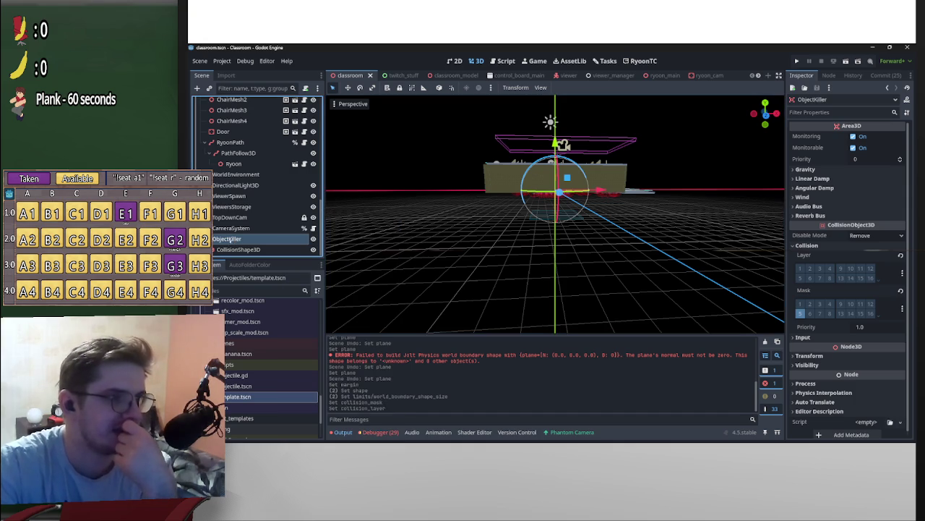
left_click(229, 239)
key("shift+Home")
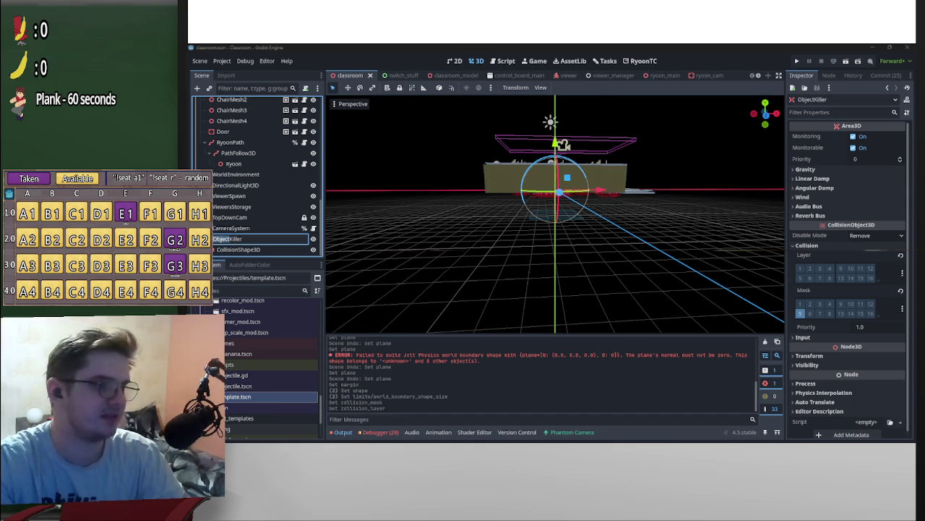
type("Projectile")
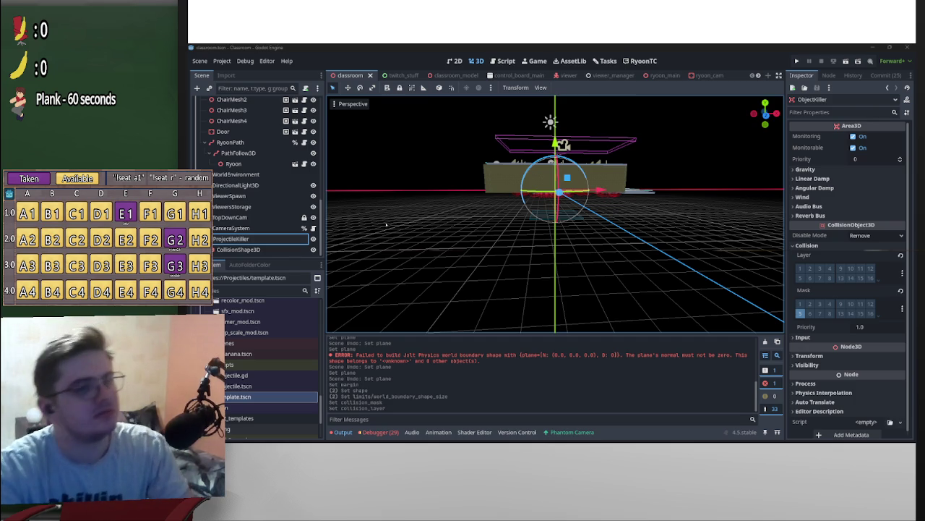
Move ProjectileKiller about 2 units down along the Y axis.
scroll(576, 210, "up", 5)
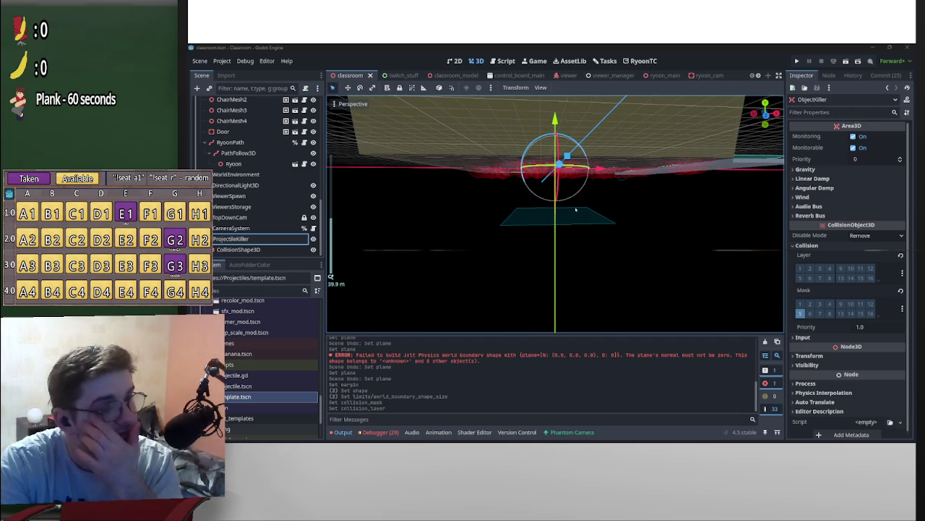
mouse_move(584, 209)
left_mouse_down()
mouse_move(606, 201)
mouse_move(608, 177)
left_mouse_up()
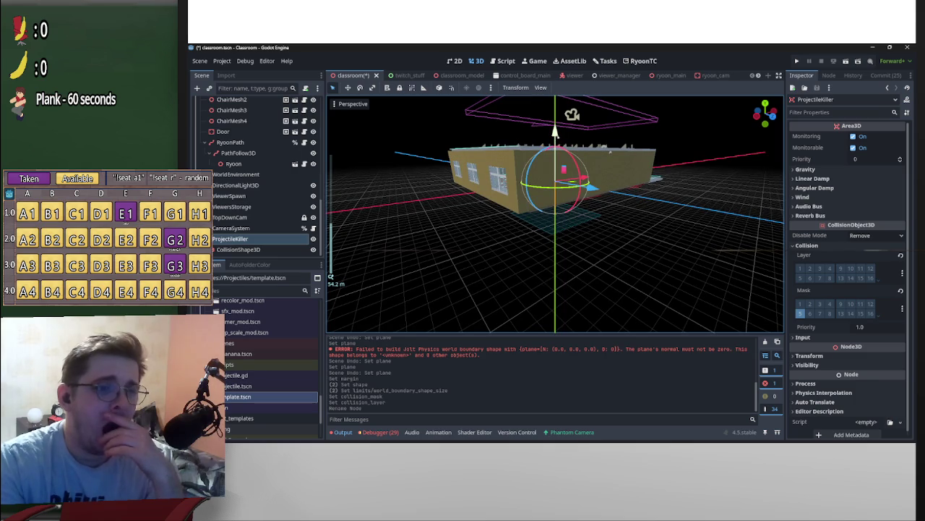
key("g")
key("y")
key("Return")
scroll(555, 214, "up", 2)
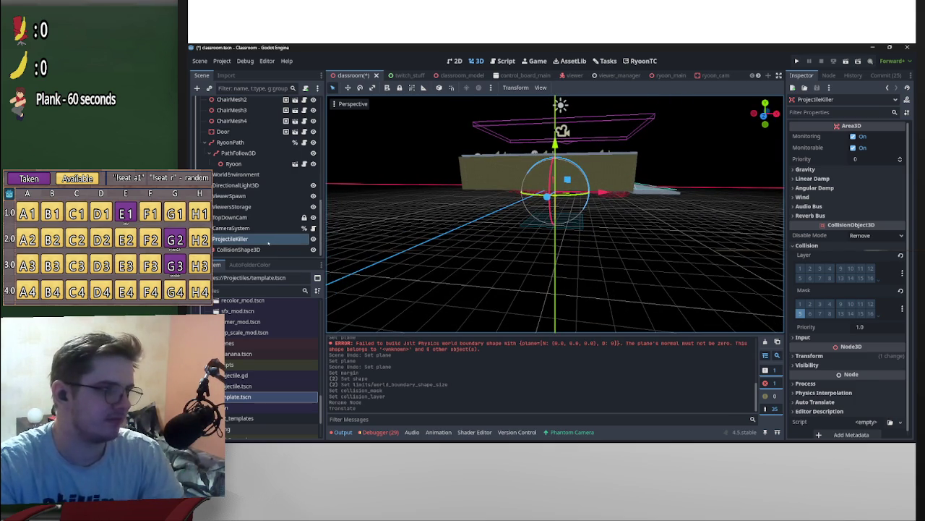
Save the ProjectileKiller branch as res://Utils/projectile_killer.tscn.
right_click(269, 242)
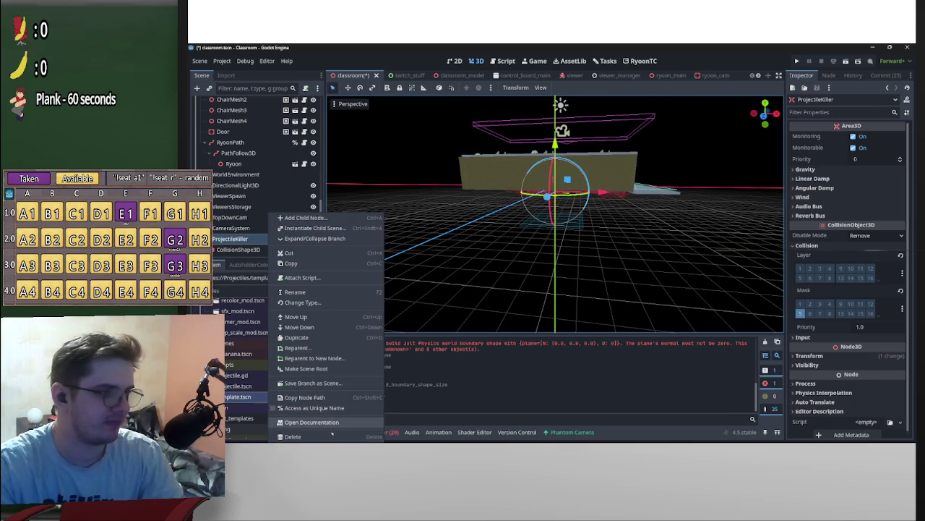
left_click(318, 384)
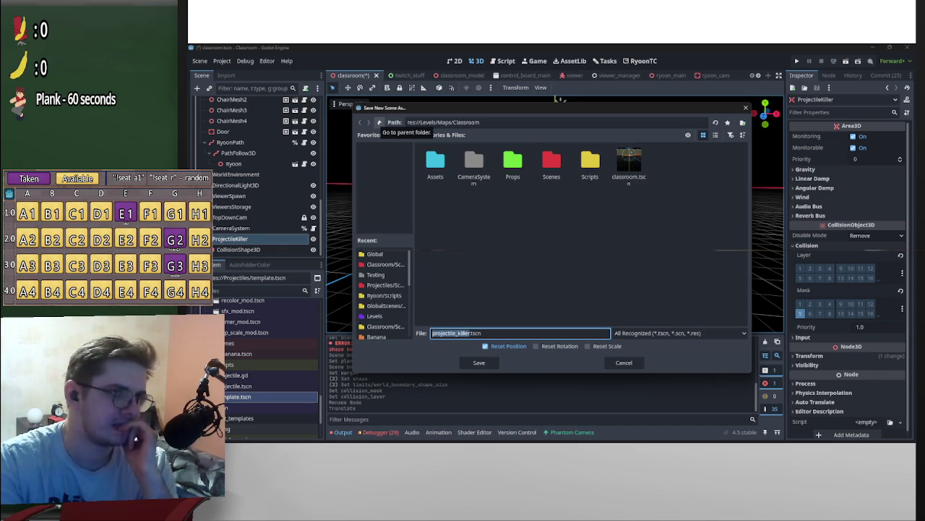
left_click(379, 122)
left_click(379, 122)
left_click(379, 122)
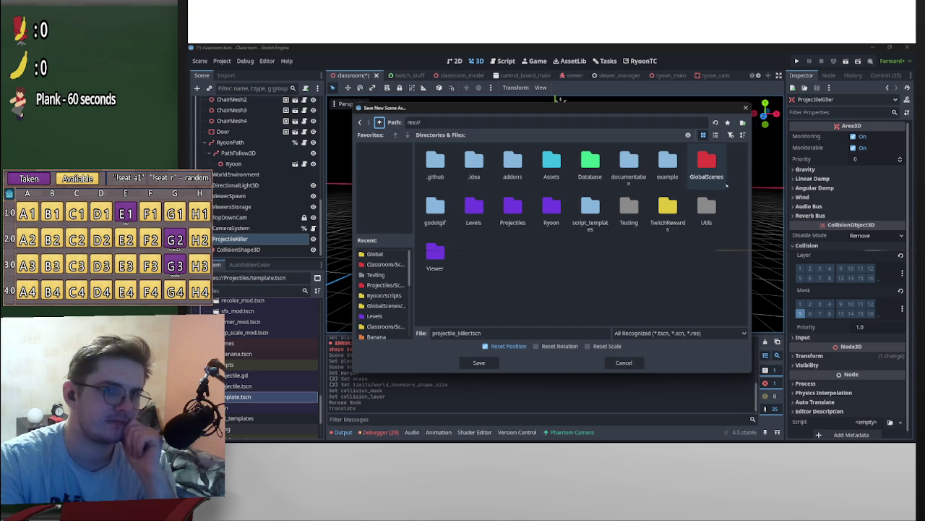
double_click(706, 208)
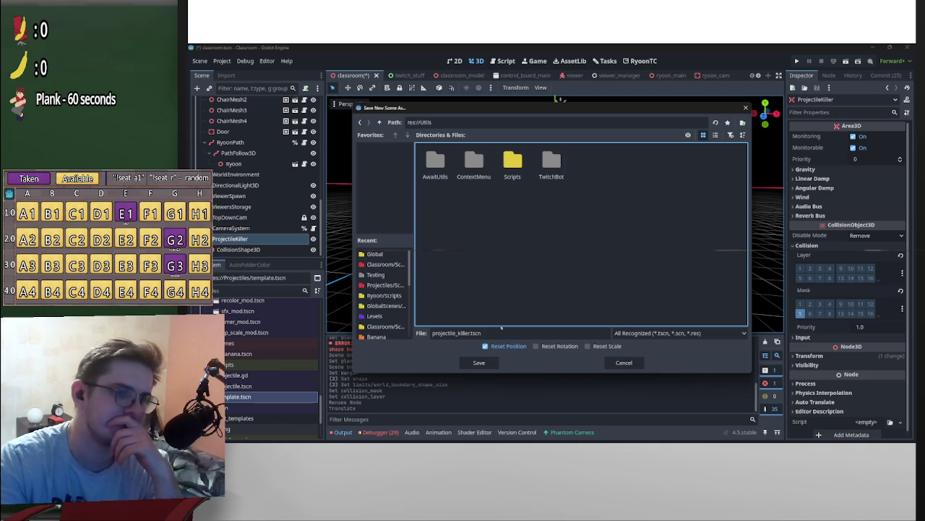
left_click(494, 366)
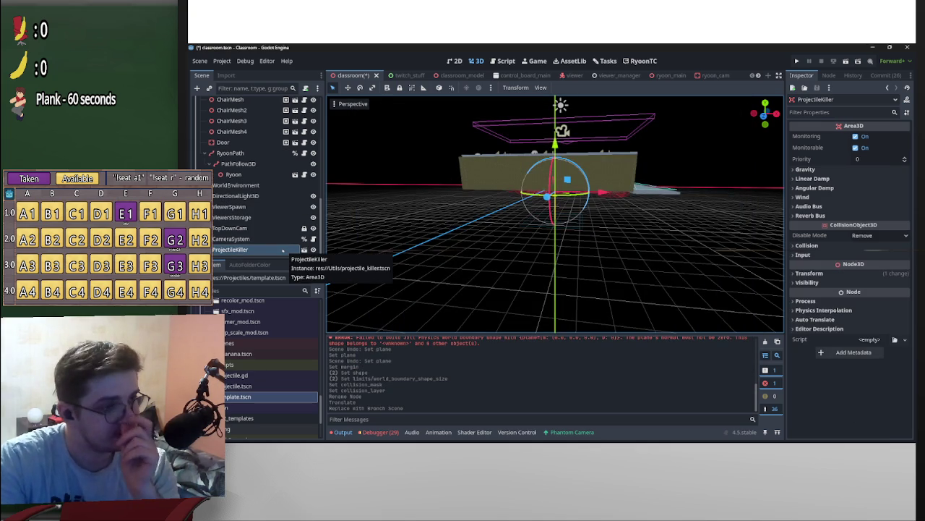
Attach a new projectile_killer.gd script to ProjectileKiller, saved in res://Utils/Scripts.
left_click(305, 88)
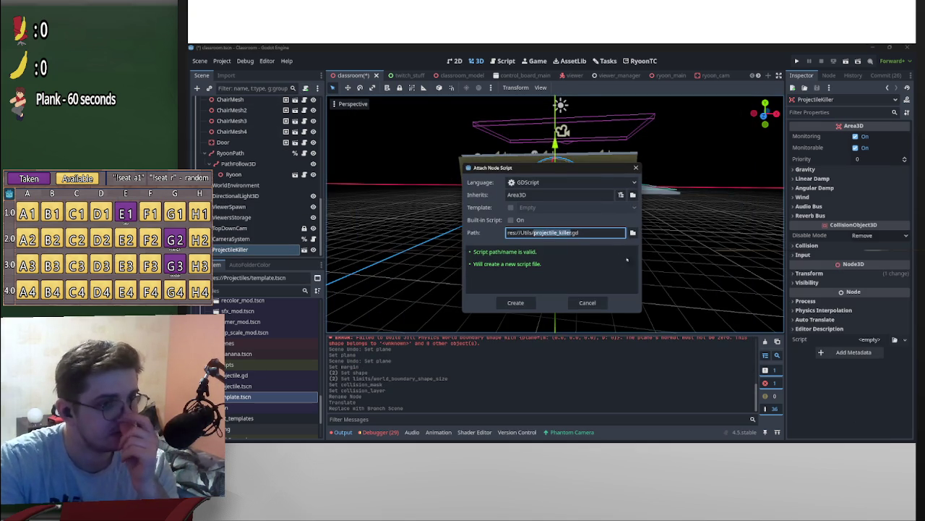
left_click(632, 232)
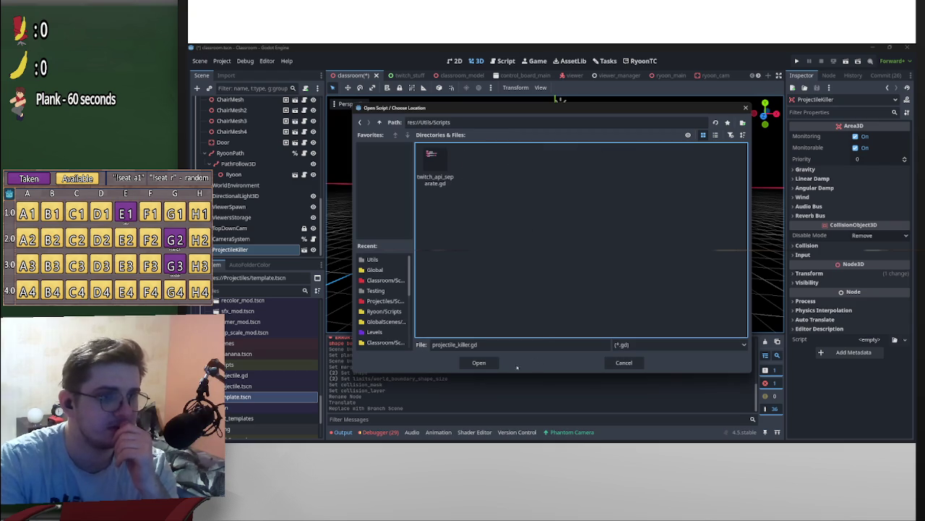
left_click(479, 362)
left_click(518, 303)
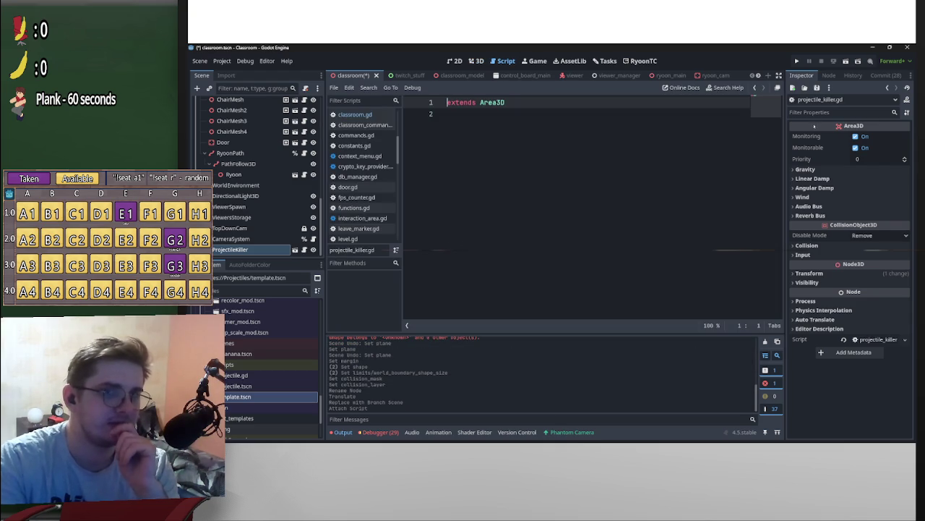
Reselect ProjectileKiller and show its signals list in the Node tab.
left_click(828, 75)
left_click(802, 75)
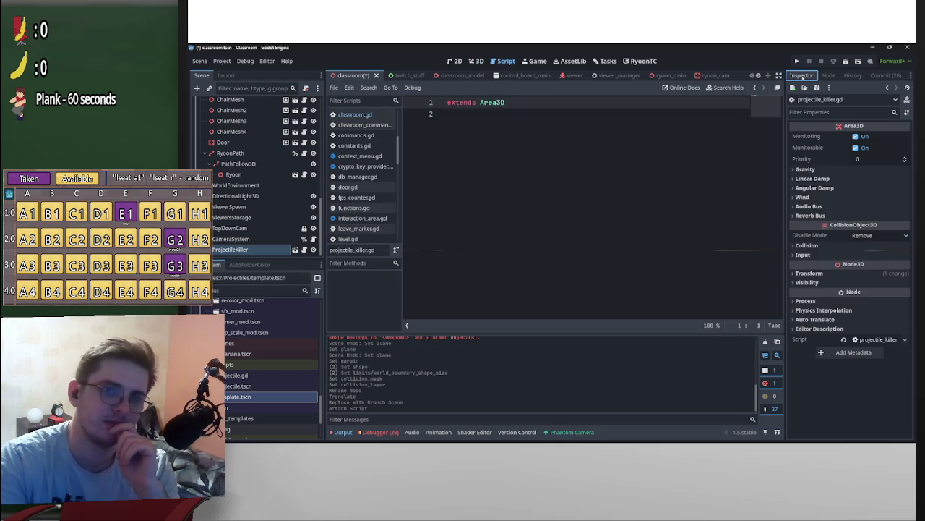
left_click(231, 249)
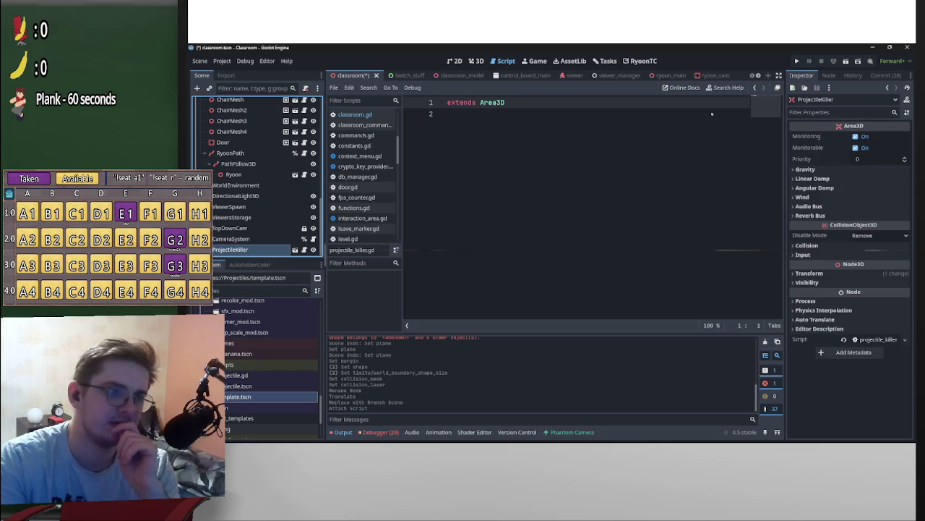
left_click(829, 75)
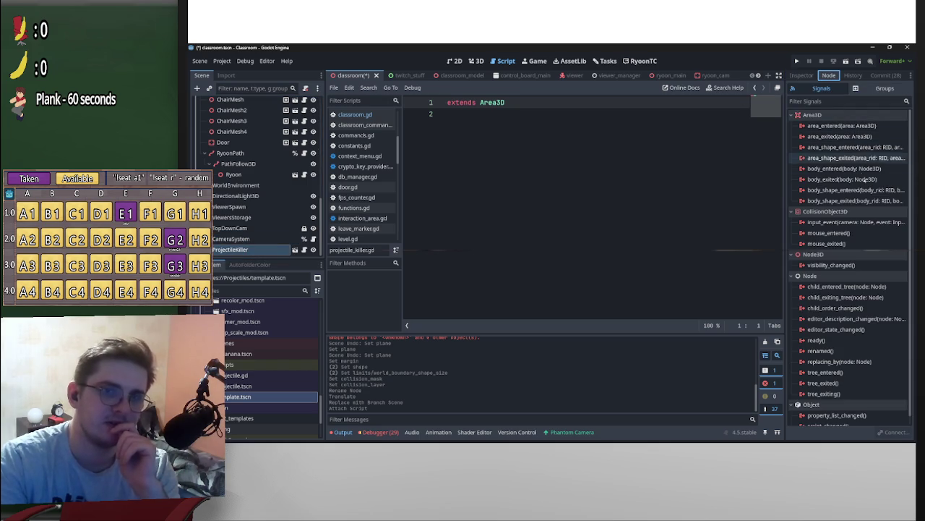
Undo a body_entered connection made to the classroom script, deleting its generated handler.
double_click(874, 168)
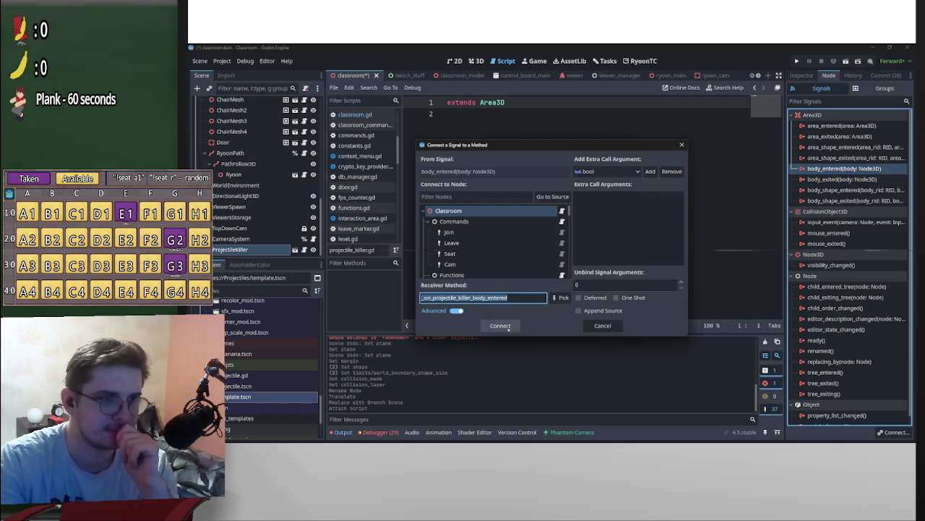
left_click(501, 325)
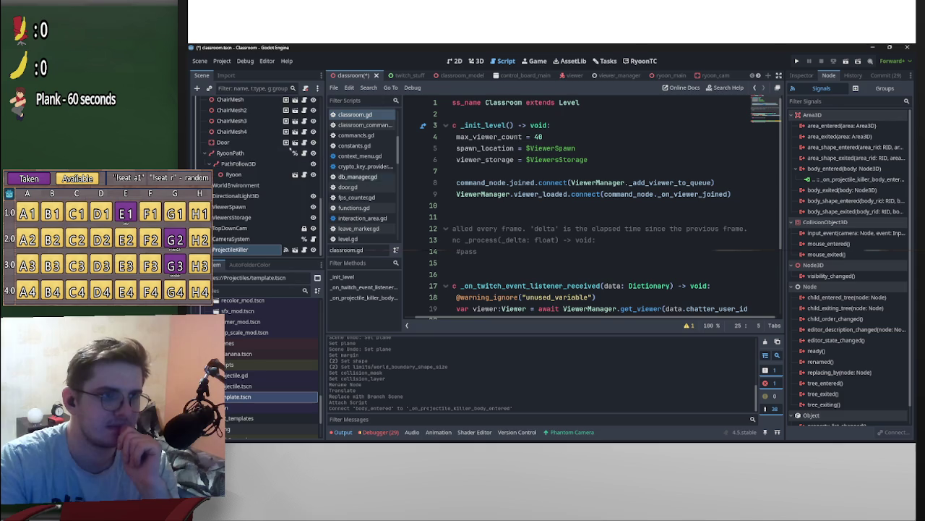
right_click(848, 180)
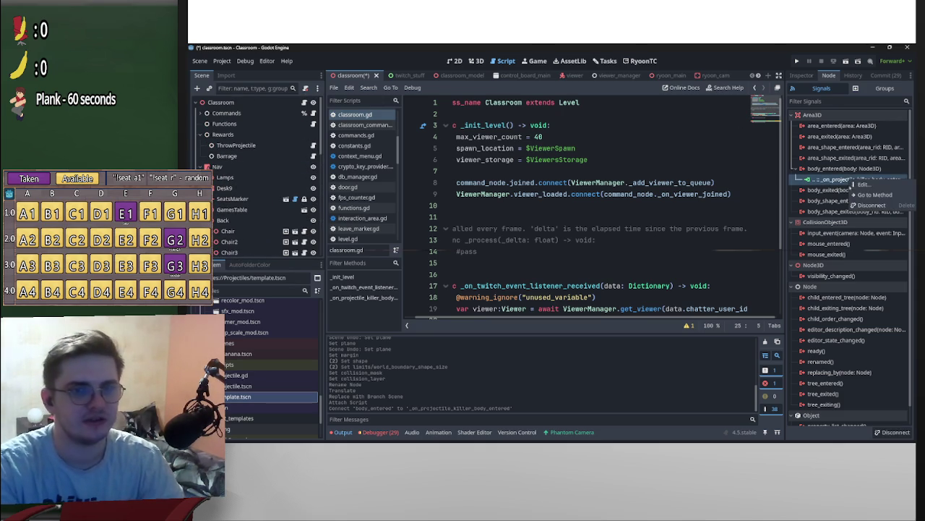
left_click(867, 206)
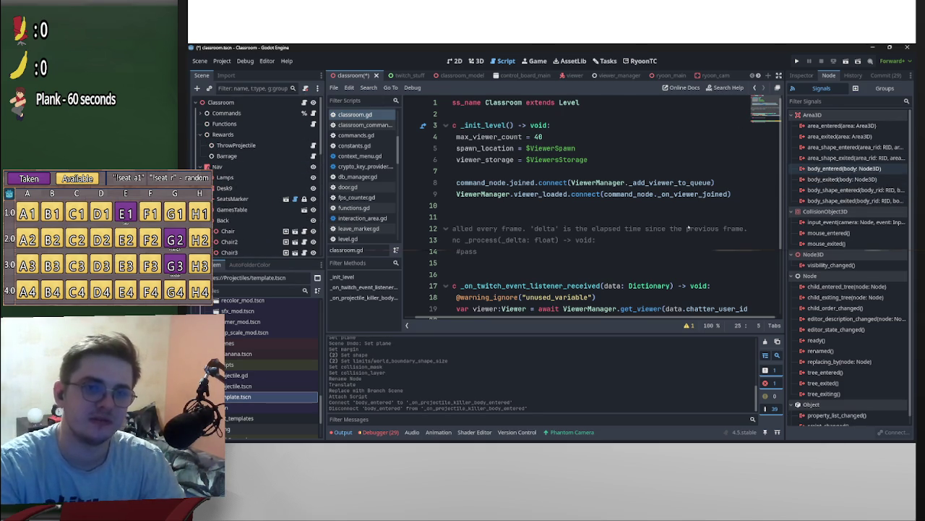
scroll(602, 264, "down", 3)
left_click_drag(641, 288, 340, 268)
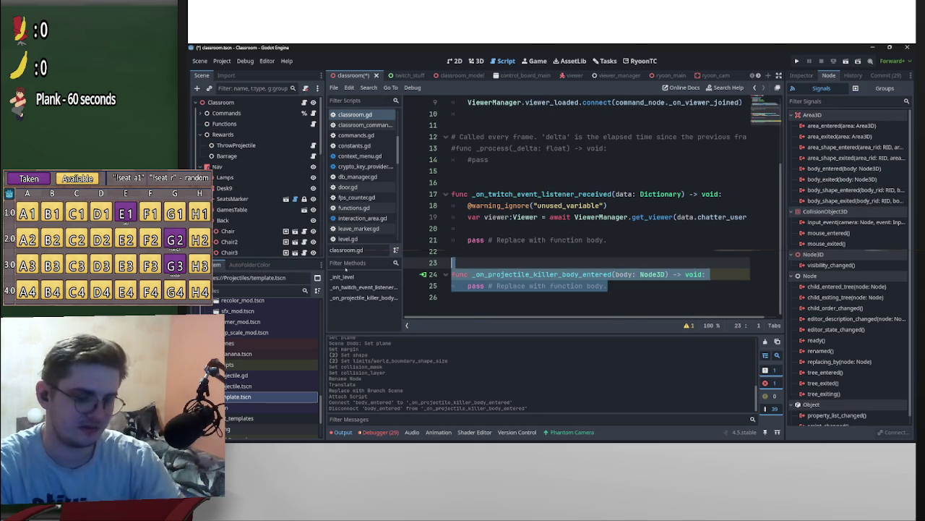
key("BackSpace")
key("BackSpace")
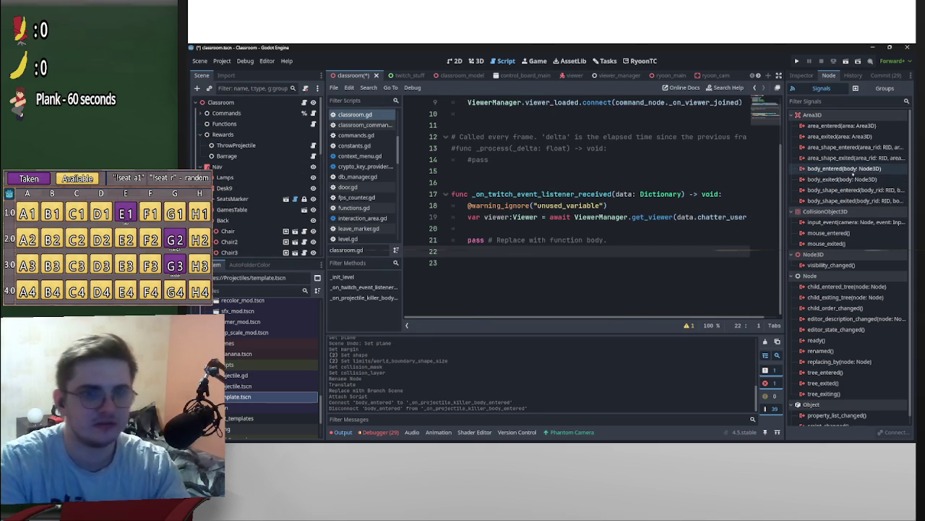
Reconnect body_entered with ProjectileKiller itself as target, creating the _on_body_entered handler.
double_click(845, 169)
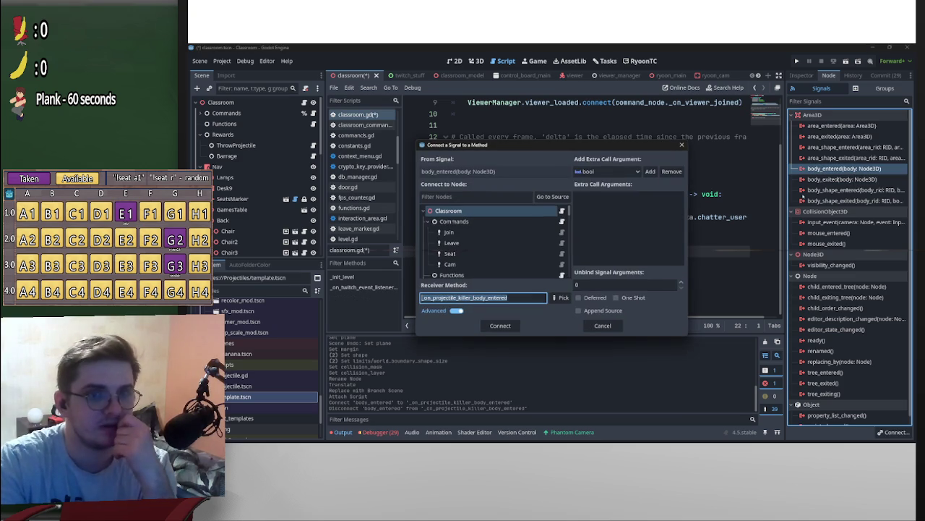
scroll(495, 242, "down", 5)
scroll(495, 242, "down", 5)
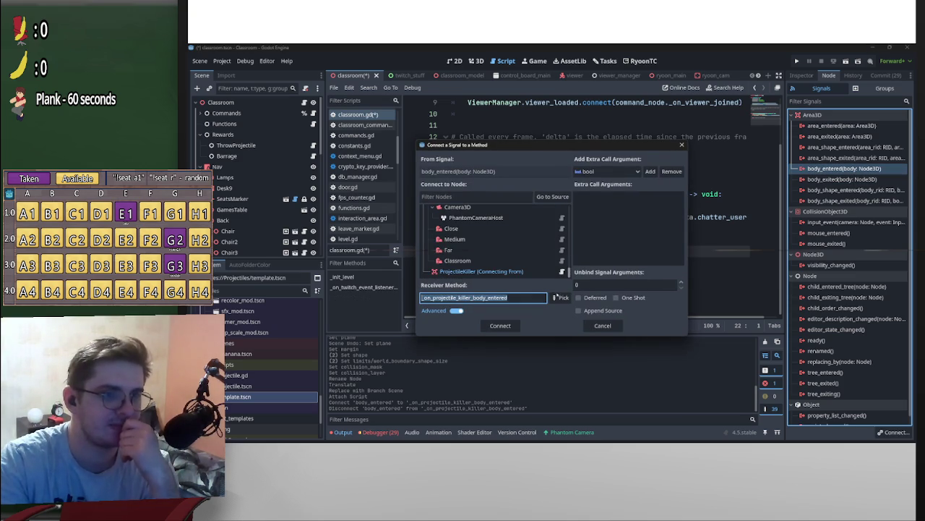
left_click(481, 271)
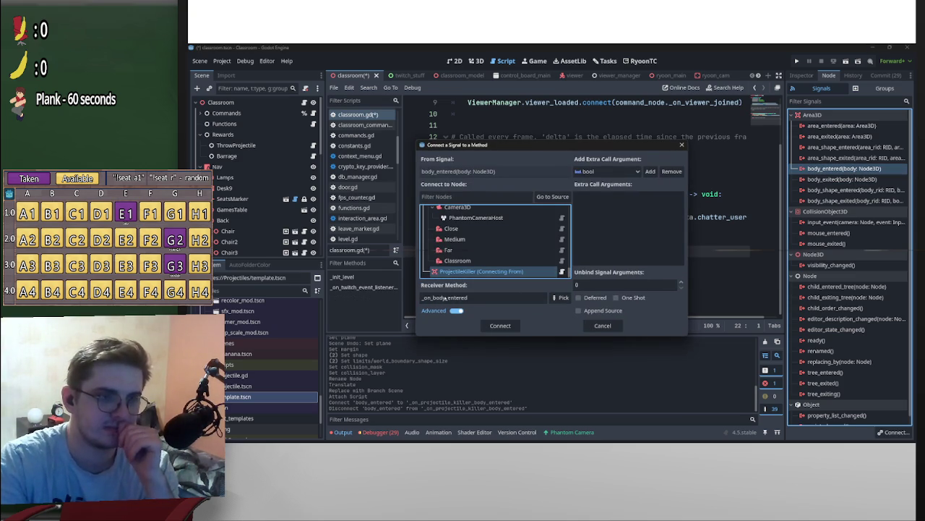
left_click(493, 324)
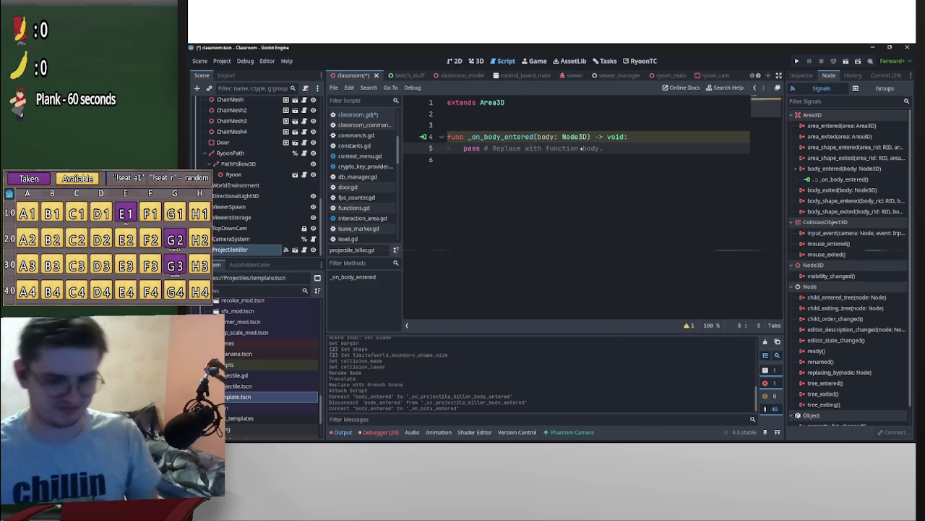
Write 'if body is Projectile: body.delete()' in the handler, remove pass and blank line, and save.
key("Return")
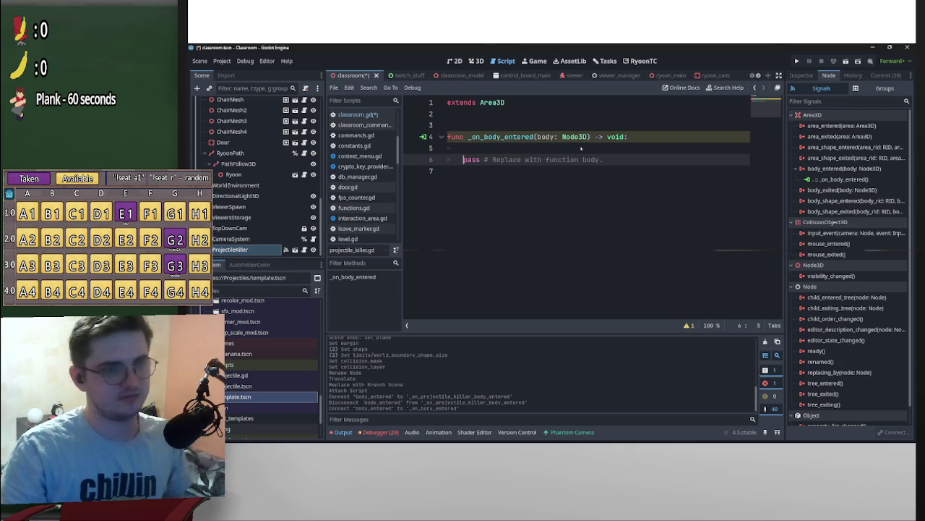
left_click(580, 148)
type("if bod")
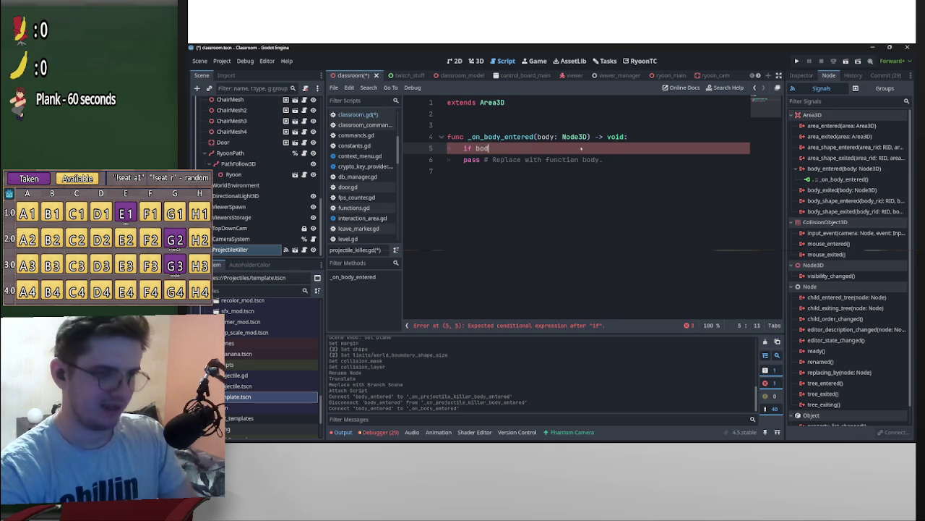
type("y")
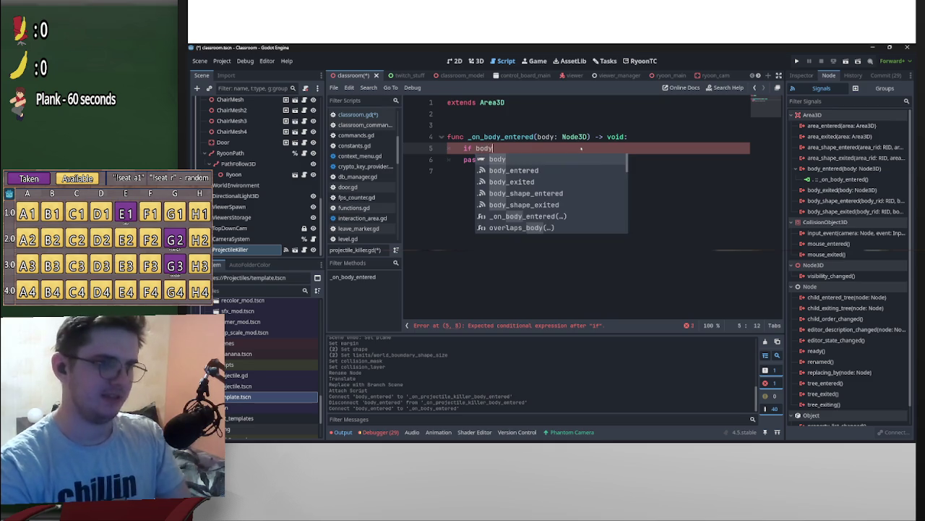
key("BackSpace")
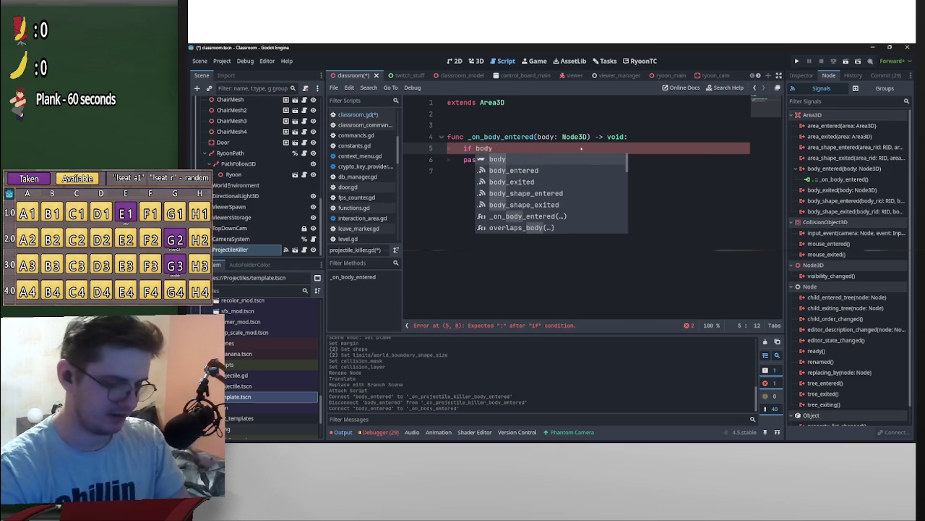
type(" is Pro")
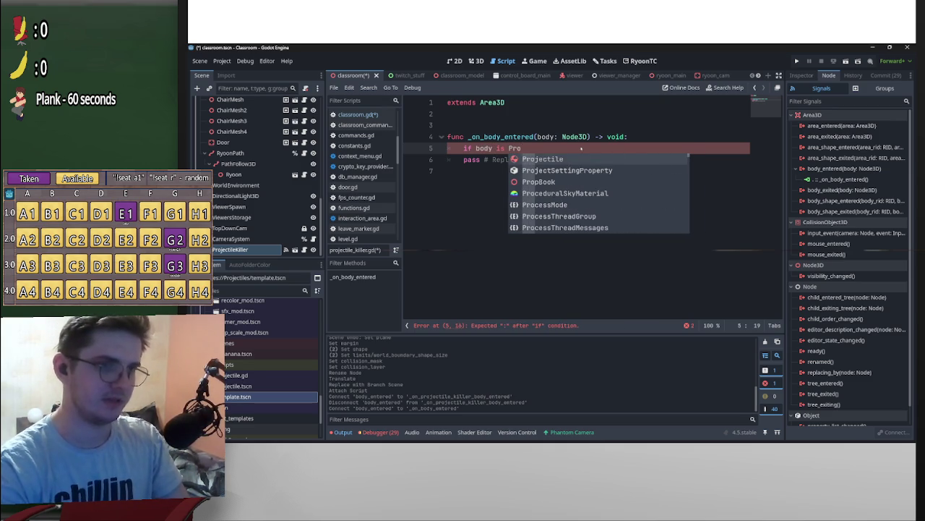
key("Return")
key("Return")
type("body.")
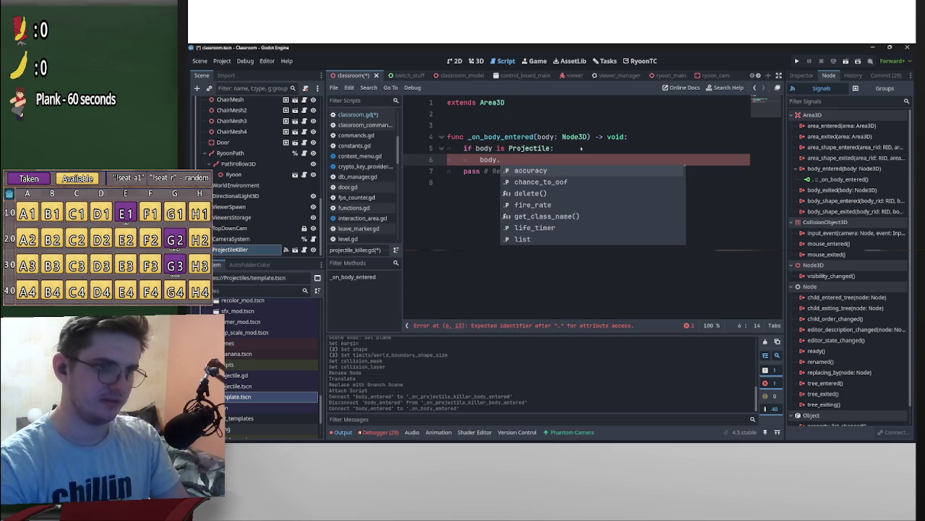
type("del")
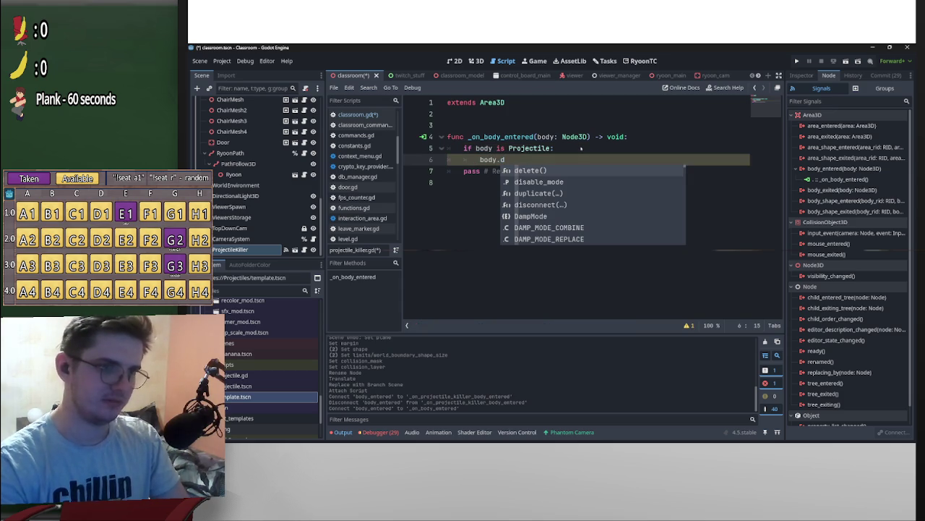
key("Return")
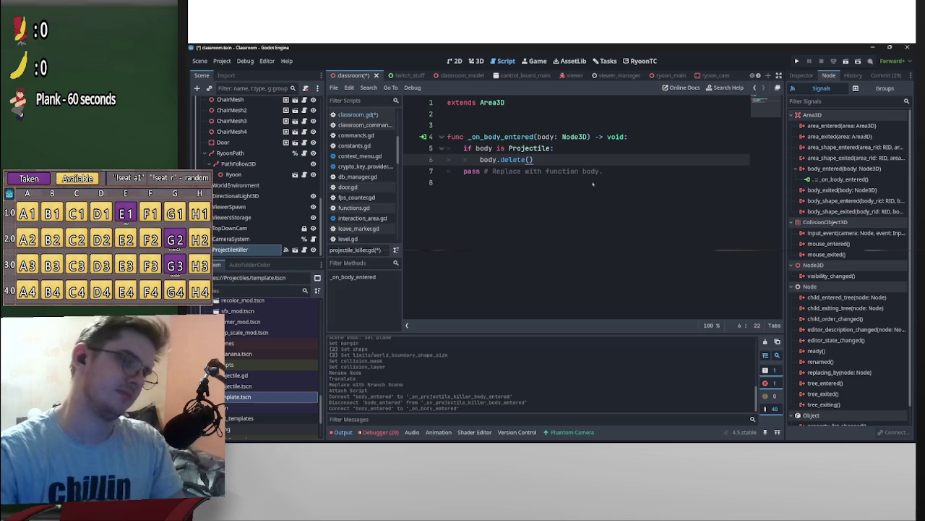
left_click_drag(461, 173, 722, 171)
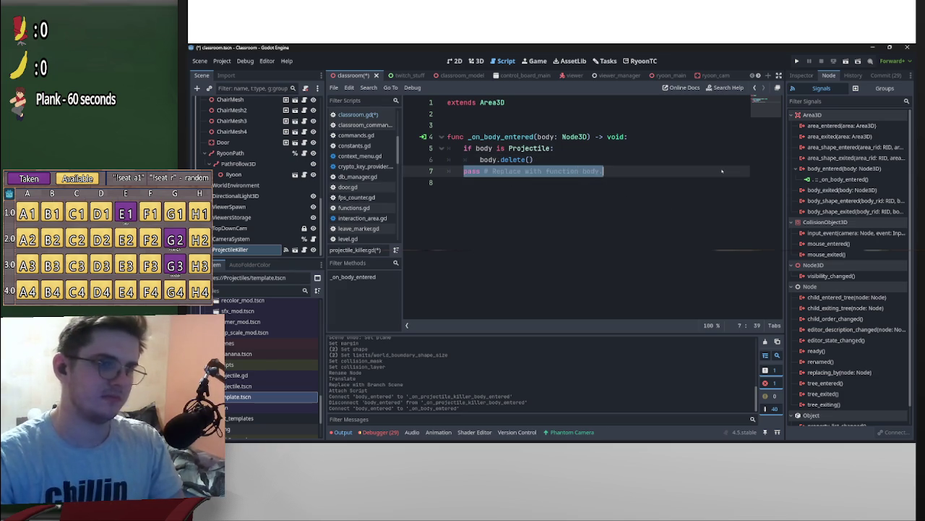
key("BackSpace")
key("ctrl+s")
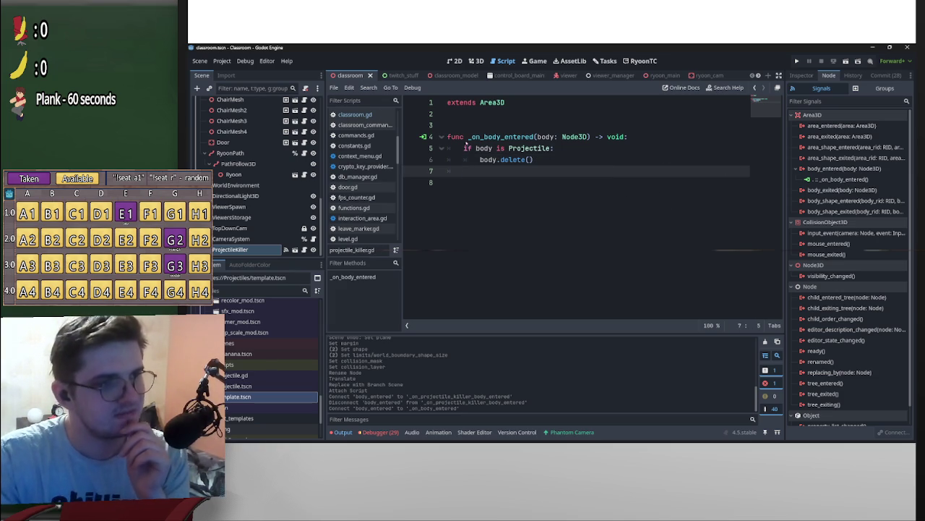
left_click(492, 125)
key("BackSpace")
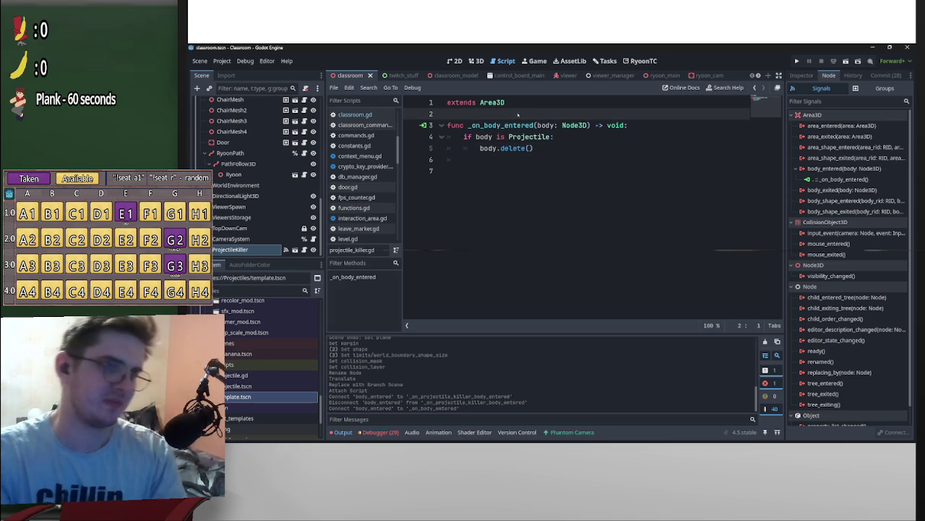
key("ctrl+s")
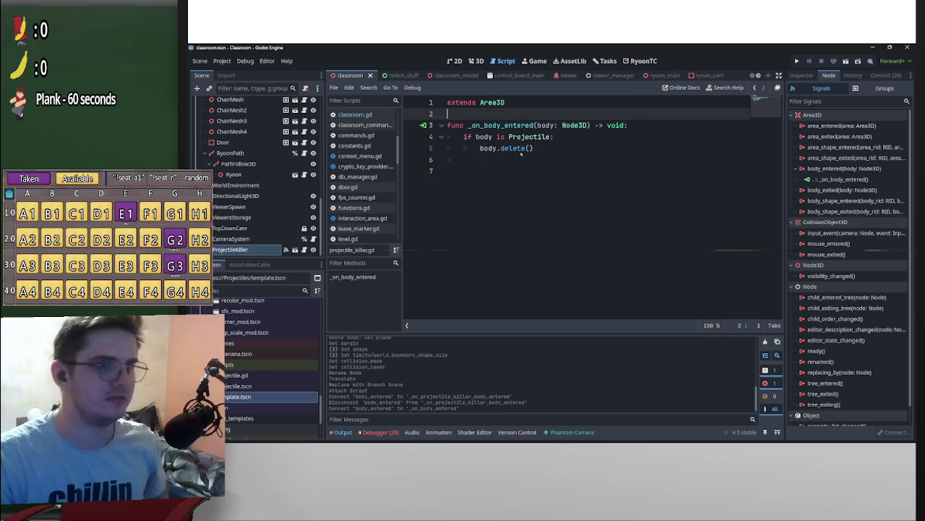
Add a print_debug("I killed a projectile") line after body.delete() and run the project.
left_click(481, 148)
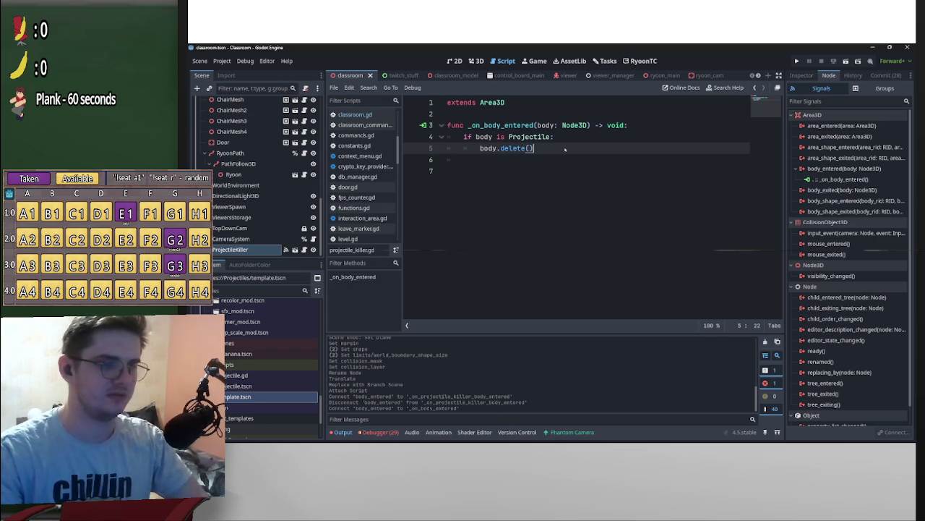
key("Return")
type("print(")
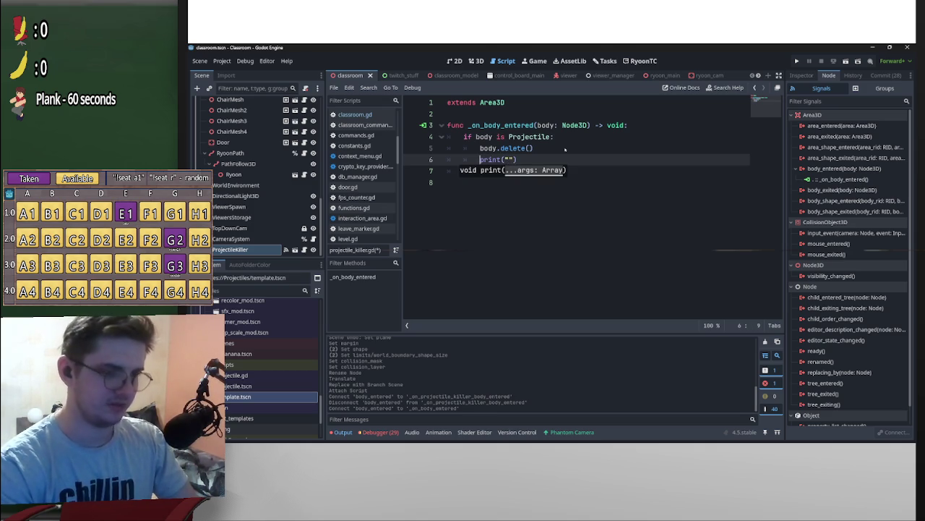
type("_debug")
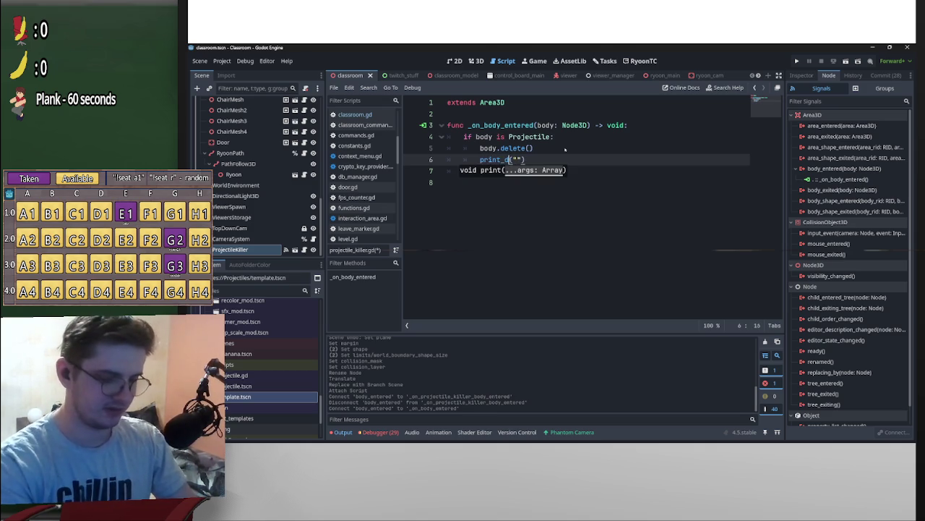
key("Right")
key("Right")
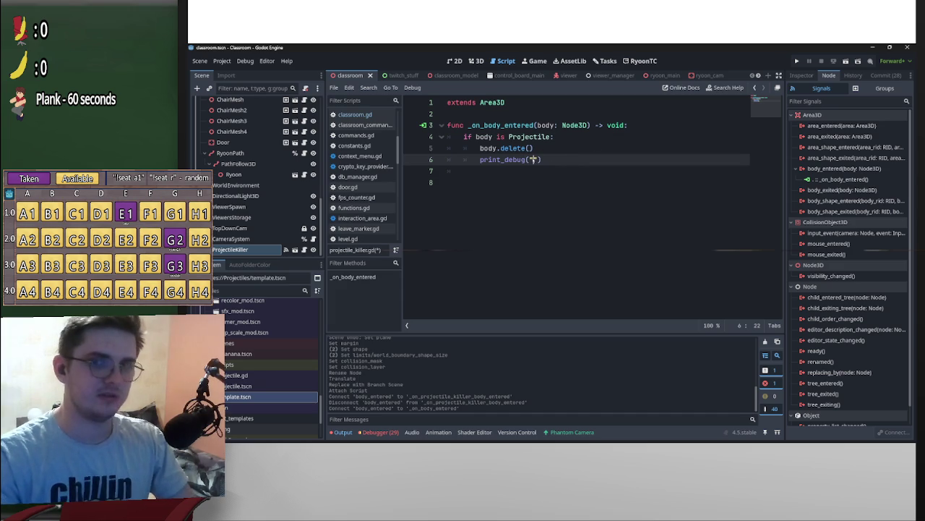
type("I killed a projectile")
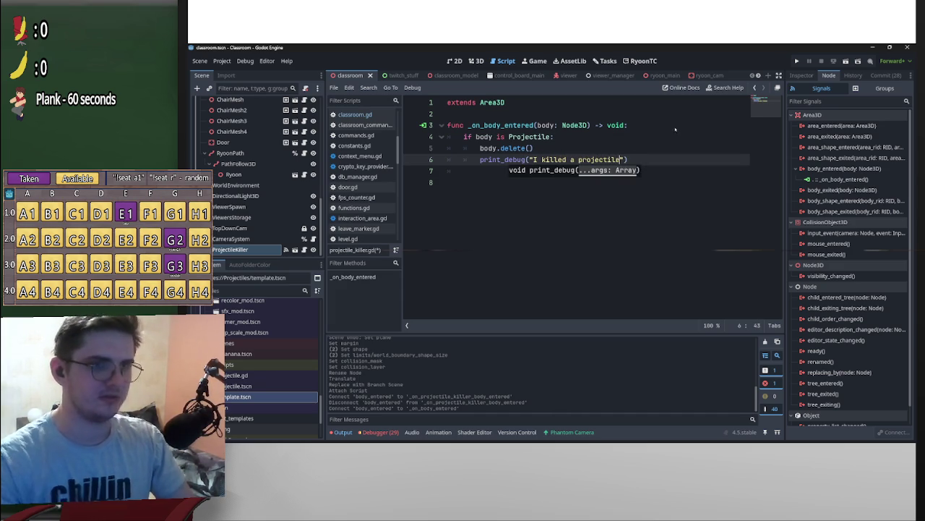
left_click(660, 147)
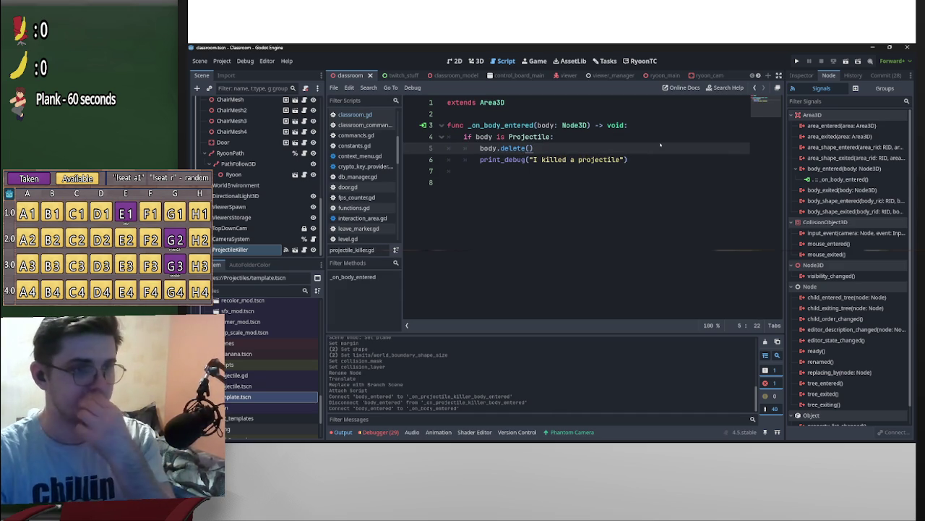
left_click(797, 61)
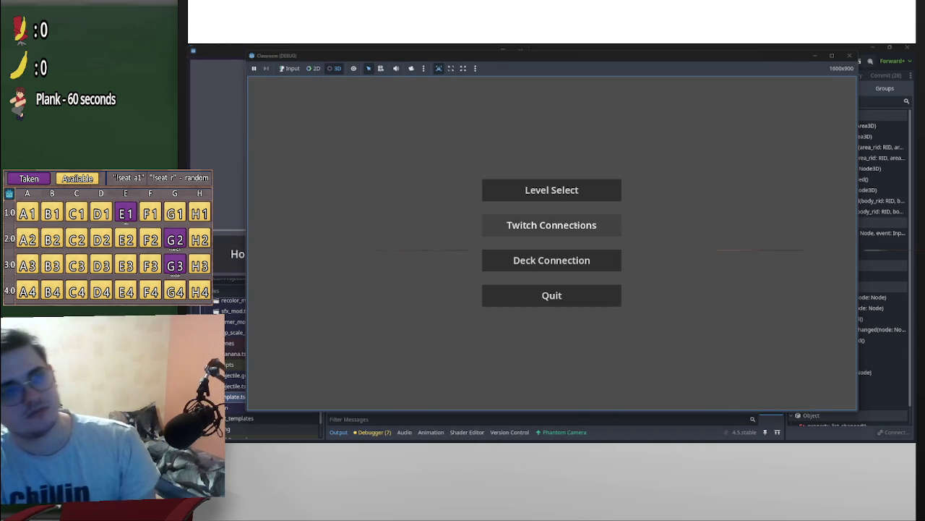
Enable game input, connect to Twitch, load the classroom level, and switch to the debug camera.
left_click_drag(576, 225, 289, 78)
left_click(290, 68)
left_click(520, 225)
left_click(519, 237)
left_click(555, 189)
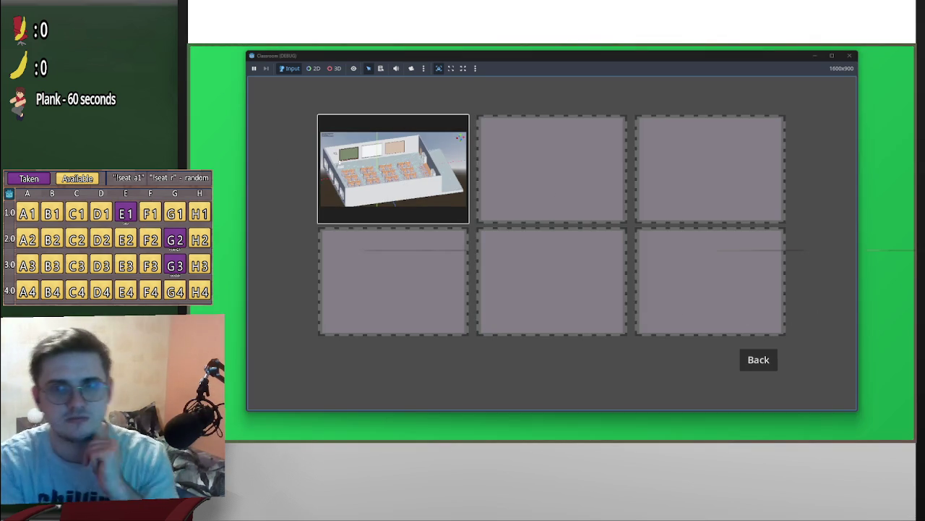
key("Return")
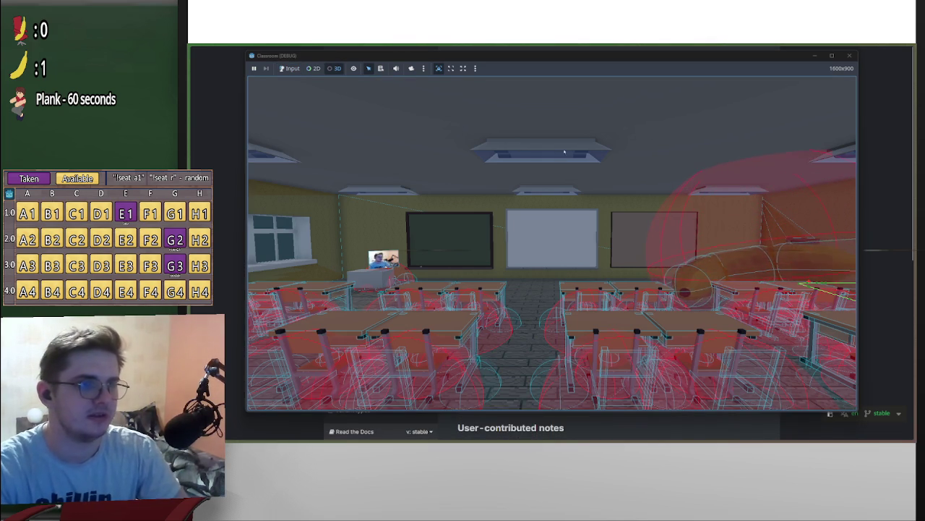
left_click(411, 68)
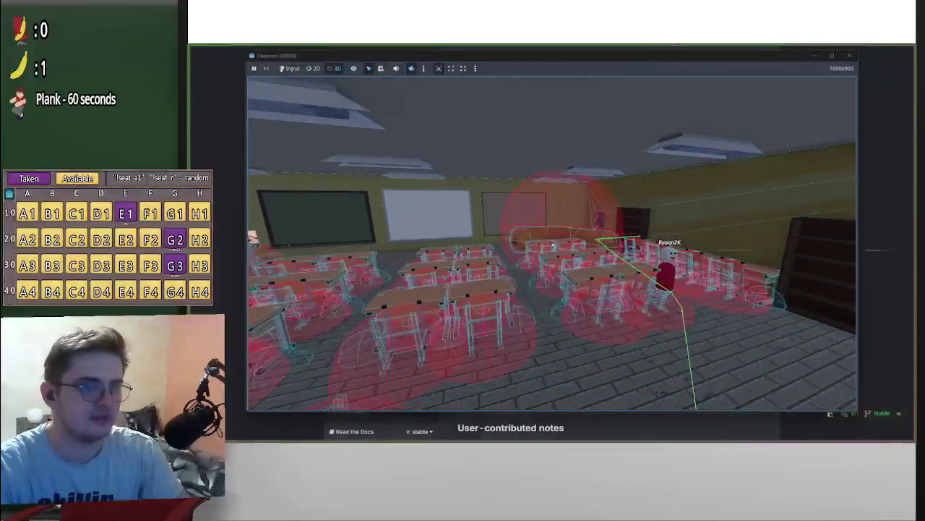
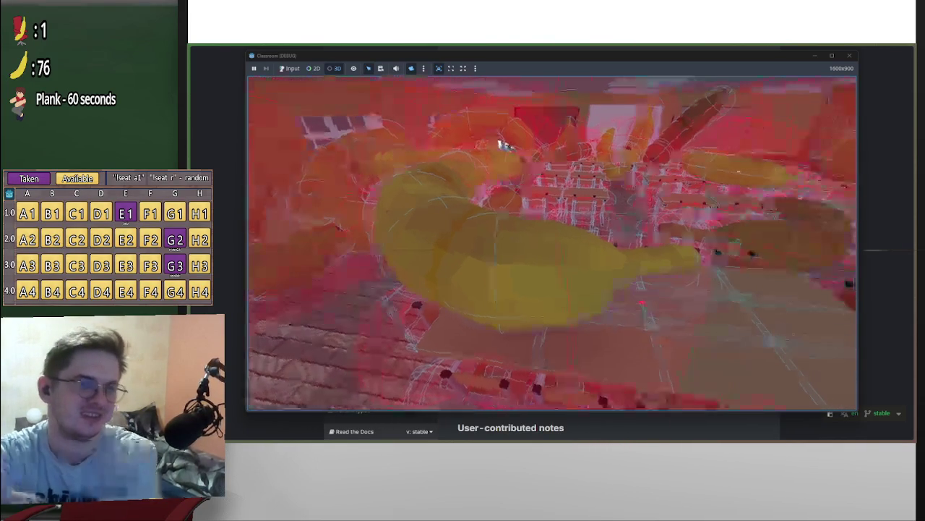
Close the game, delete the print_debug line in projectile_killer.gd, and switch to the banana scene.
left_click(849, 56)
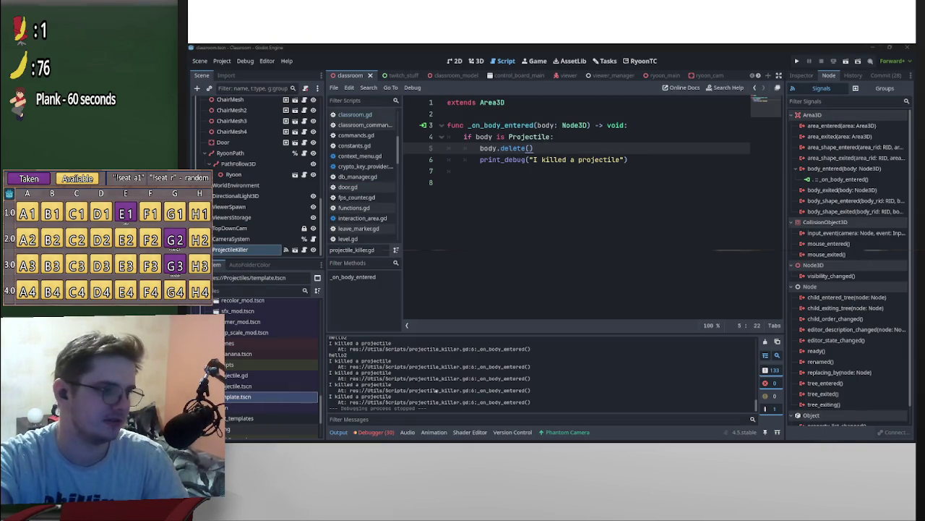
scroll(506, 383, "up", 5)
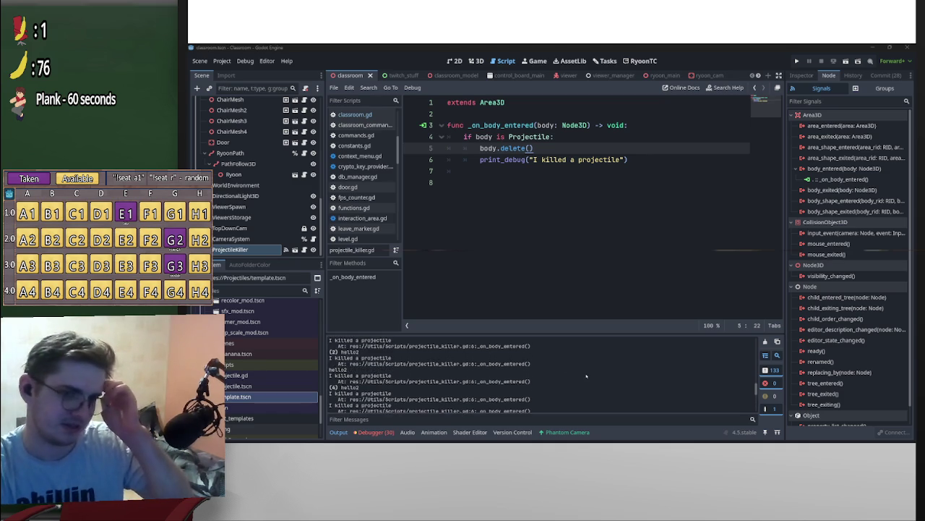
scroll(581, 370, "down", 3)
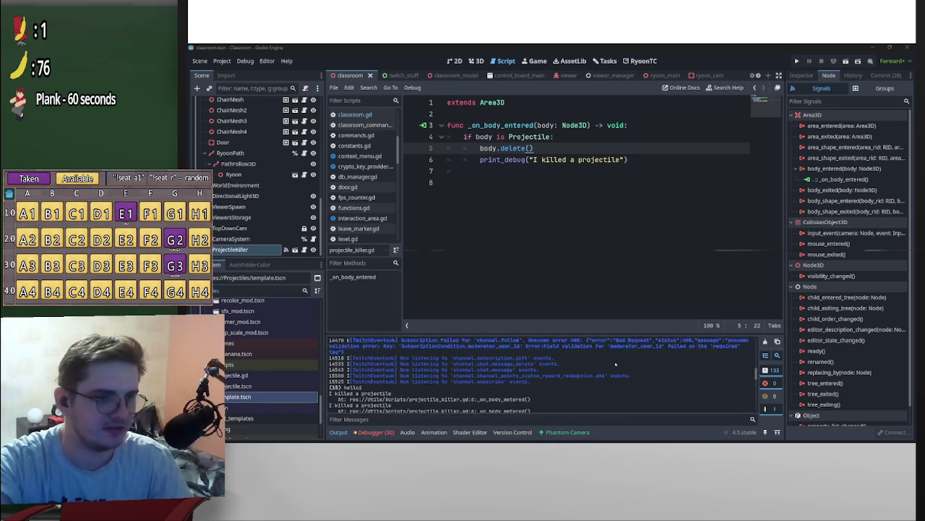
scroll(469, 366, "up", 3)
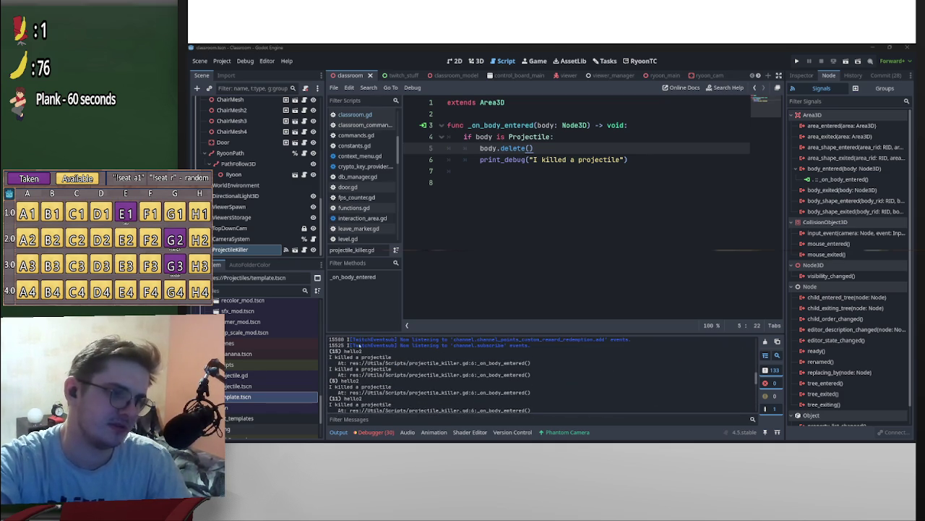
left_click_drag(629, 160, 435, 159)
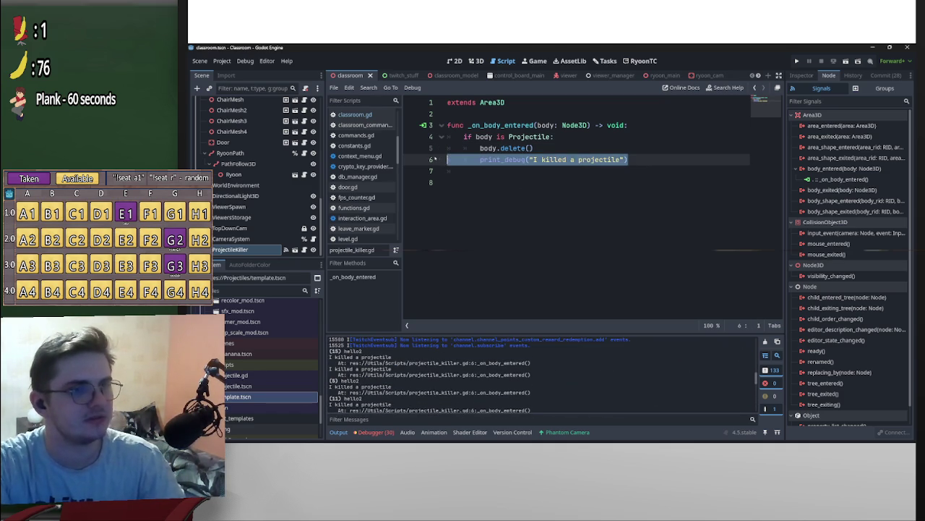
key("BackSpace")
key("BackSpace")
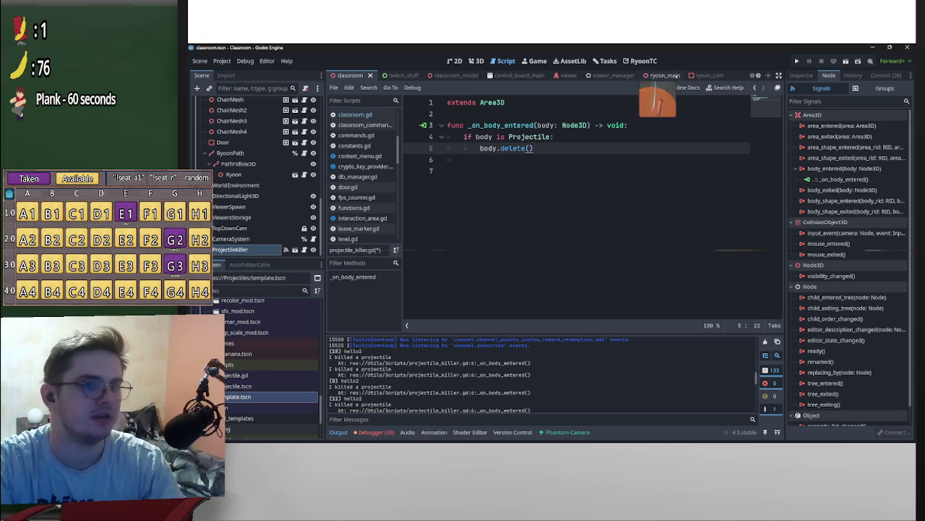
scroll(657, 75, "down", 3)
left_click(659, 75)
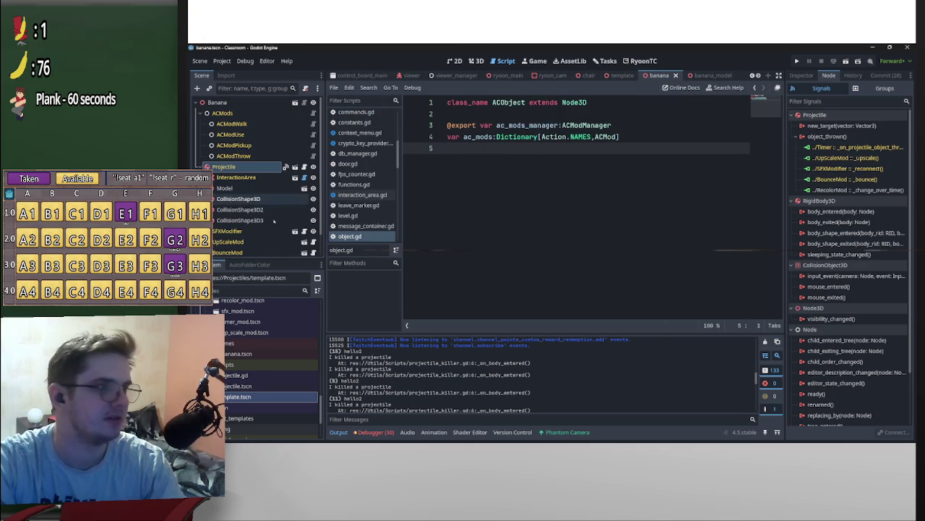
Delete the print("hello2") debug line from bounce_mod.gd.
left_click(313, 253)
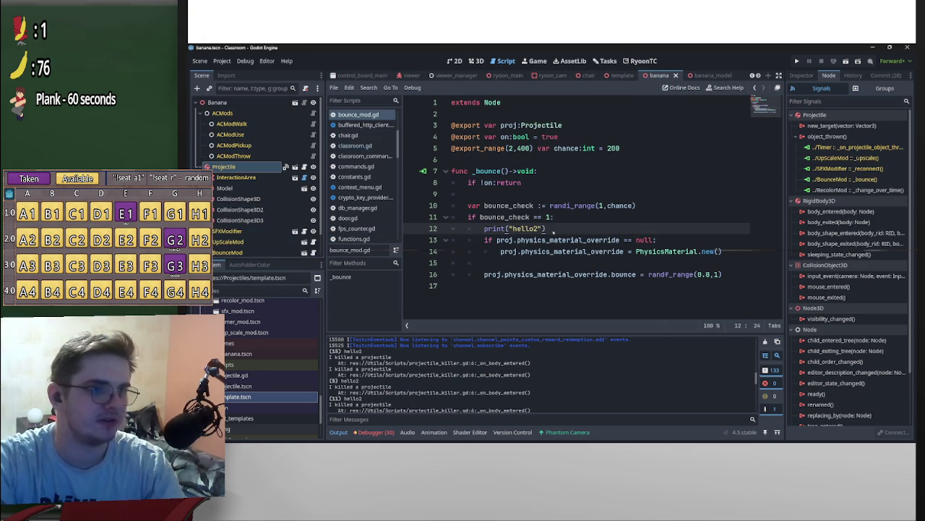
key("shift+Home")
key("shift+Home")
key("BackSpace")
key("BackSpace")
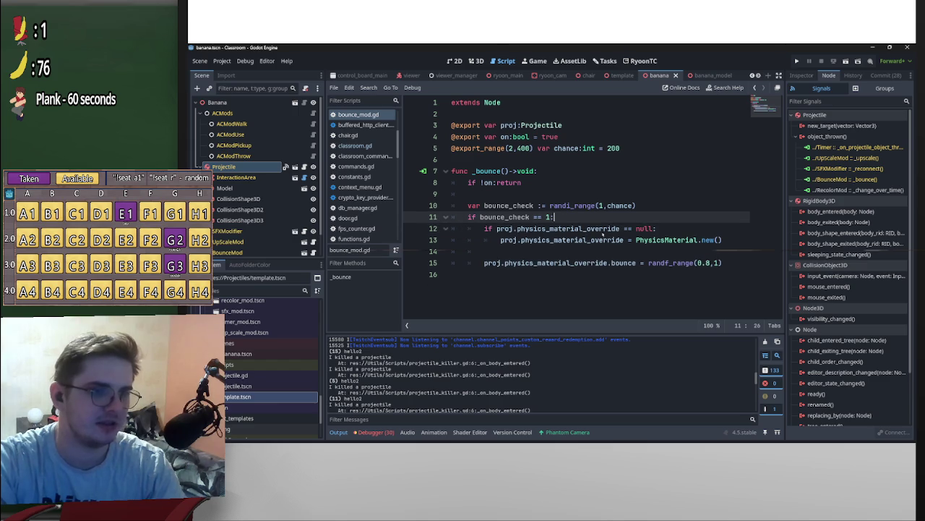
Change the bounce range on line 15 to randf_range(0.75,1).
left_click(707, 263)
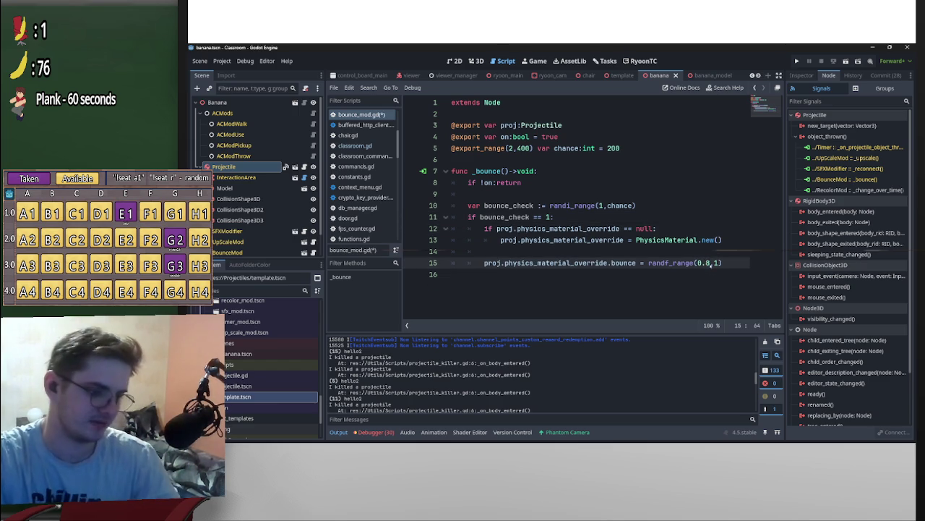
type("2")
left_click(729, 230)
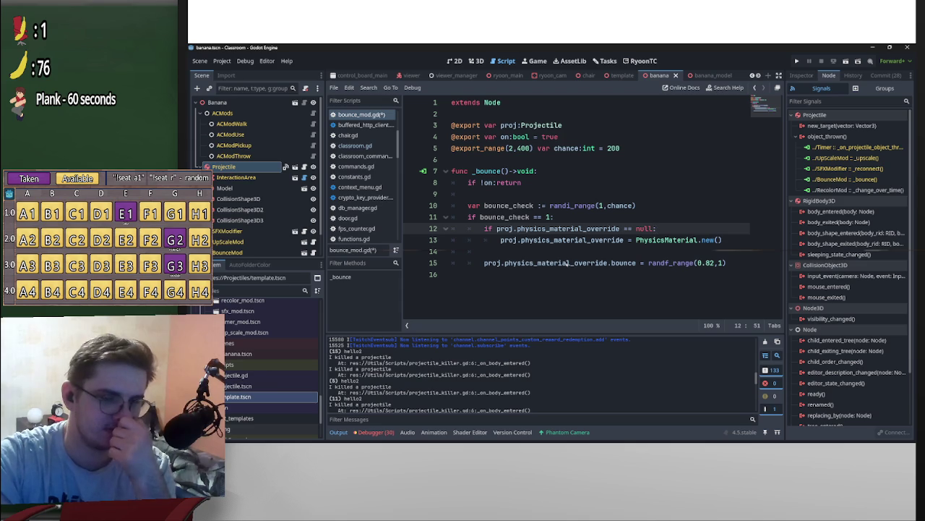
left_click(710, 263)
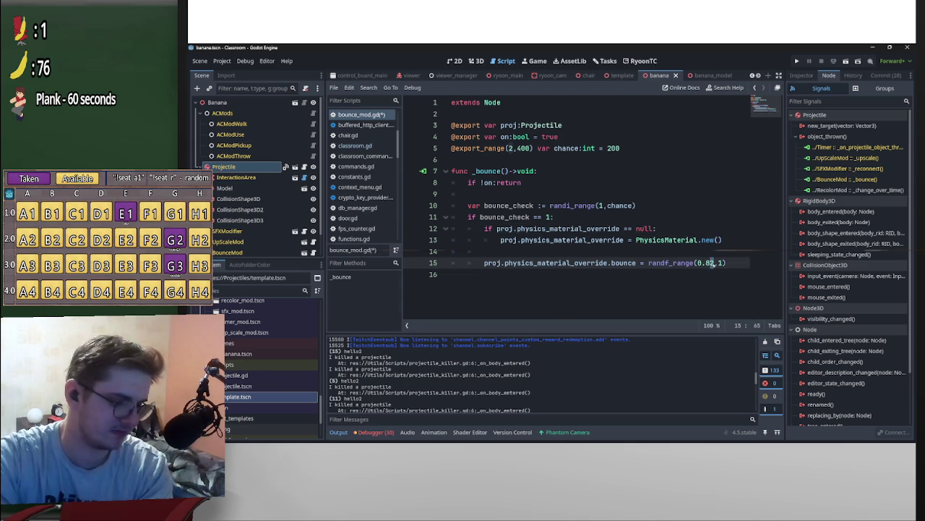
type("8")
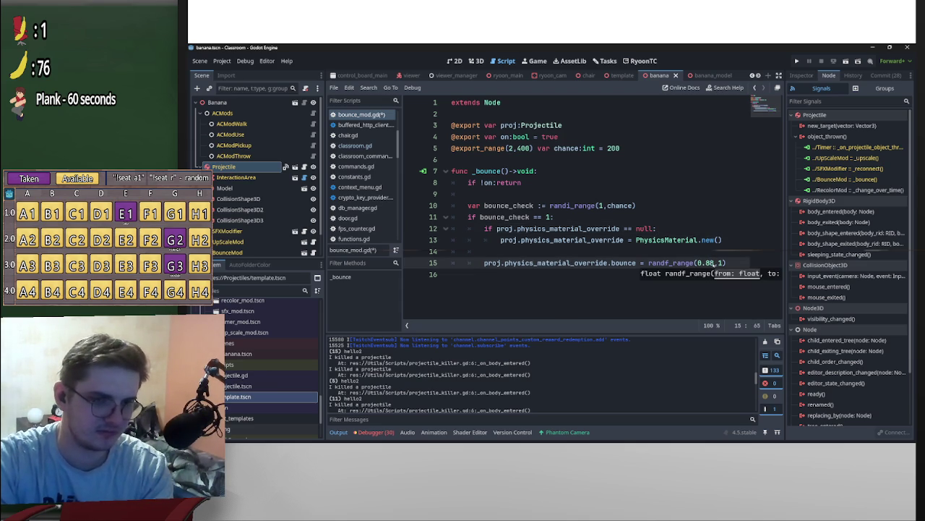
key("BackSpace")
left_click(653, 251)
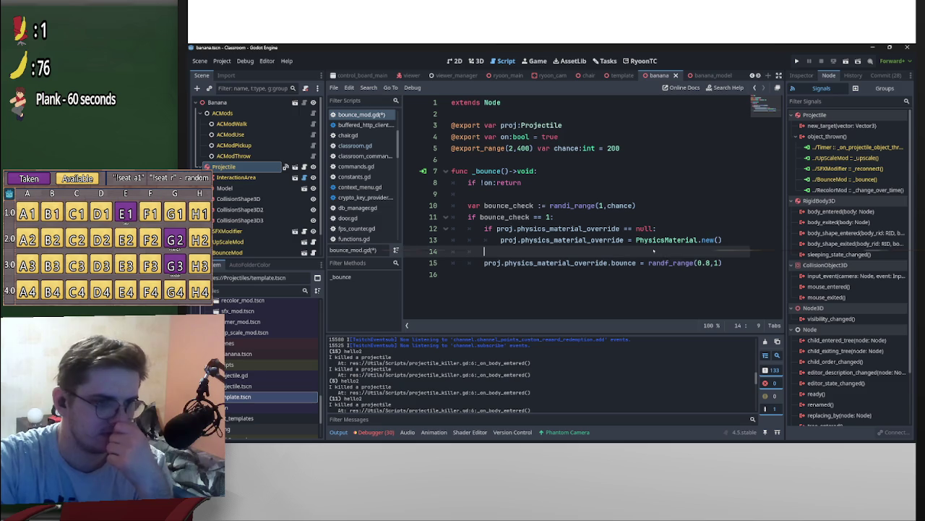
left_click(708, 263)
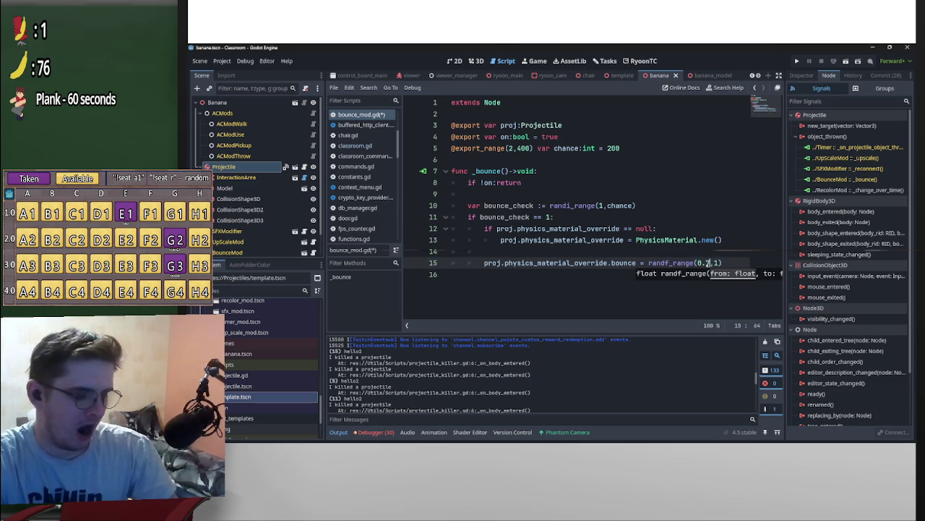
left_click(719, 244)
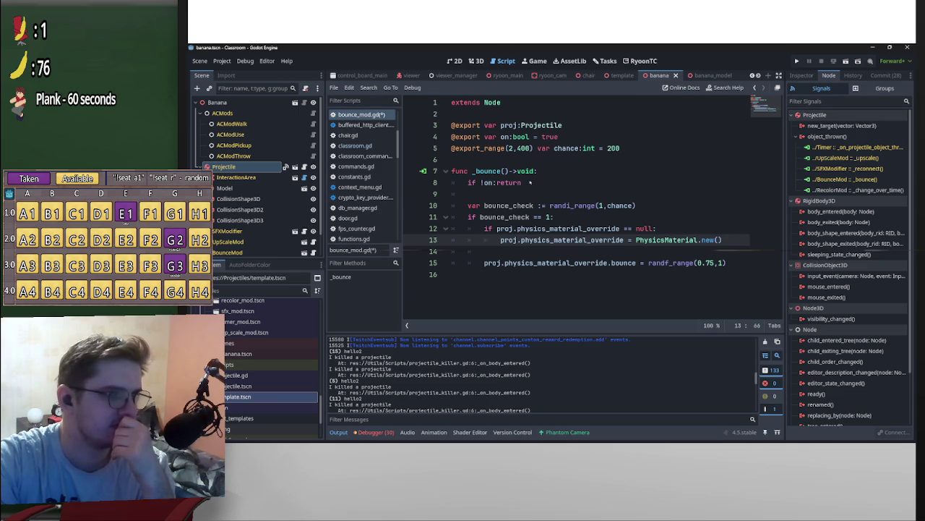
left_click(253, 242)
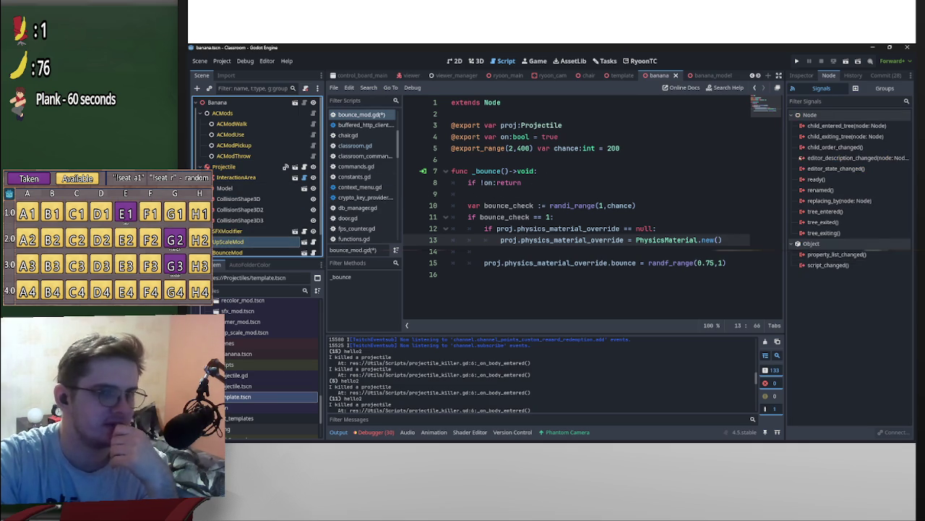
Set UpScaleMod's Chance to 100 and BounceMod's Chance to 50, then save the banana scene.
left_click(802, 76)
left_click(866, 161)
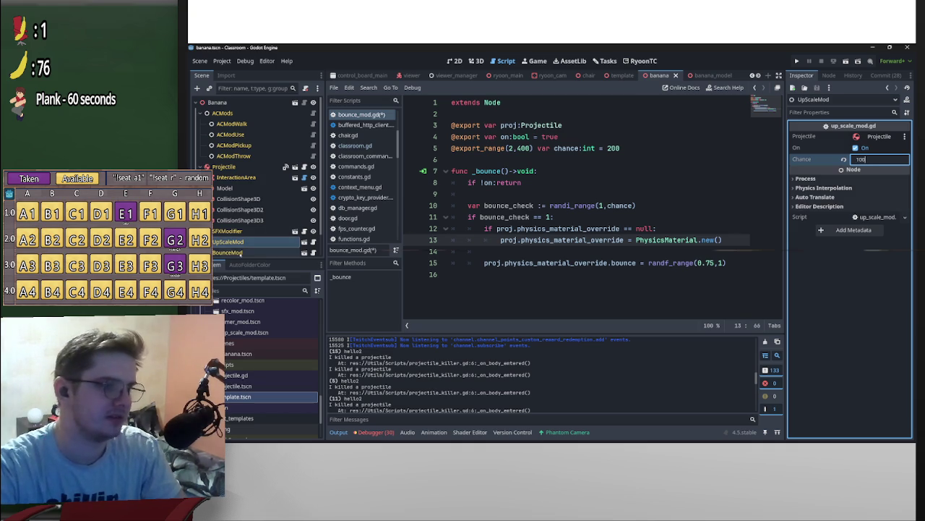
left_click(228, 253)
left_click(875, 160)
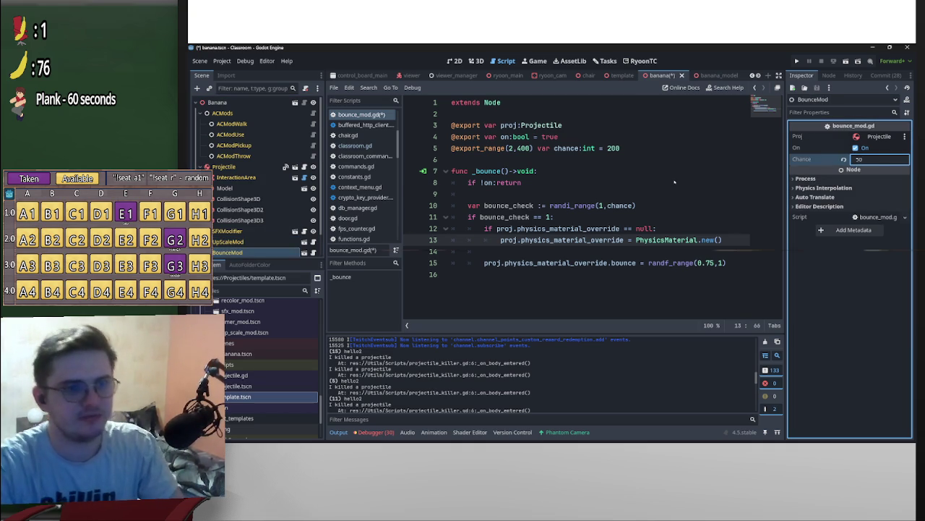
left_click(675, 181)
key("ctrl+s")
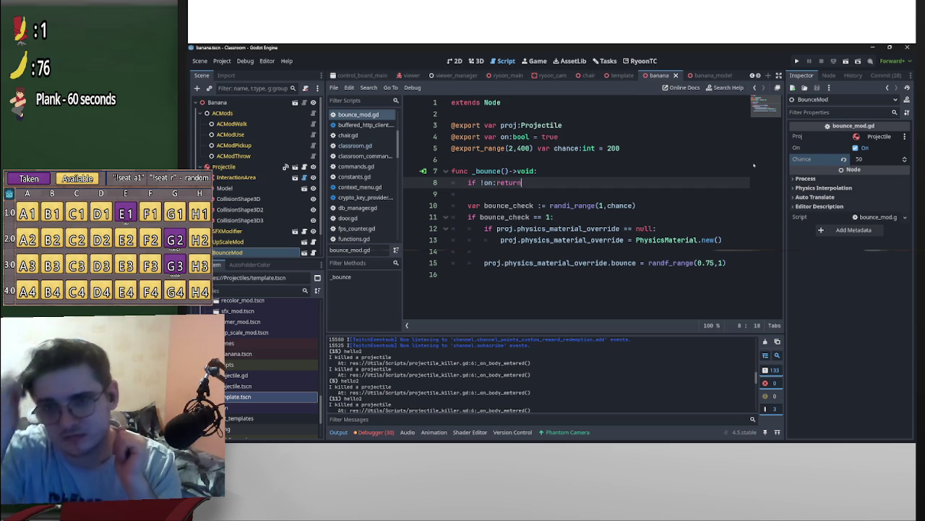
Create a new Audio folder inside Assets in the FileSystem dock.
scroll(316, 378, "up", 10)
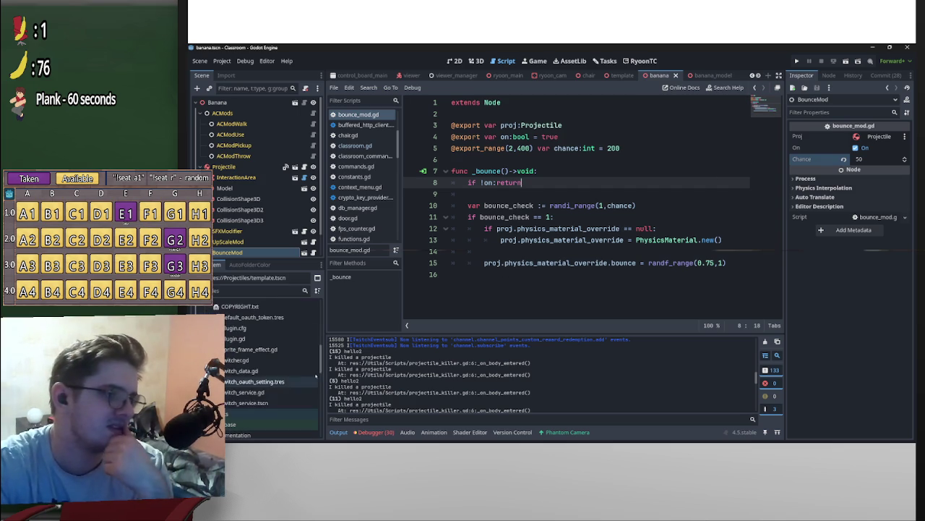
scroll(316, 378, "up", 10)
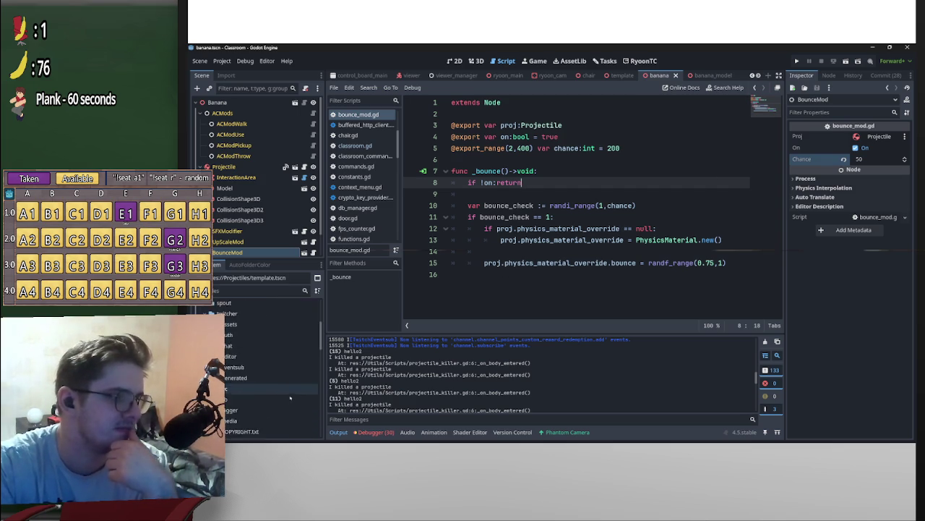
scroll(290, 399, "down", 5)
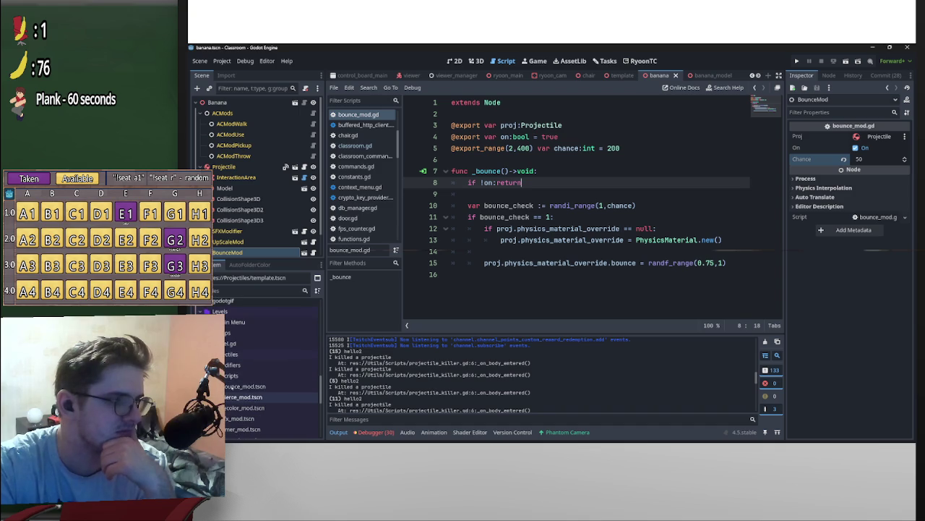
scroll(289, 405, "down", 4)
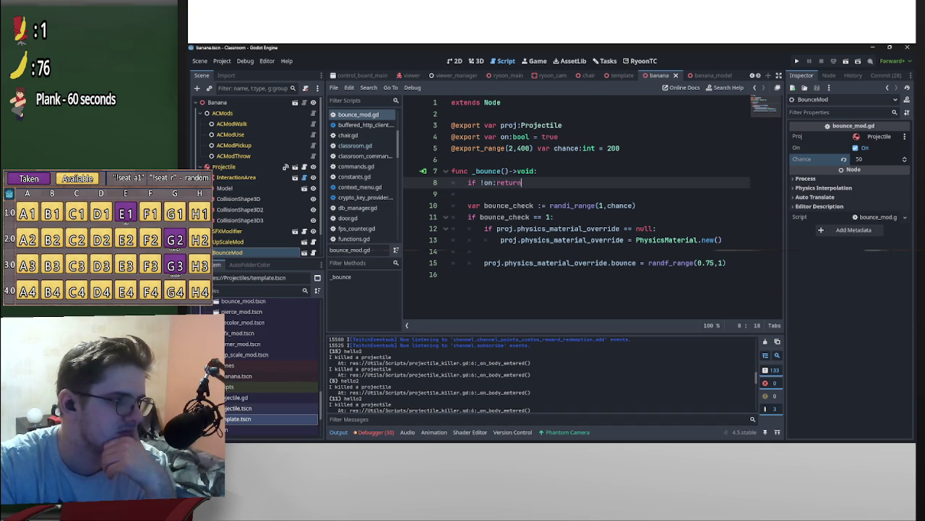
left_click(268, 365)
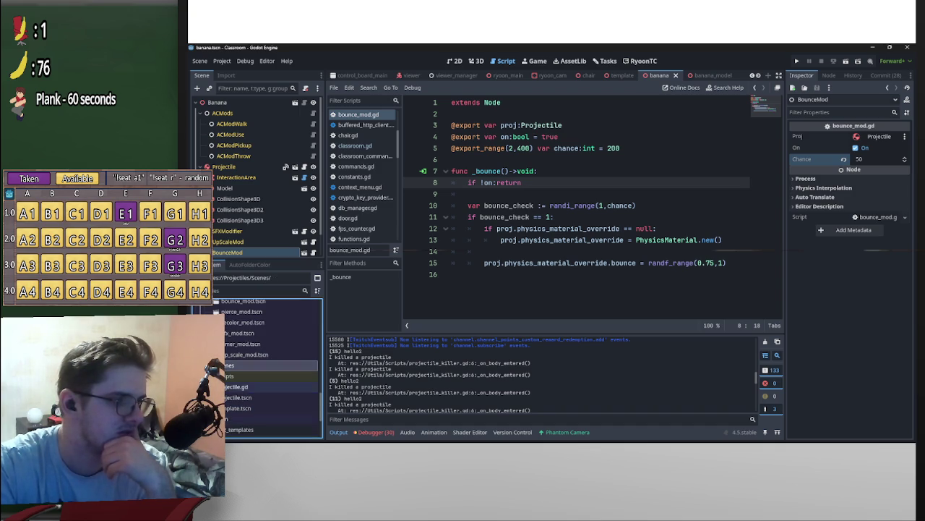
scroll(243, 402, "down", 8)
scroll(244, 402, "down", 1)
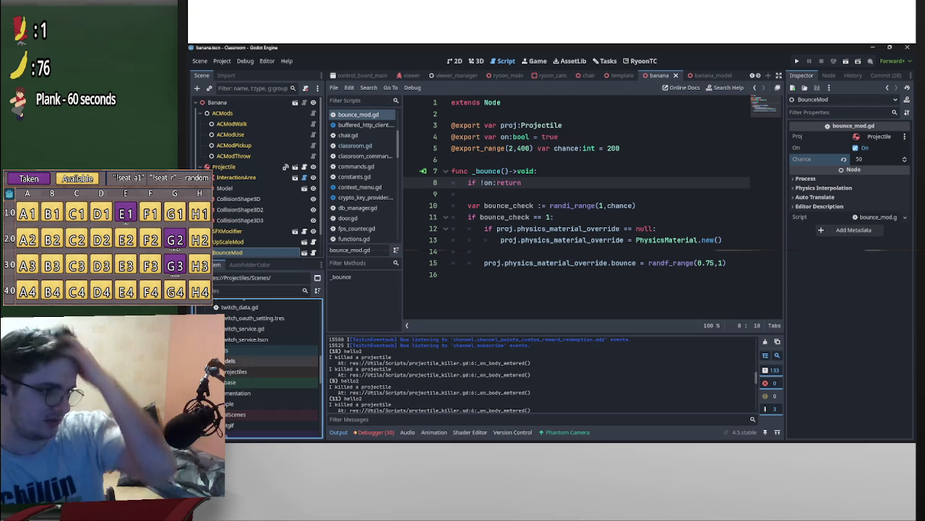
right_click(253, 362)
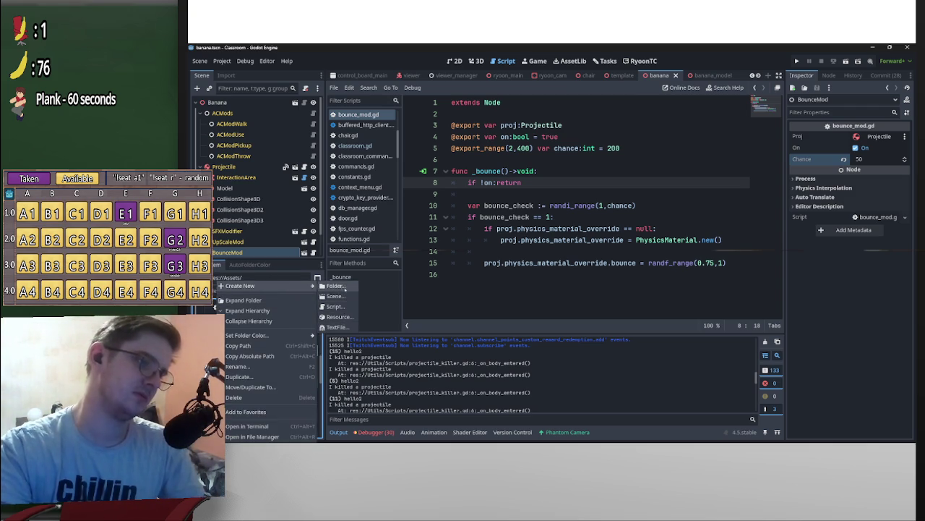
left_click(345, 288)
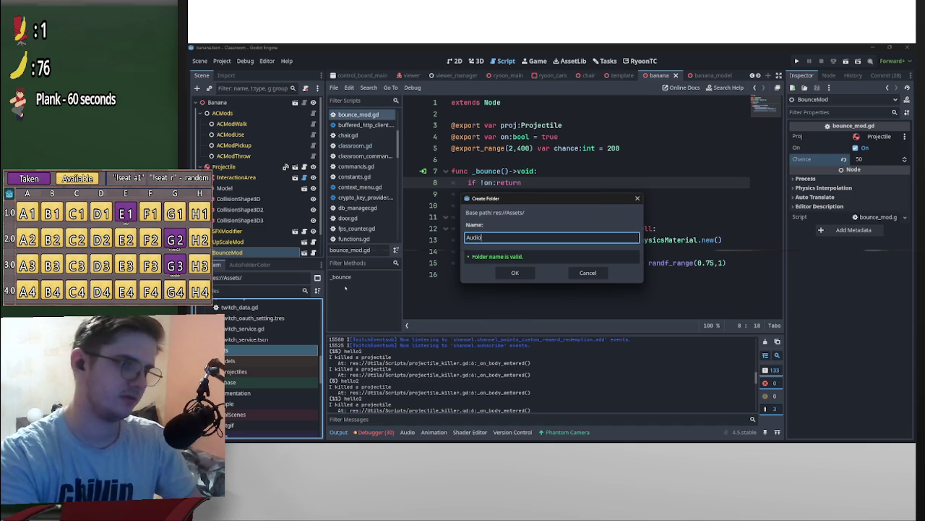
key("Return")
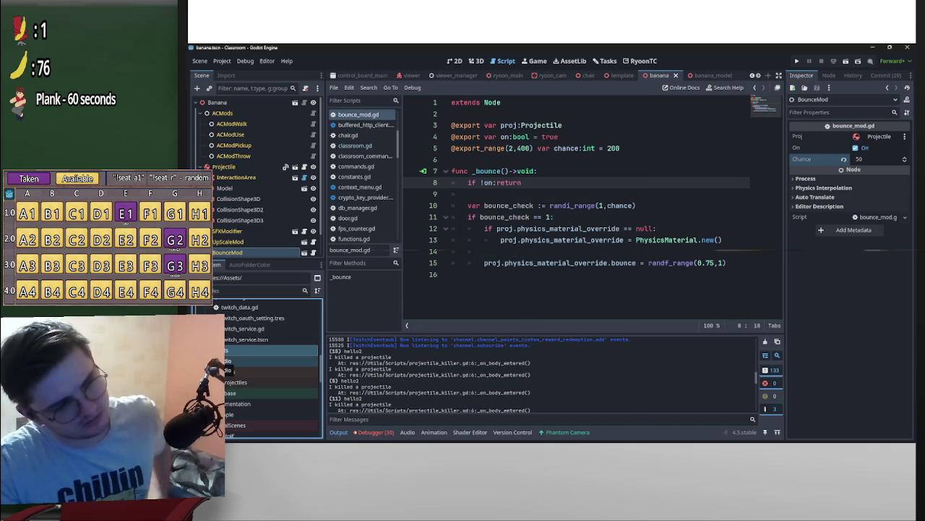
Add a ProjectileSFX folder inside Audio, with a Thud folder inside it.
right_click(234, 370)
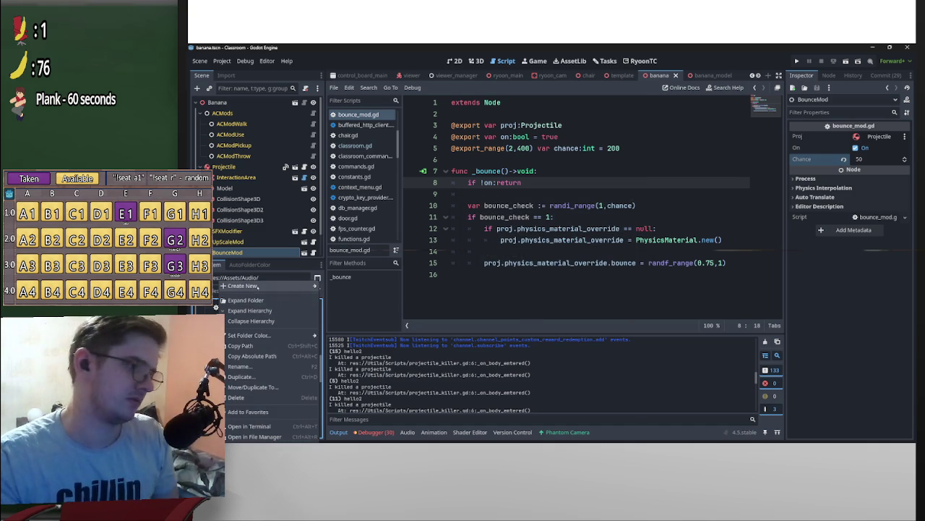
mouse_move(265, 290)
left_click(334, 286)
type("ProjectileSFX")
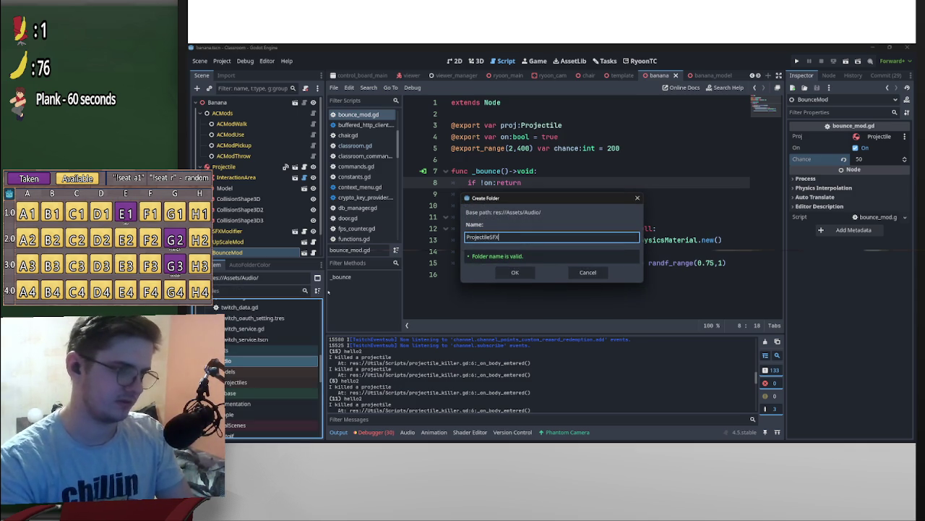
key("Return")
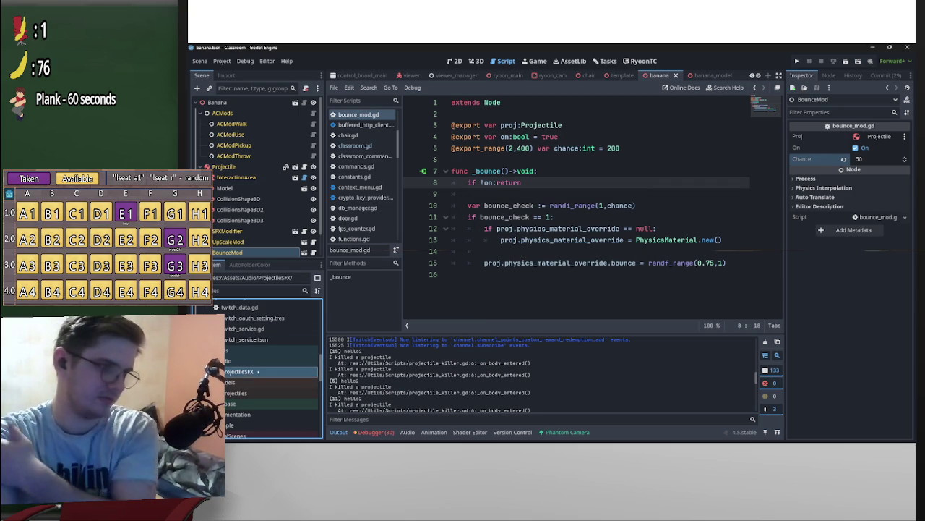
right_click(255, 371)
mouse_move(311, 285)
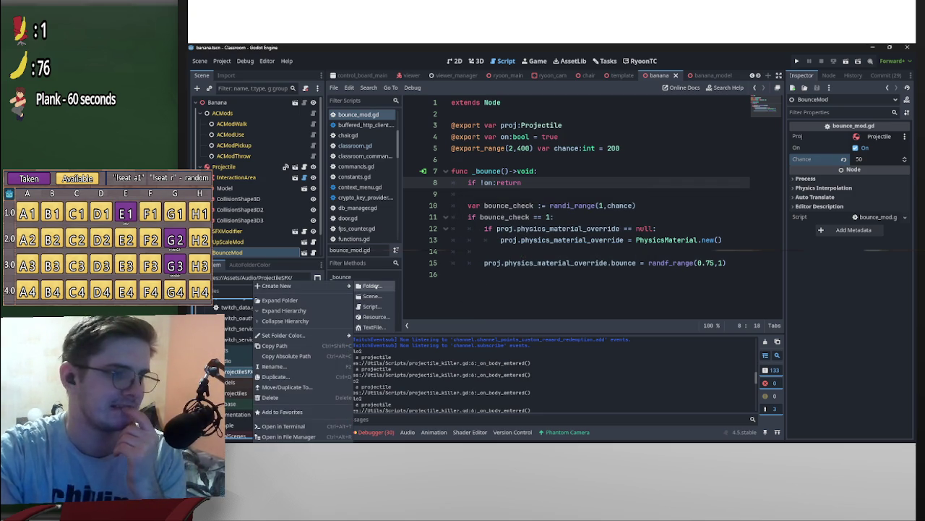
left_click(368, 287)
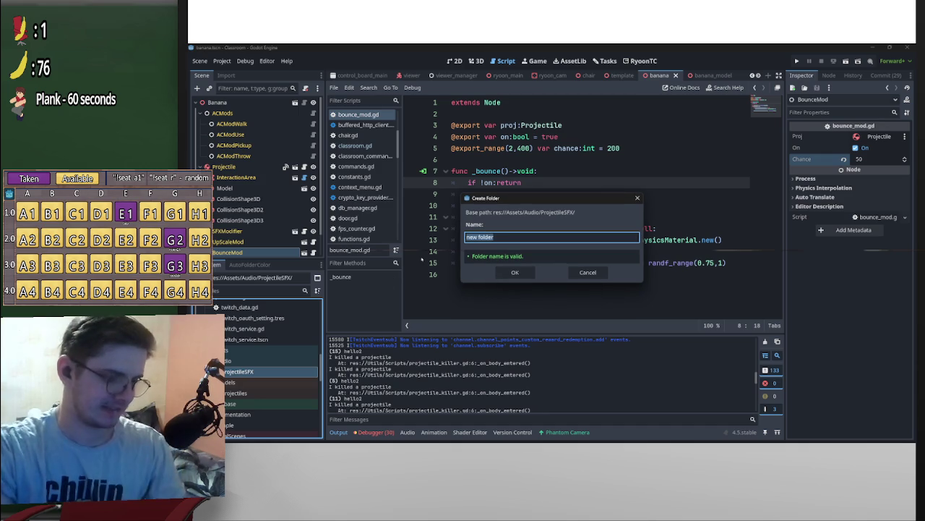
key("Return")
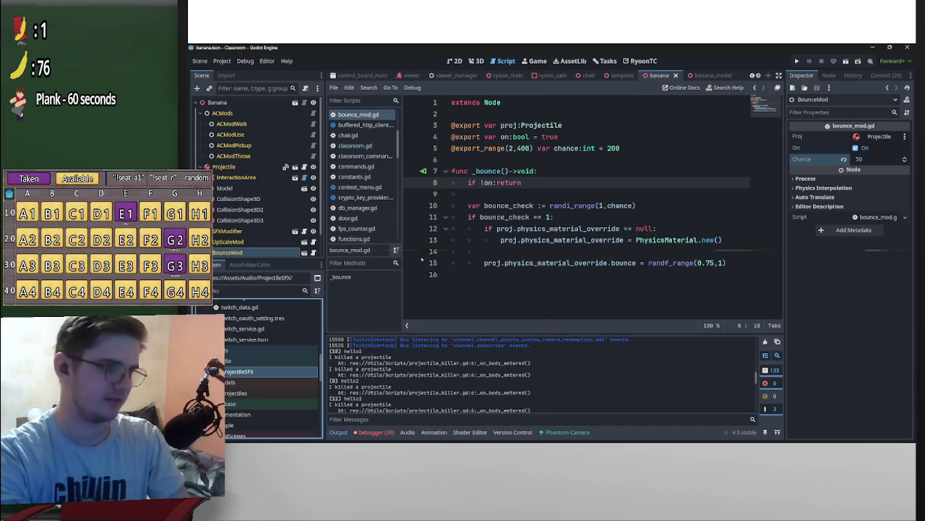
mouse_move(593, 438)
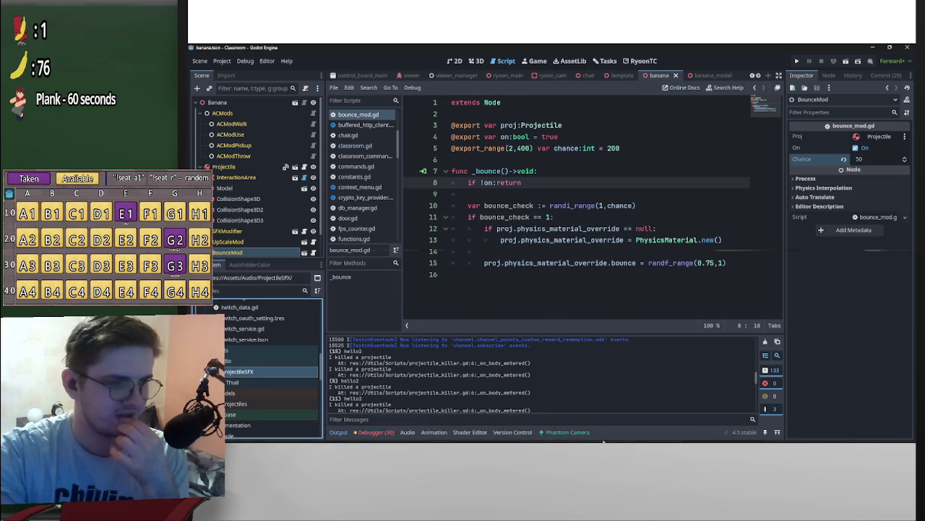
Open the other project's Projectiles/Audio/Thump folder in File Explorer.
mouse_move(536, 435)
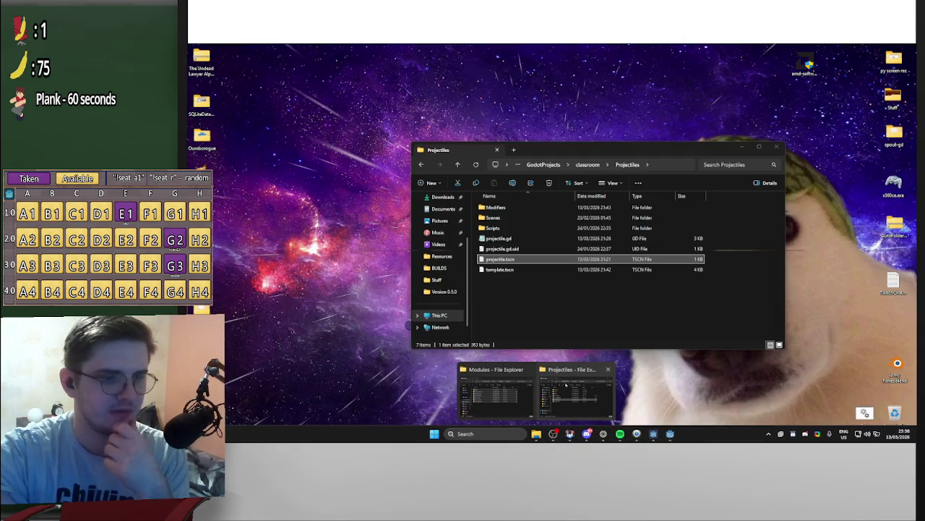
left_click(566, 386)
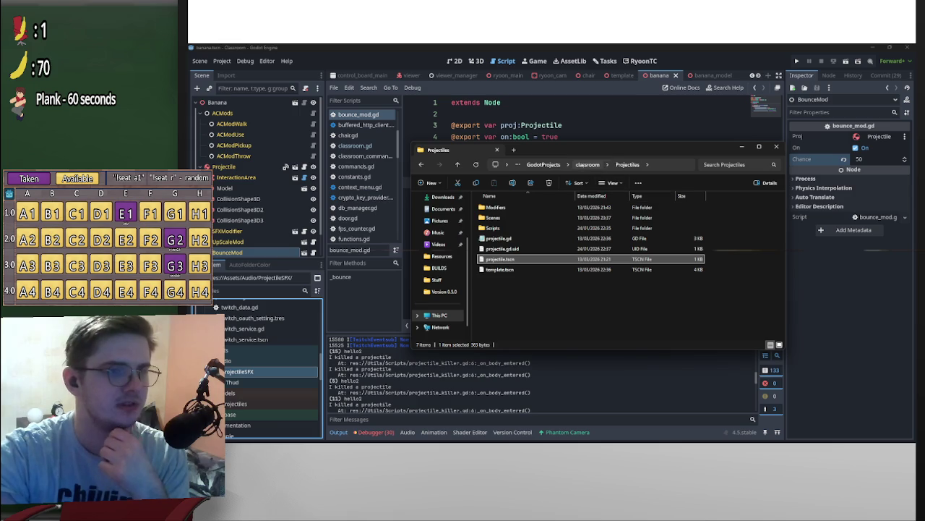
left_click(587, 165)
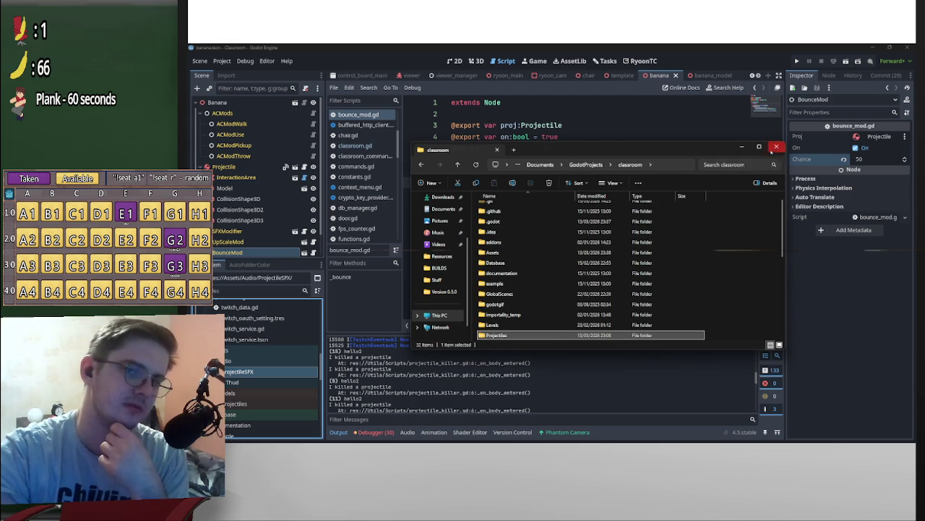
left_click(776, 147)
left_click(536, 434)
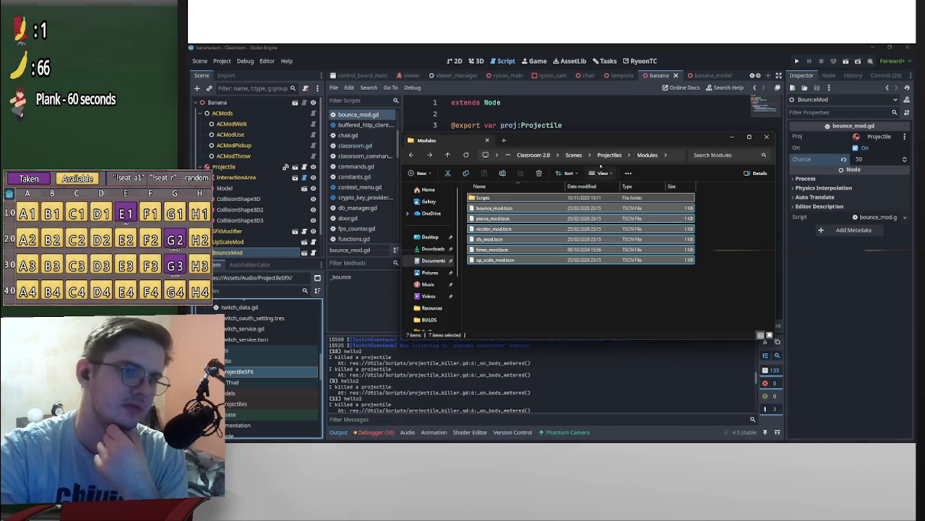
left_click(605, 155)
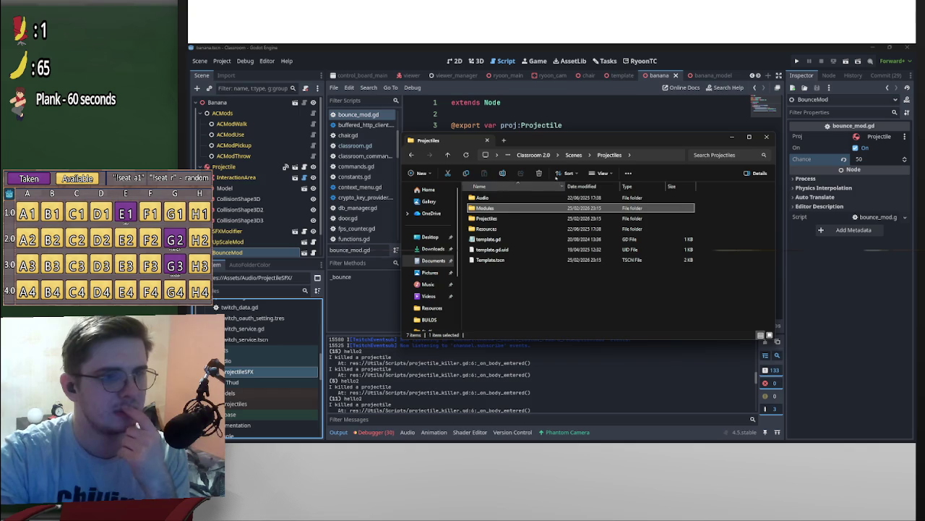
double_click(492, 198)
double_click(511, 209)
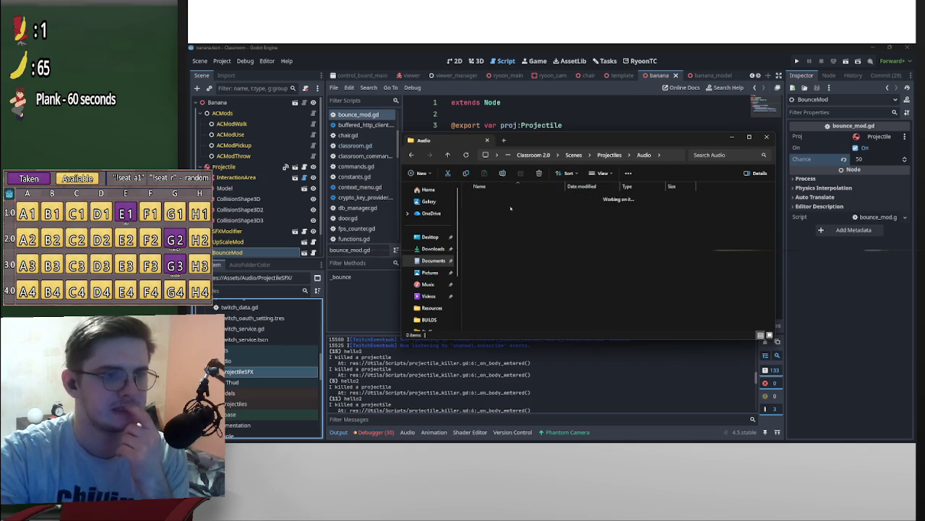
mouse_move(558, 325)
left_mouse_down()
mouse_move(485, 196)
mouse_move(238, 351)
mouse_move(246, 383)
left_mouse_up()
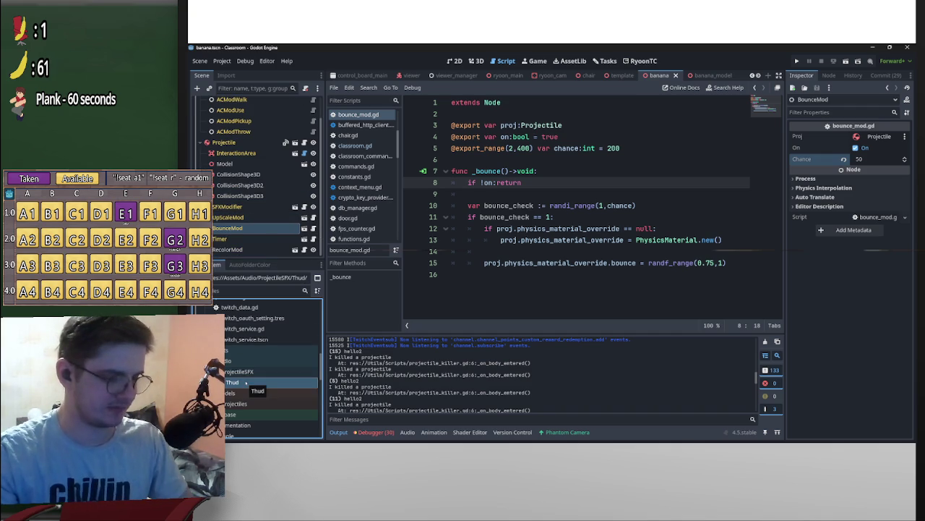
Select the five sound files thump1.wav through thump5.wav.
right_click(245, 382)
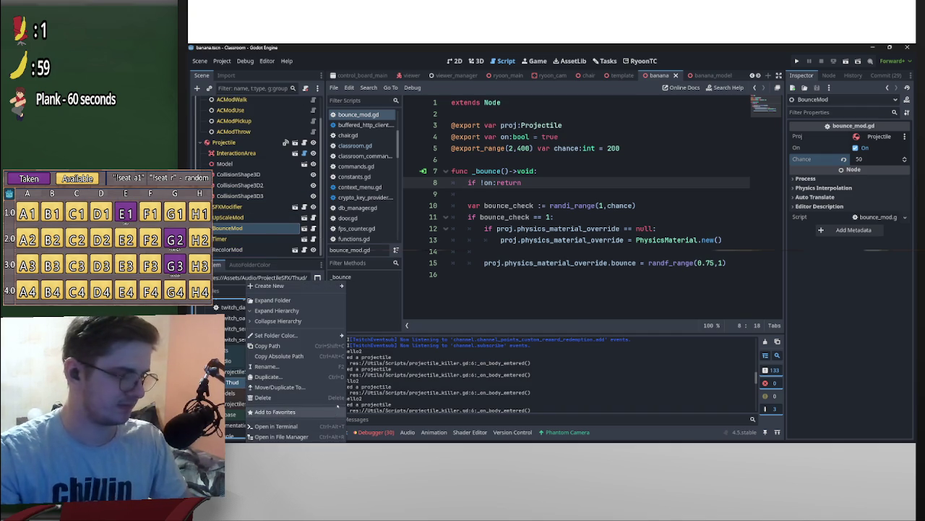
left_click(281, 436)
left_click(532, 301)
left_click(488, 280)
left_click(489, 260, "ctrl")
left_click(488, 239, "ctrl")
left_click(489, 218, "ctrl")
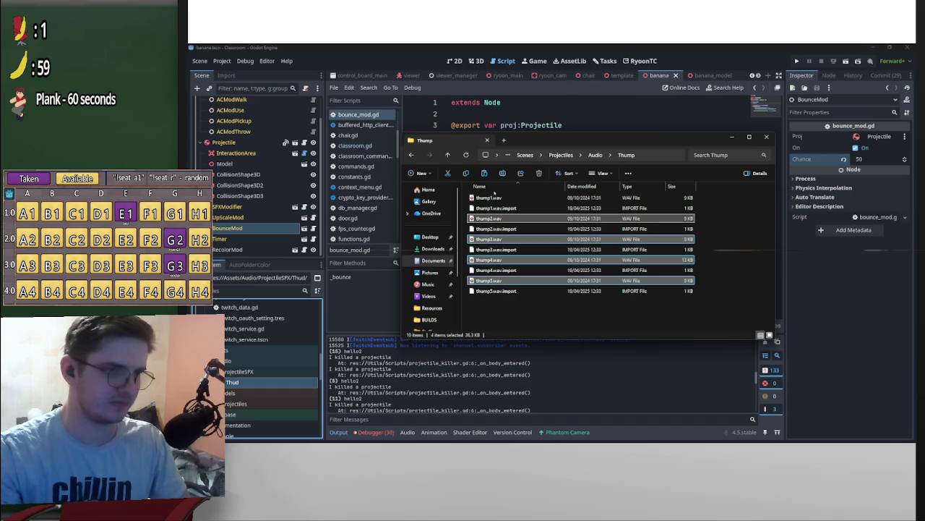
left_click(489, 197, "ctrl")
Open the empty Thud folder in File Explorer and paste the five thump WAV files.
left_click(243, 393)
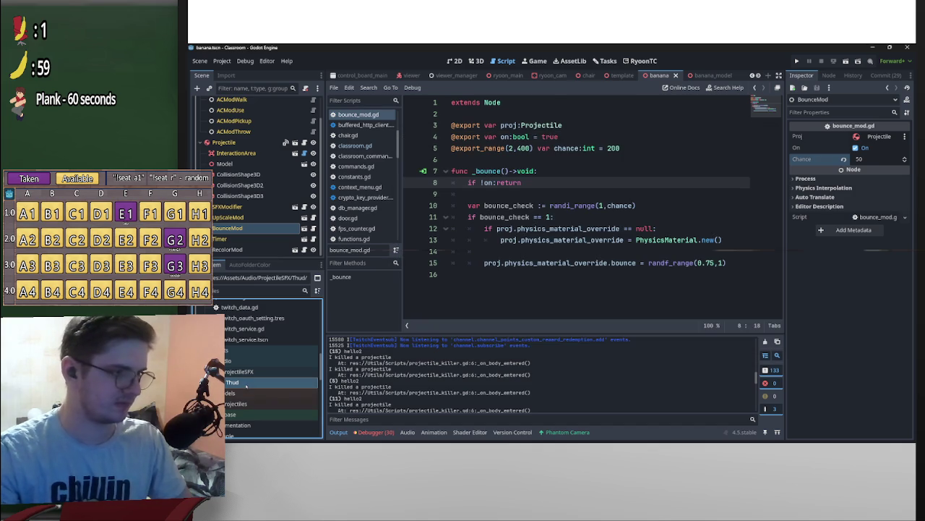
right_click(244, 392)
key("Escape")
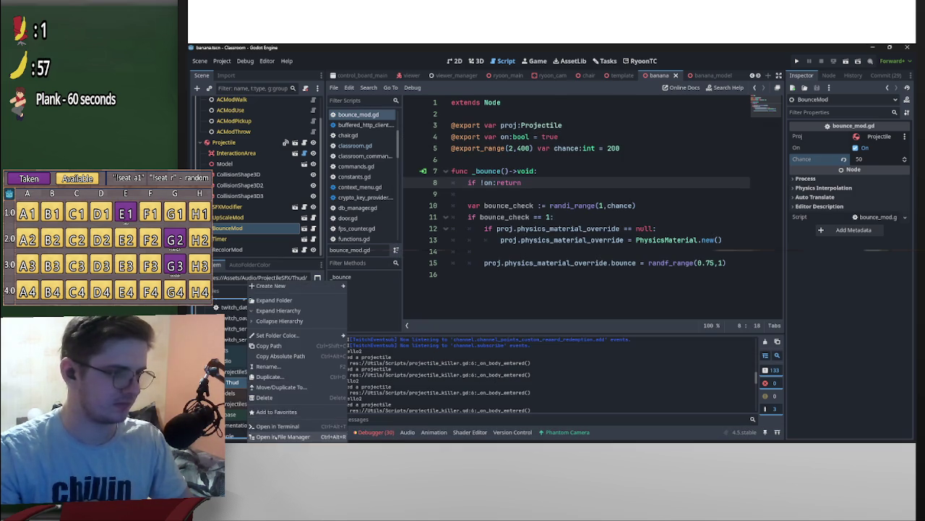
left_click(470, 436)
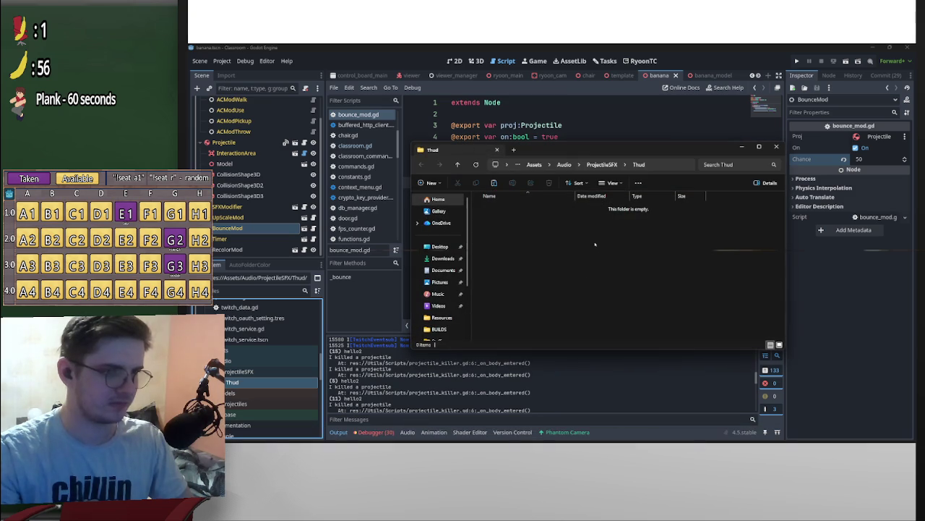
key("ctrl+v")
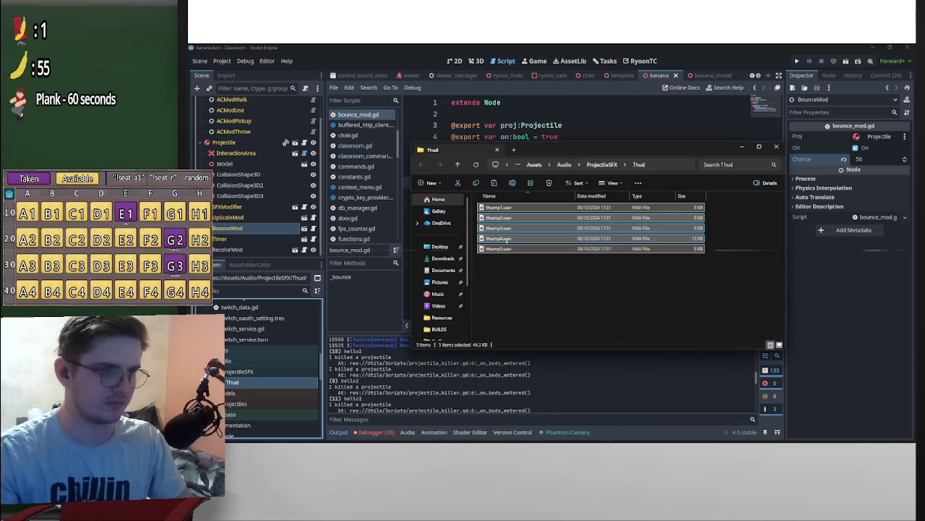
Rename the Thud folder to Thump in Godot's FileSystem dock.
left_click(253, 384)
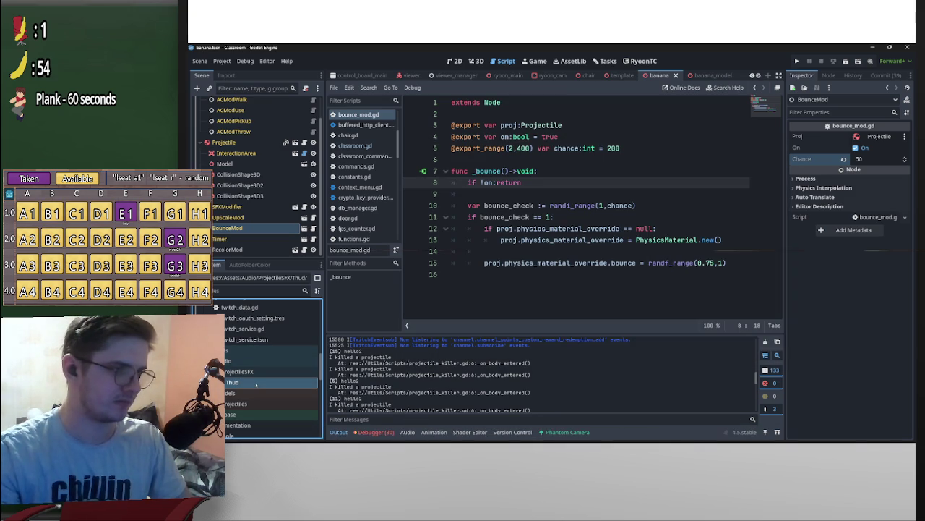
right_click(243, 383)
left_click(257, 381)
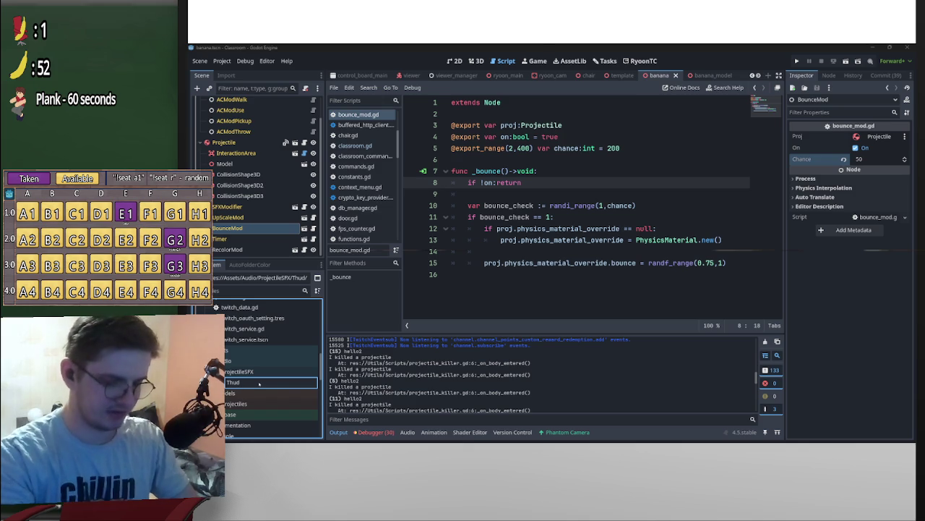
key("Return")
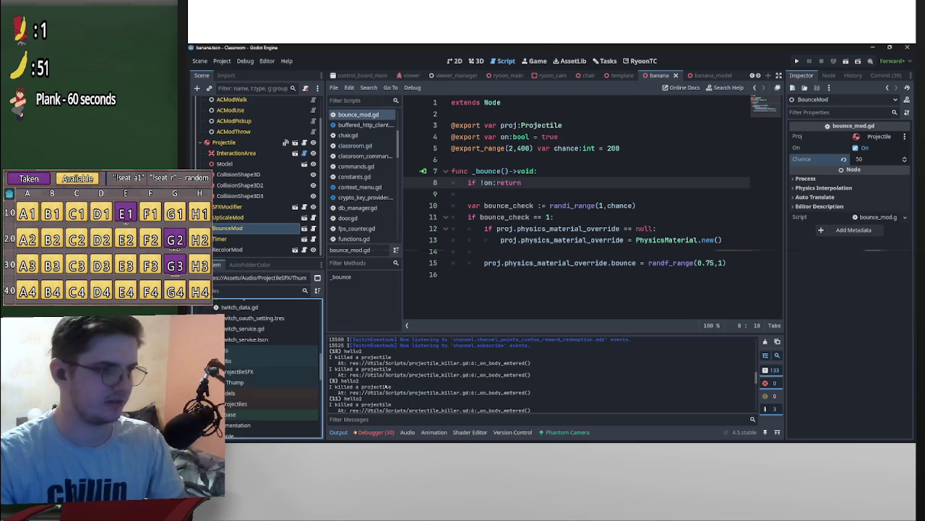
key("alt+Tab")
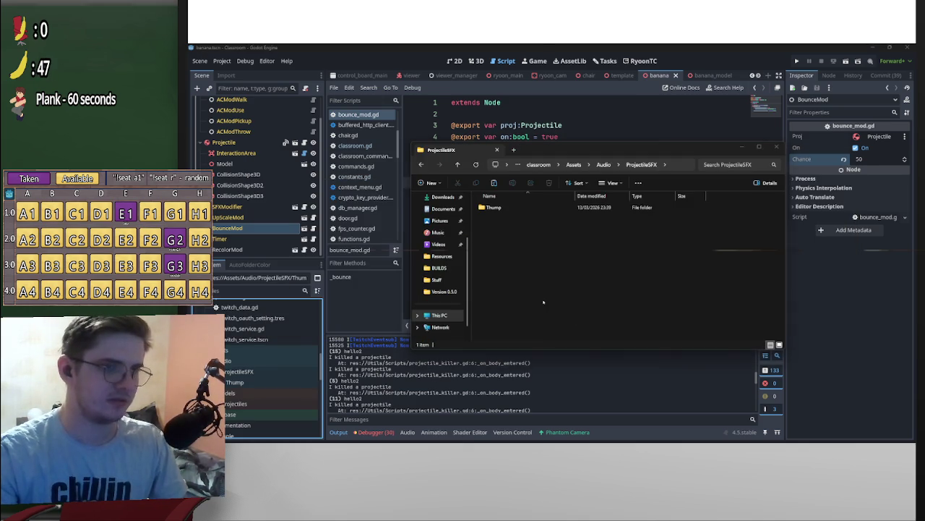
Select the four boing_sfx WAV files in the other project's Boing folder.
key("alt+Tab")
key("alt+Up")
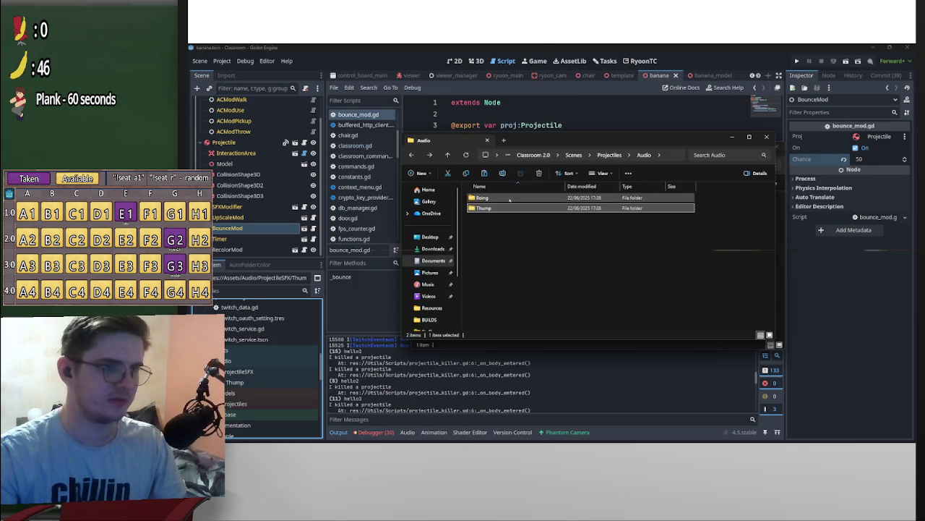
double_click(510, 198)
left_click(503, 260)
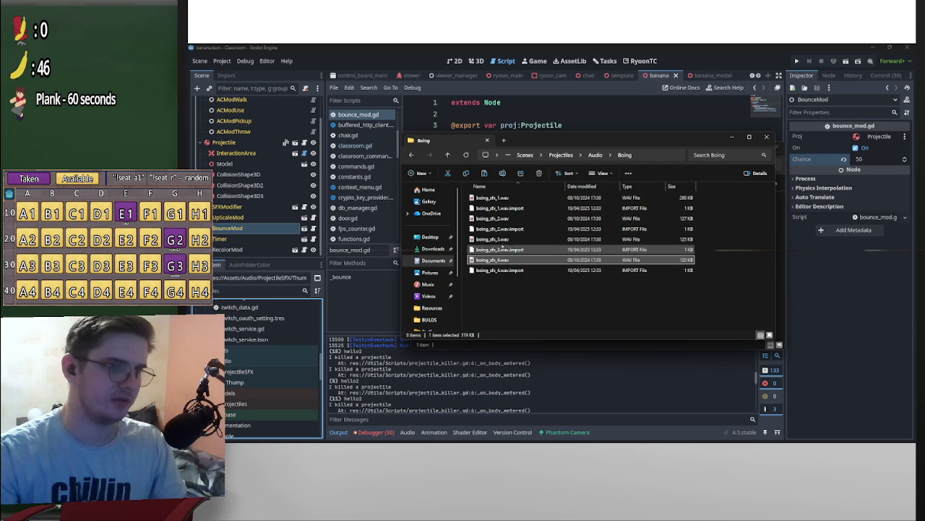
left_click(499, 217, "ctrl")
left_click(499, 239, "ctrl")
left_click(499, 198, "ctrl")
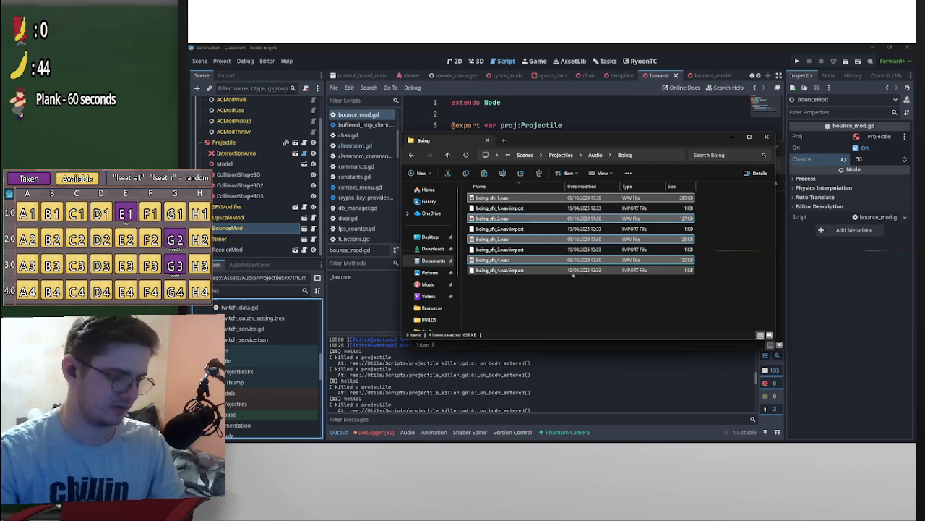
Create a Boing folder in ProjectileSFX and paste the boing sounds into it.
key("alt+Tab")
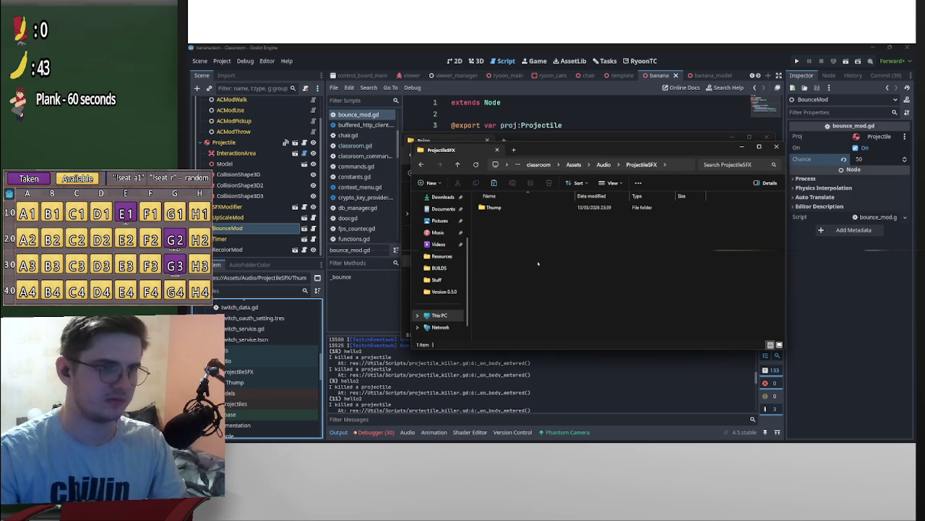
right_click(525, 300)
mouse_move(579, 219)
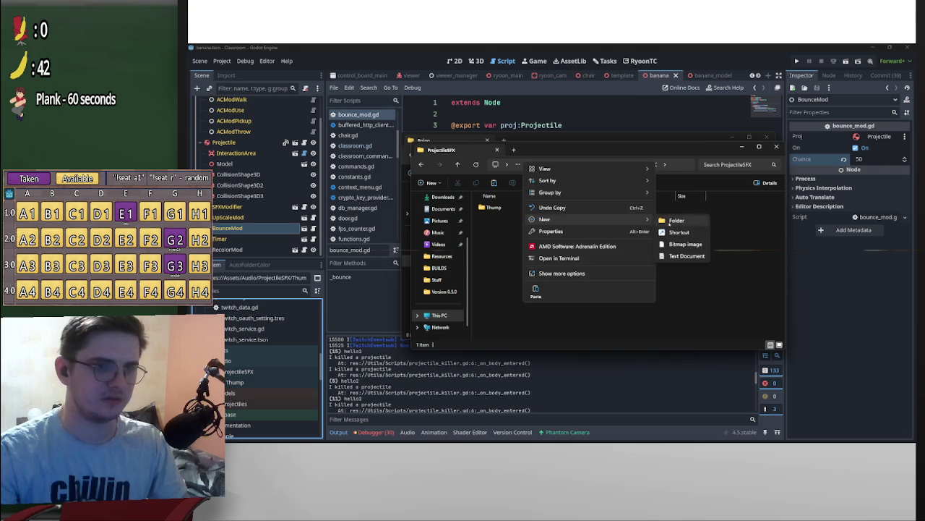
left_click(670, 221)
type("Boing")
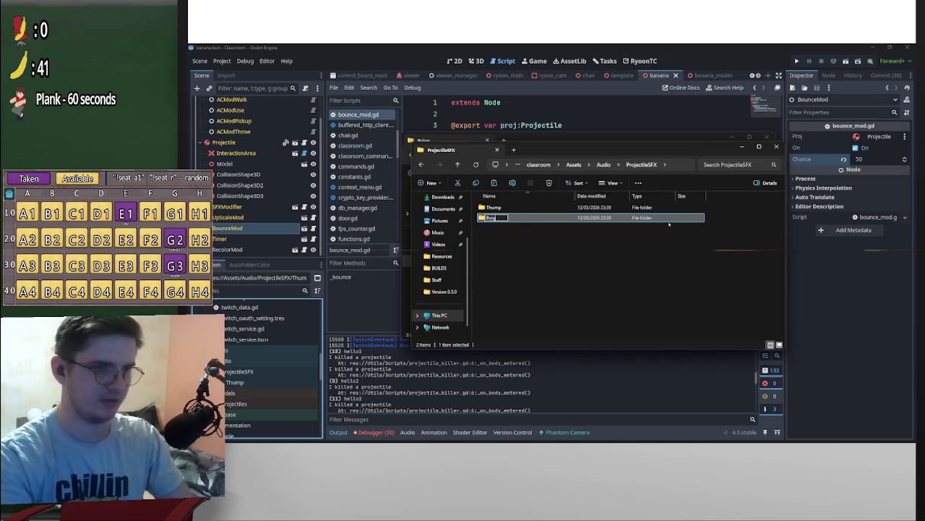
key("Return")
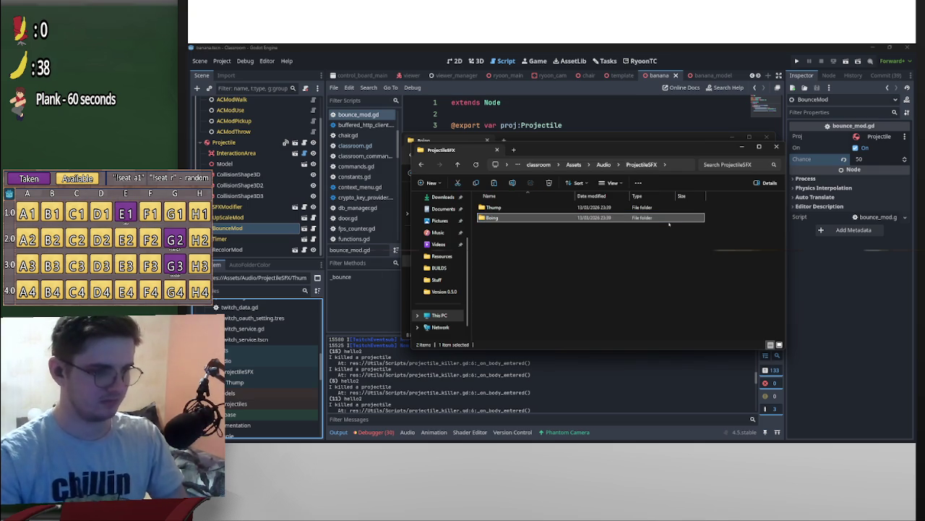
double_click(526, 218)
key("ctrl+v")
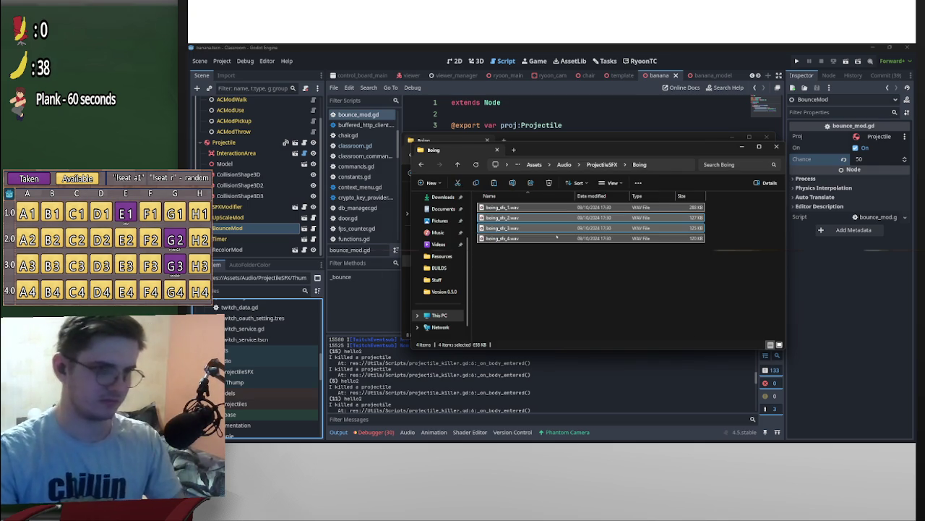
Dismiss the 'Location is not available' error and return to the other project's Audio folder.
key("alt+Left")
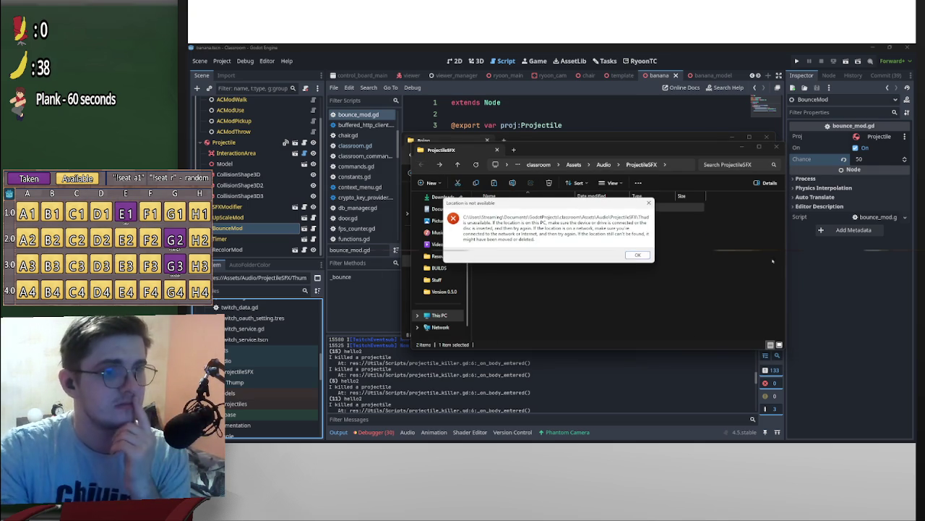
key("Return")
key("ctrl+w")
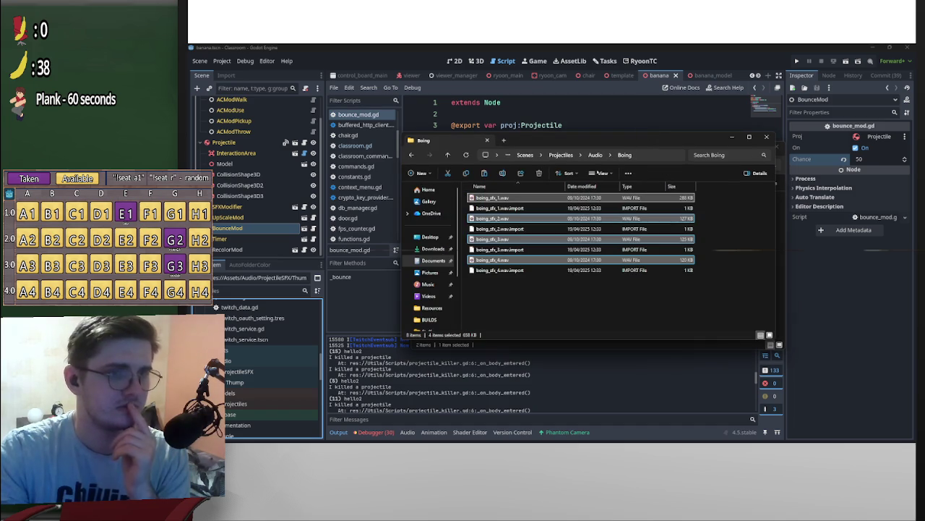
key("alt+Left")
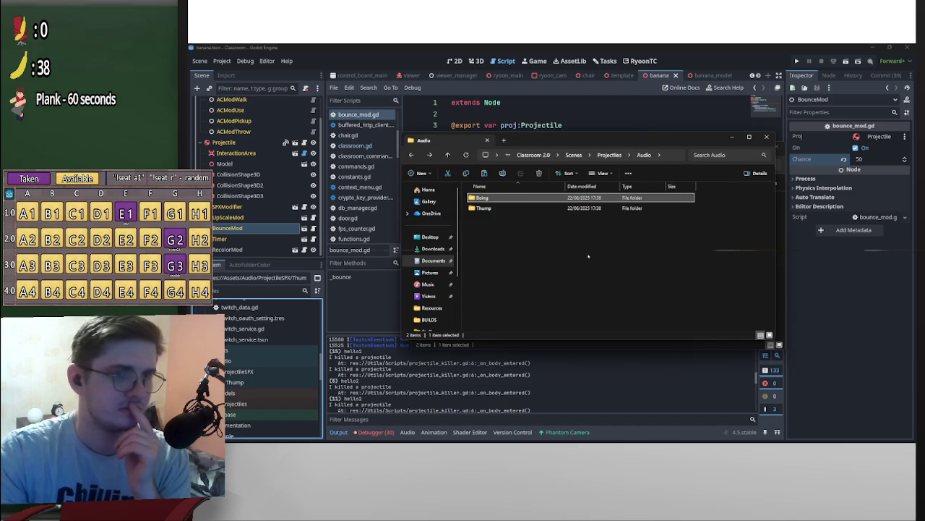
Go to Classroom 2.0 > Audio > SFX and select all twelve sound-effect folders.
key("alt+Up")
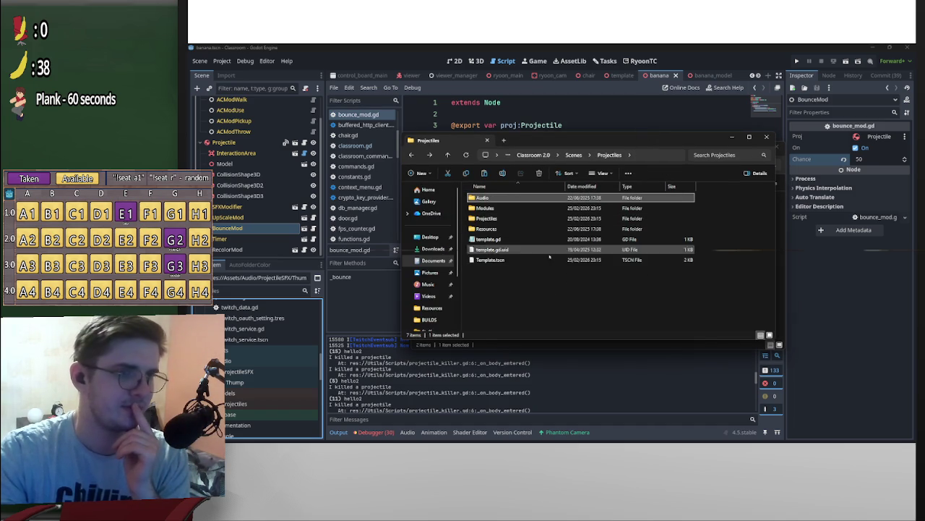
double_click(539, 256)
key("alt+Up")
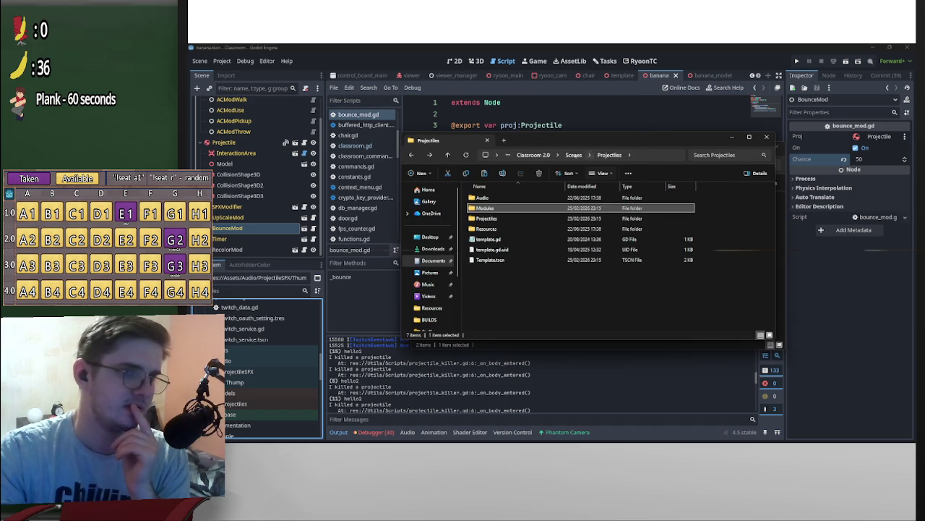
key("alt+Up")
key("alt+Up")
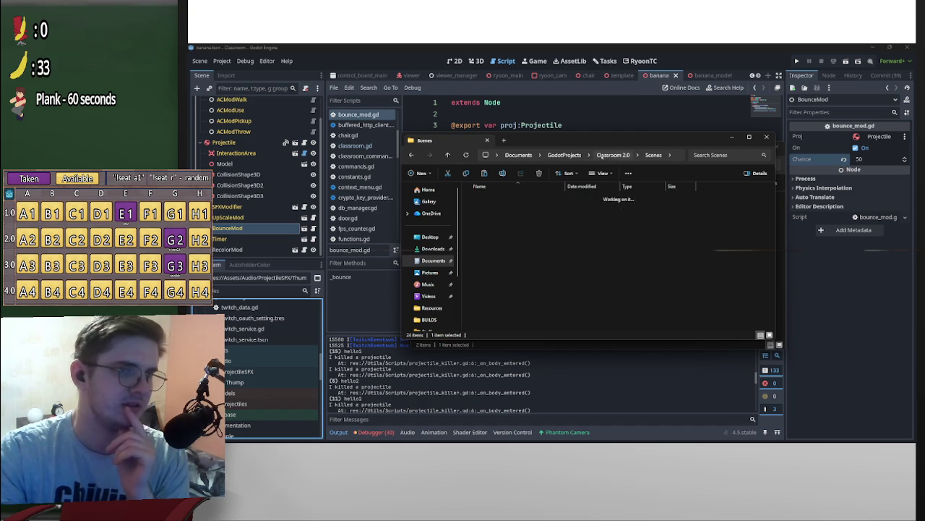
double_click(506, 218)
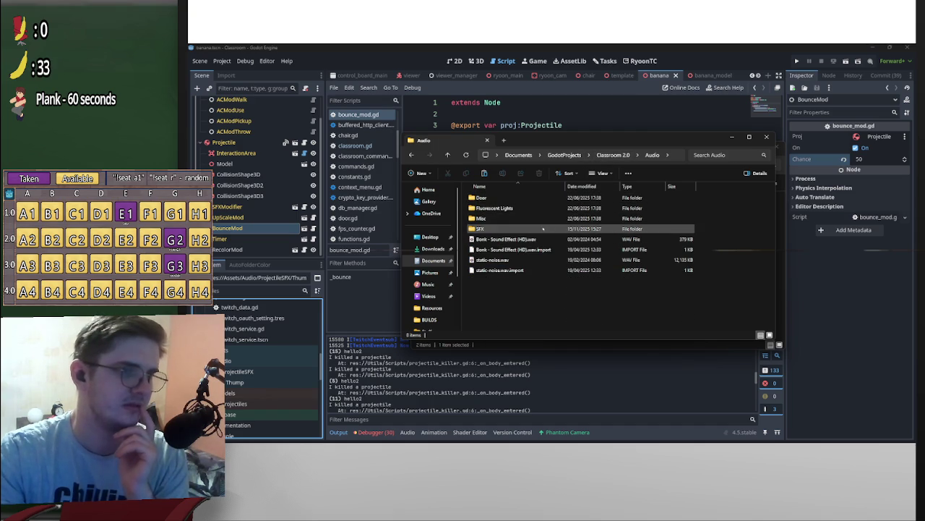
double_click(527, 229)
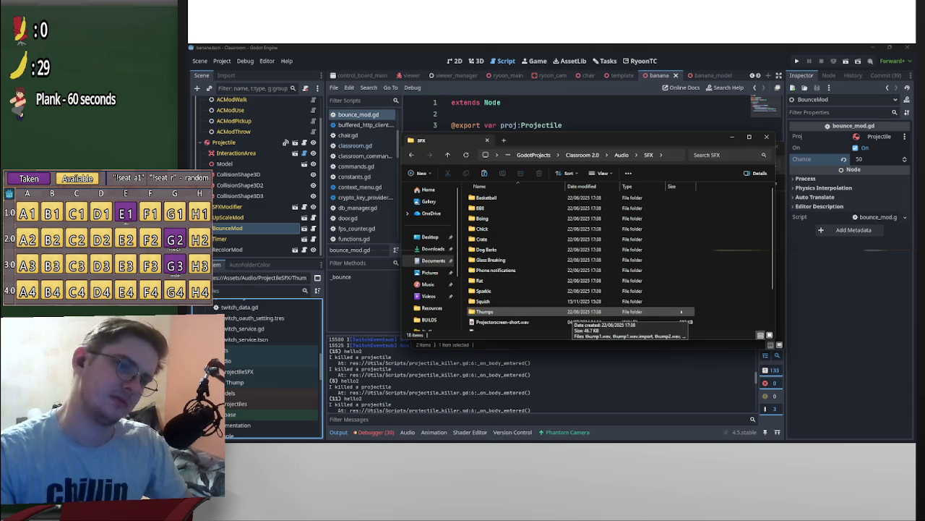
left_click_drag(682, 311, 705, 191)
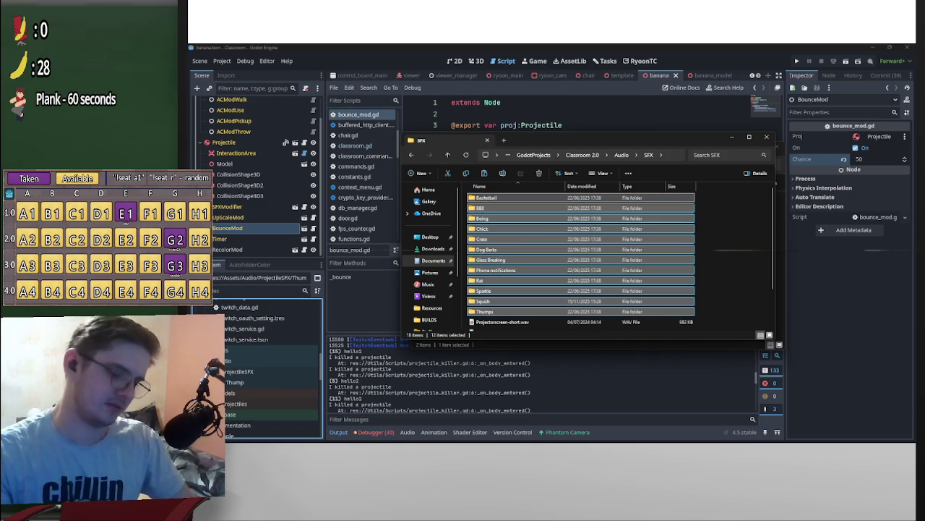
scroll(636, 273, "down", 2)
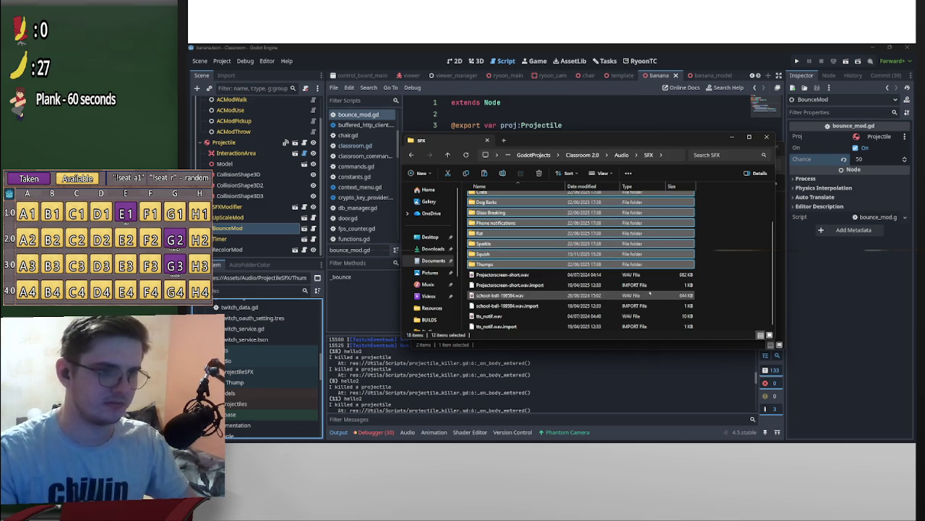
Paste the folders into ProjectileSFX, replacing existing files, and delete the old Thump folder.
left_click(732, 137)
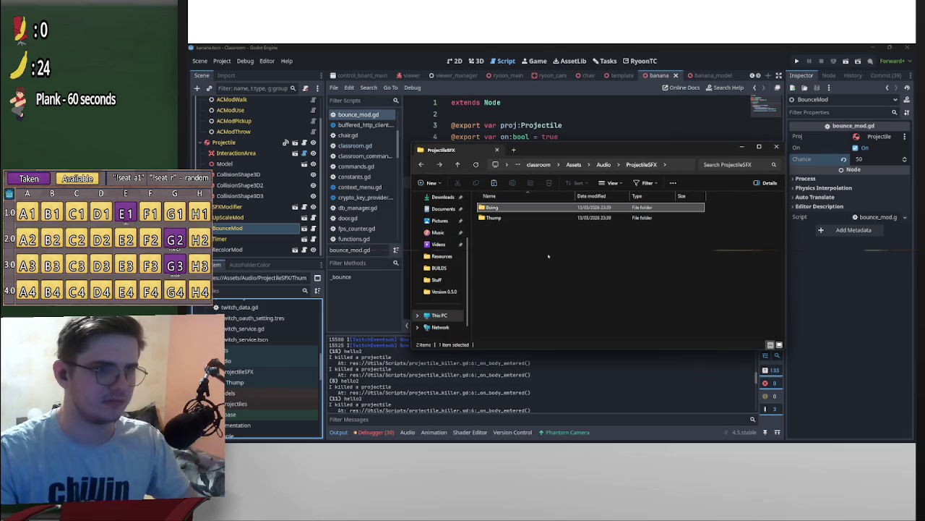
left_click_drag(548, 256, 492, 206)
key("ctrl+v")
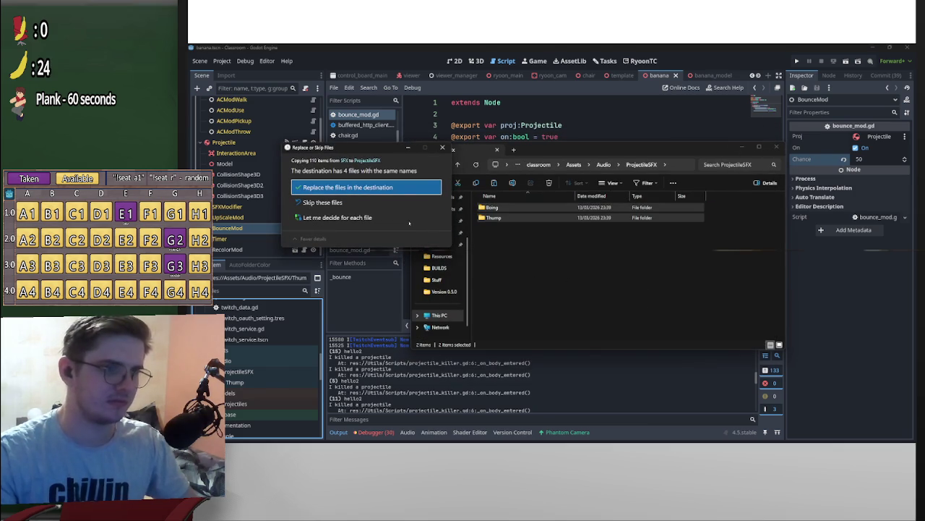
left_click(381, 189)
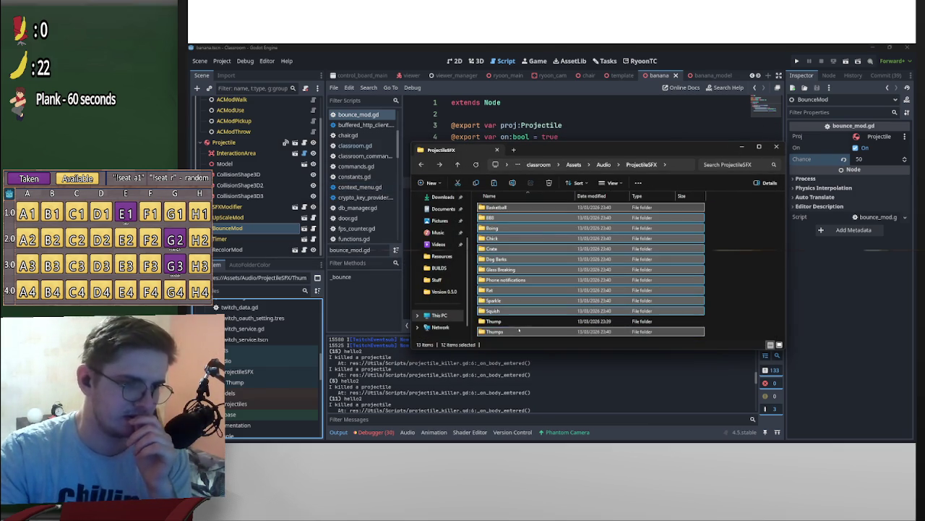
left_click(518, 322)
key("Delete")
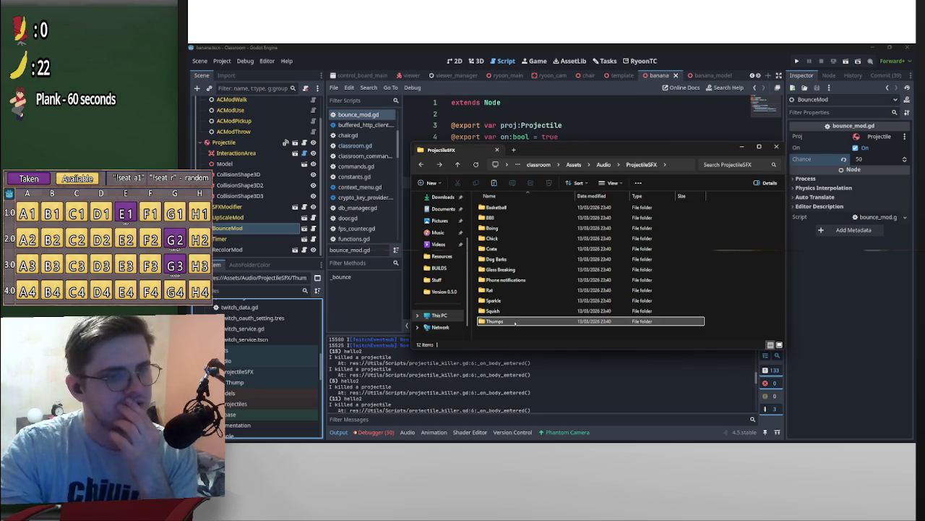
Delete the Phone notifications and Glass Breaking folders from ProjectileSFX.
left_click(623, 336)
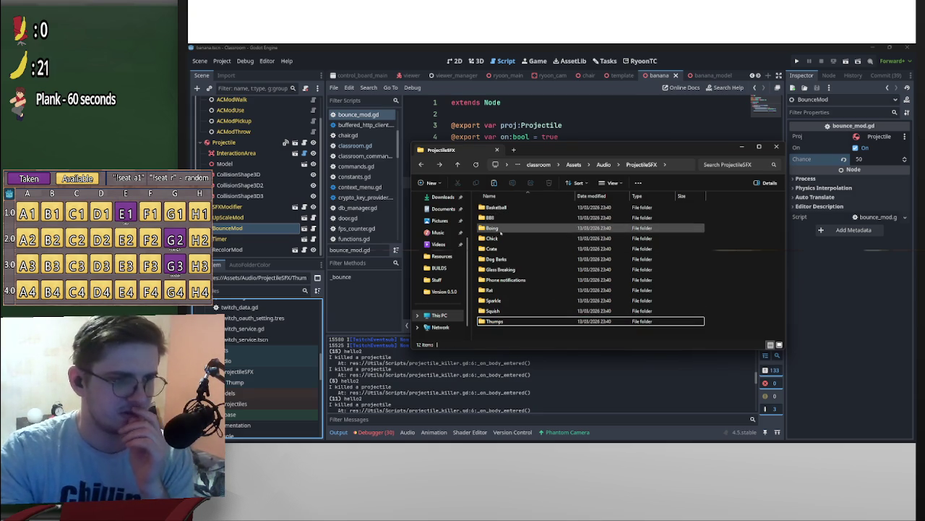
left_click(516, 281)
key("Delete")
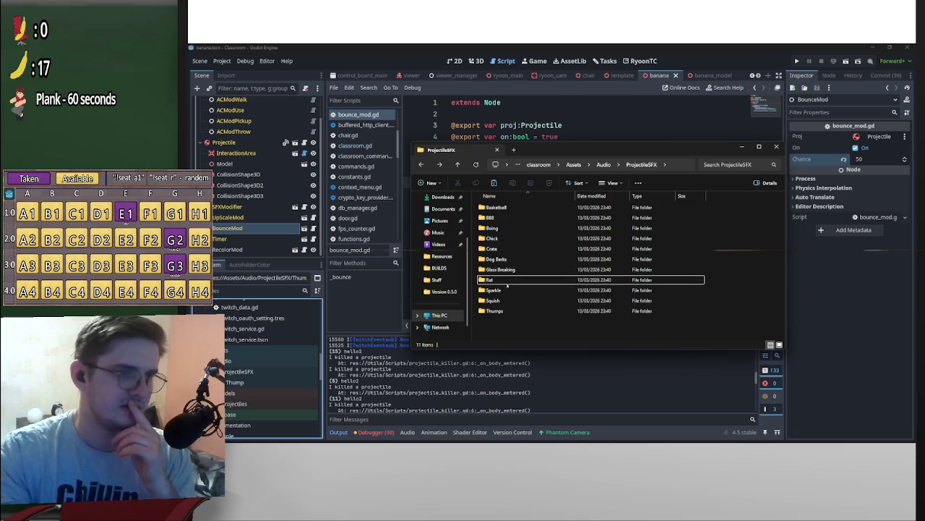
left_click(527, 270)
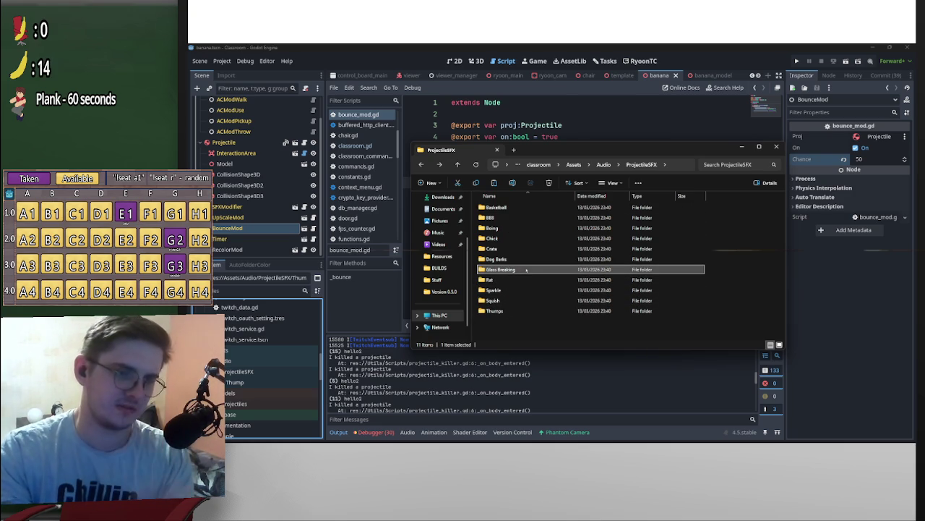
key("Delete")
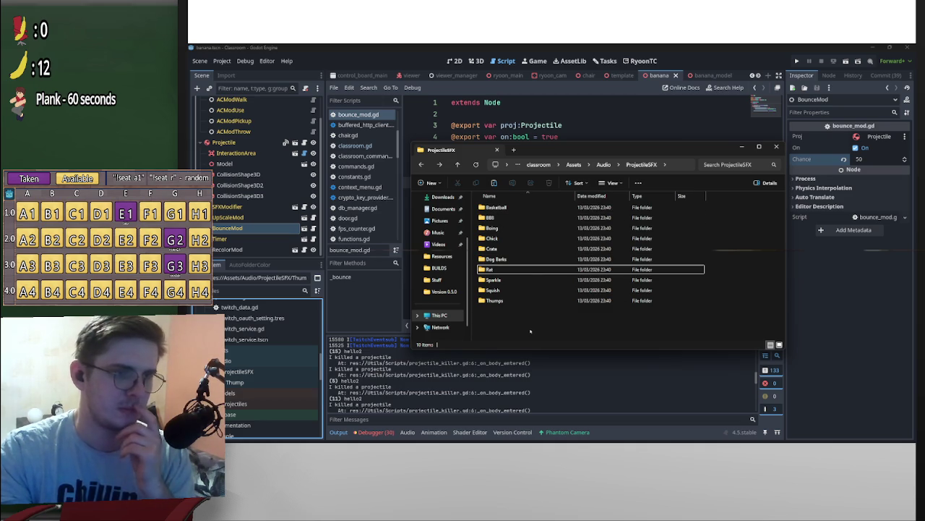
Preview single_twinkle.mp3 in the Sparkle folder, then delete the Sparkle folder.
double_click(506, 280)
left_click(506, 207)
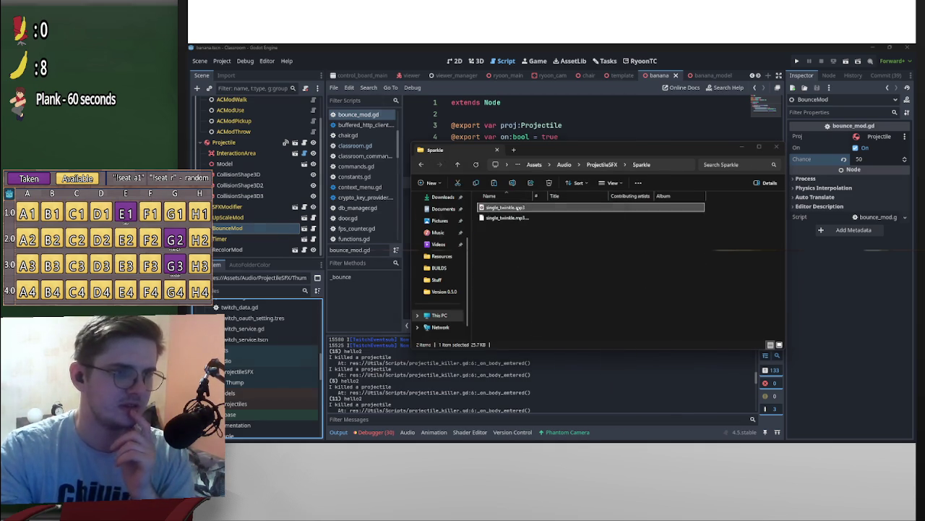
double_click(506, 208)
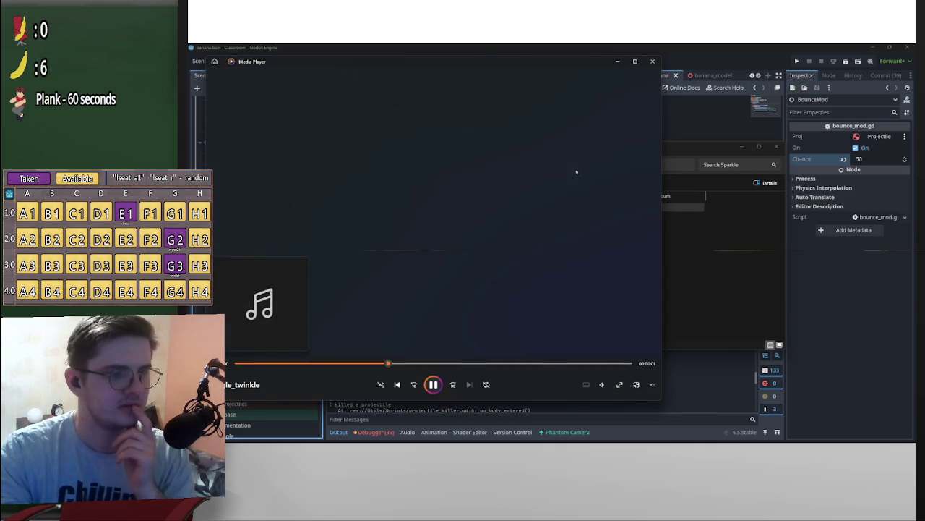
left_click(649, 63)
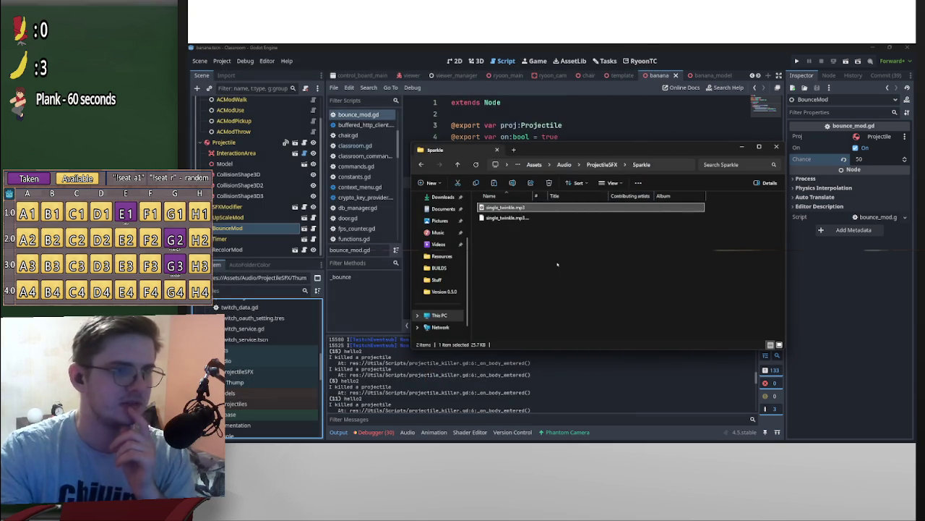
key("BackSpace")
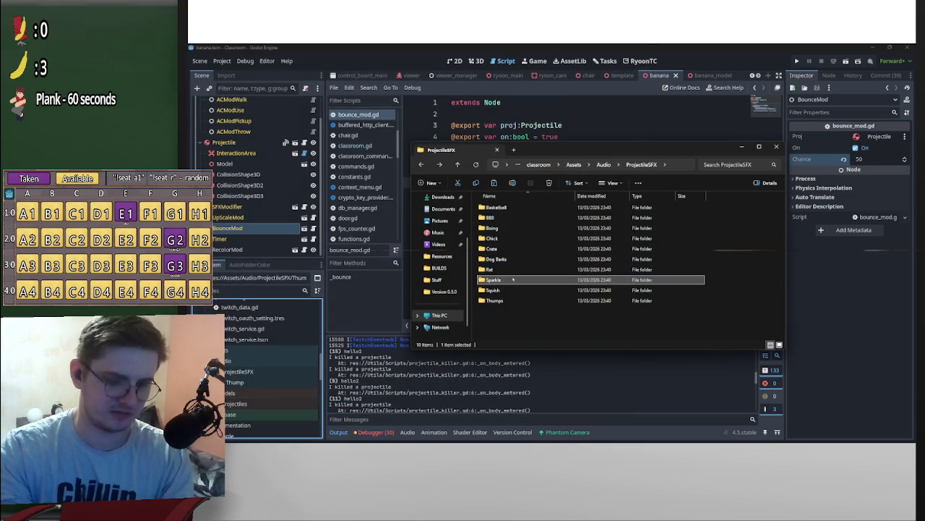
key("Delete")
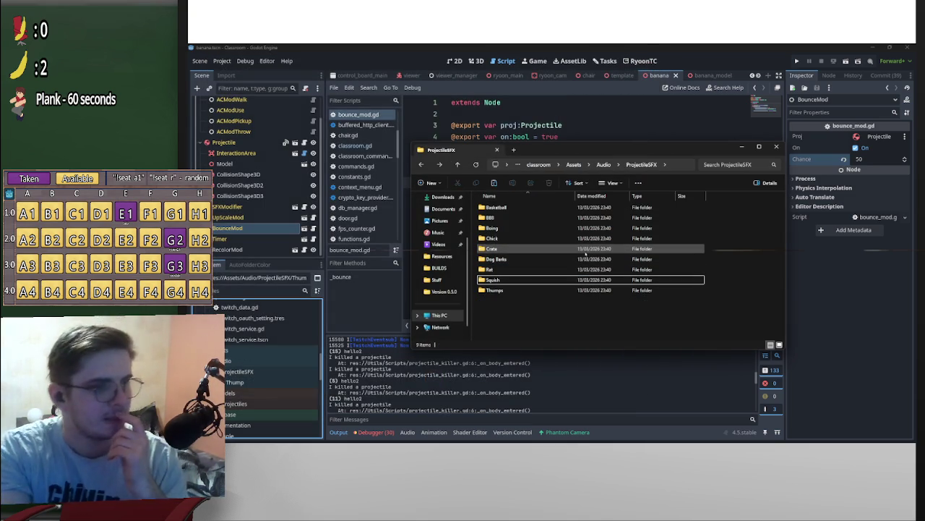
left_click(819, 374)
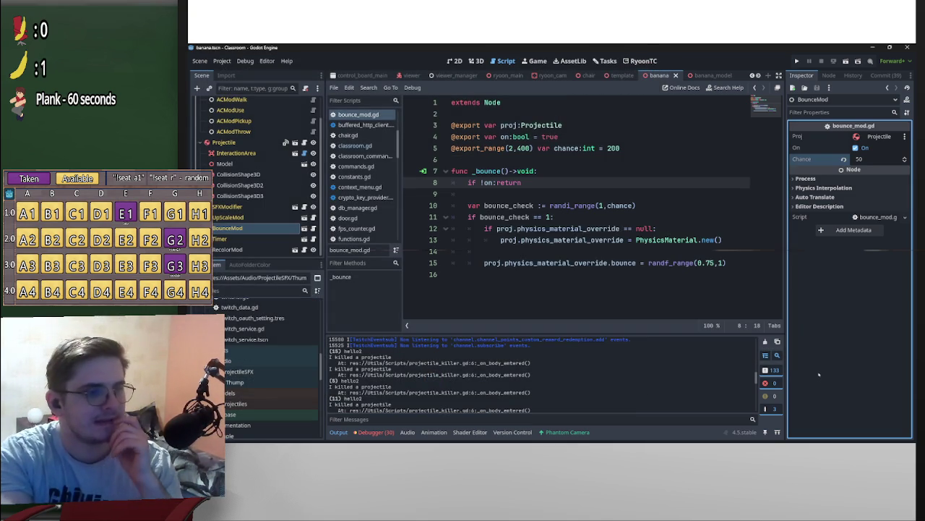
Drag the Dog Barks folder from ProjectileSFX onto Assets/Audio in the FileSystem dock.
scroll(262, 372, "down", 3)
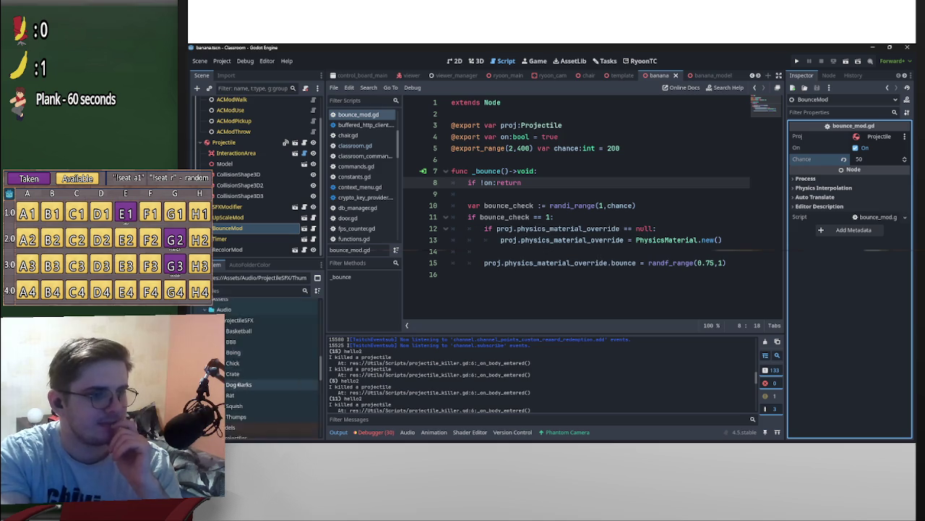
left_click(239, 367)
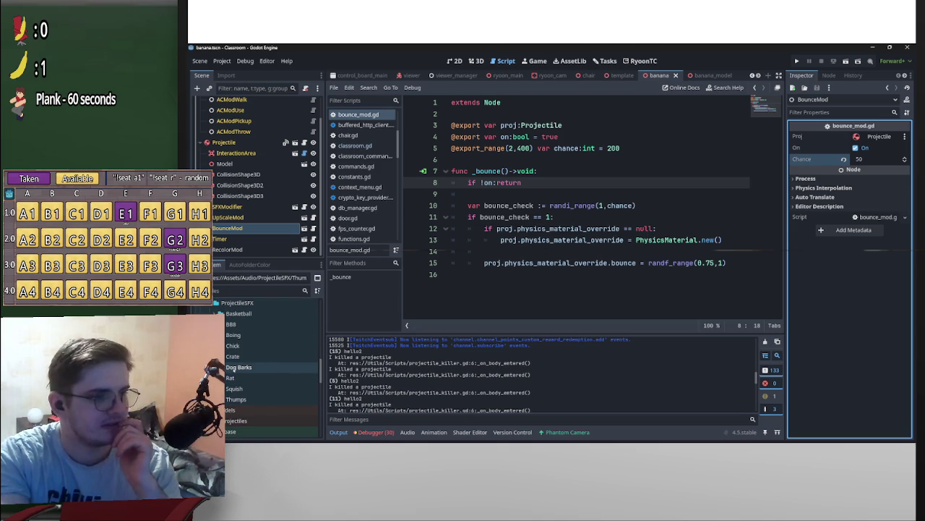
mouse_move(246, 371)
left_mouse_down()
mouse_move(248, 322)
mouse_move(246, 353)
mouse_move(239, 346)
left_mouse_up()
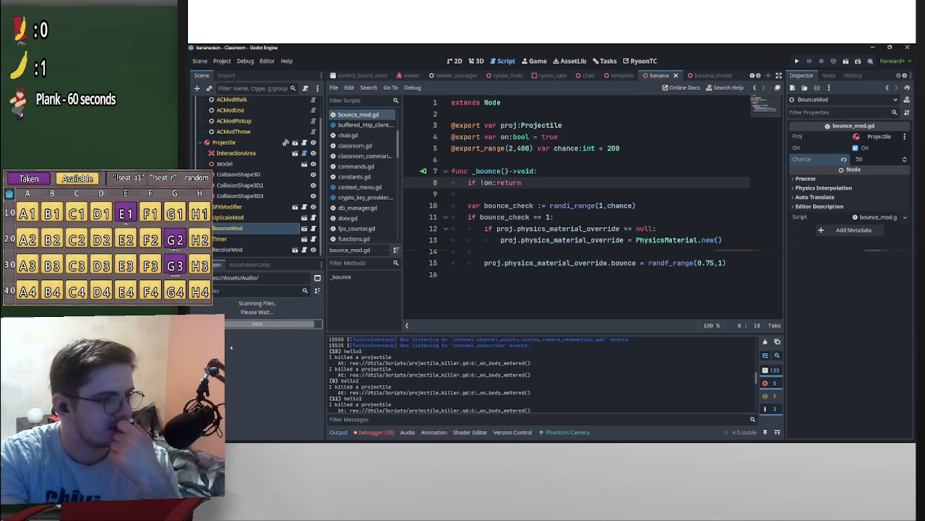
scroll(244, 355, "down", 1)
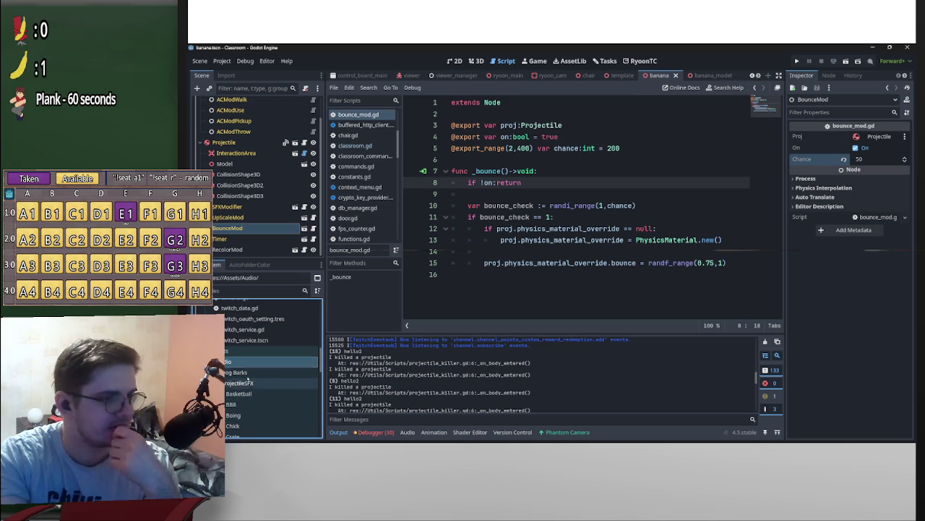
scroll(249, 369, "down", 1)
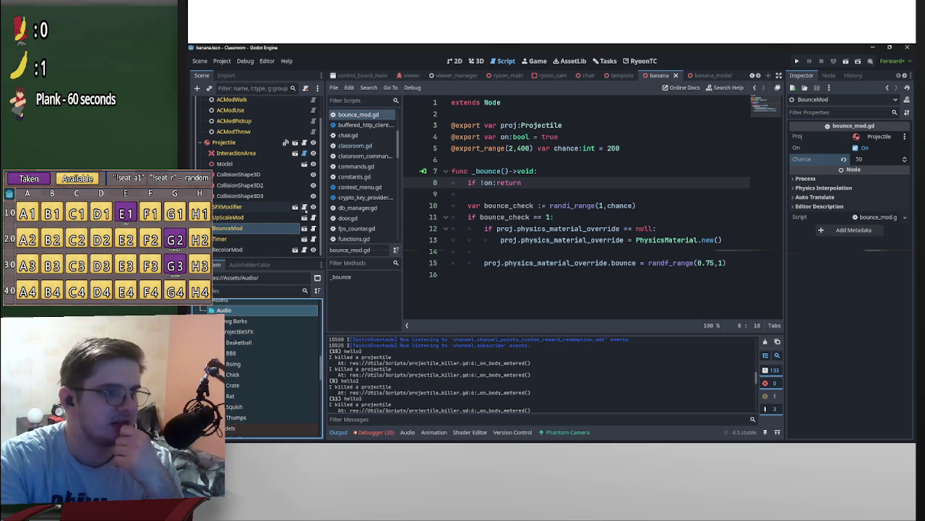
left_click(279, 207)
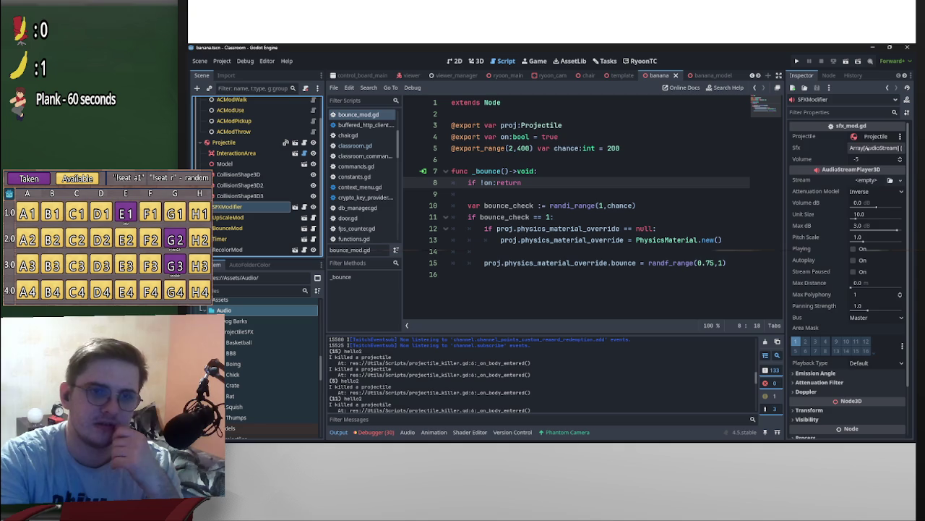
Add thump1.wav through thump5.wav from the Thumps folder to SFXModifier's Sfx array.
left_click(875, 148)
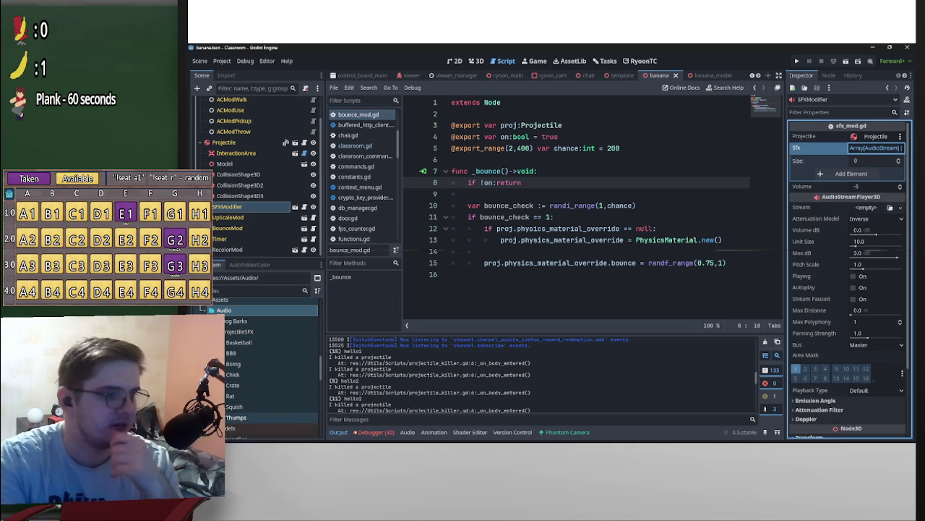
left_click(236, 417)
scroll(253, 376, "down", 3)
left_click(246, 342)
left_click(246, 385, "shift")
mouse_move(246, 361)
left_mouse_down()
mouse_move(535, 311)
mouse_move(783, 224)
mouse_move(773, 218)
mouse_move(871, 155)
left_mouse_up()
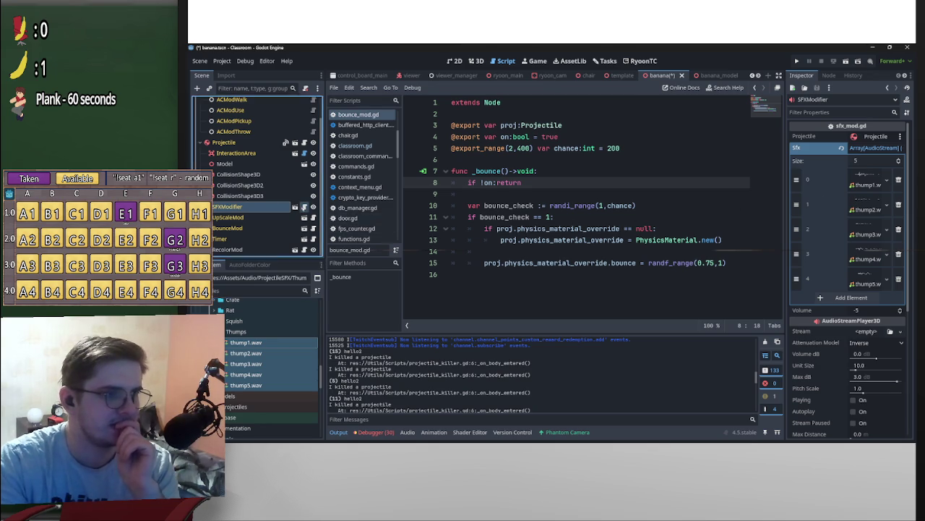
In sfx_mod.gd, delete the early return, uncomment the stream and play lines, and save.
left_click(295, 207)
left_click_drag(493, 239, 435, 239)
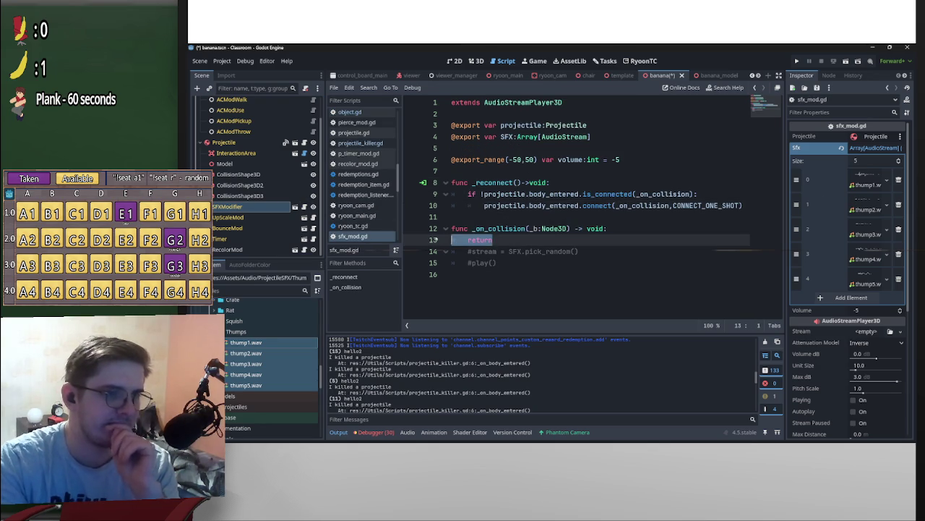
key("BackSpace")
key("Delete")
key("ctrl+k")
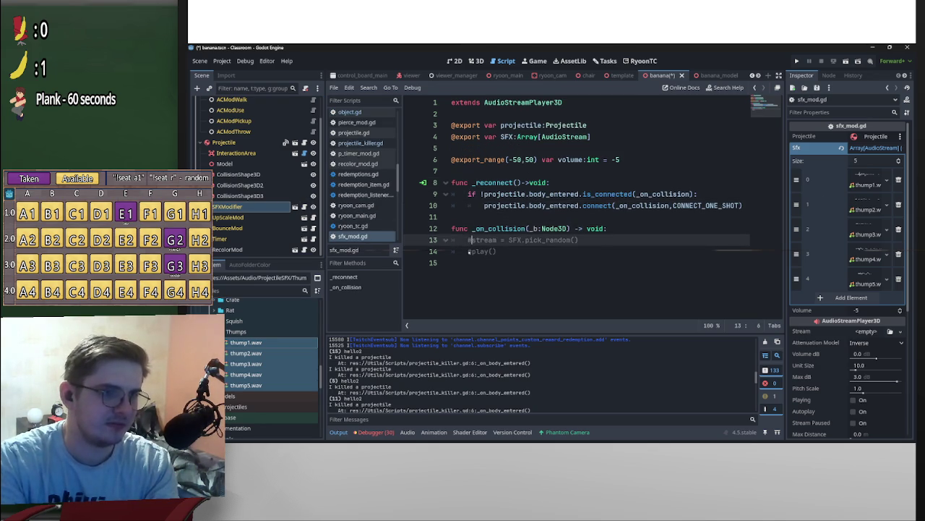
key("Down")
key("ctrl+k")
left_click(504, 228)
key("ctrl+s")
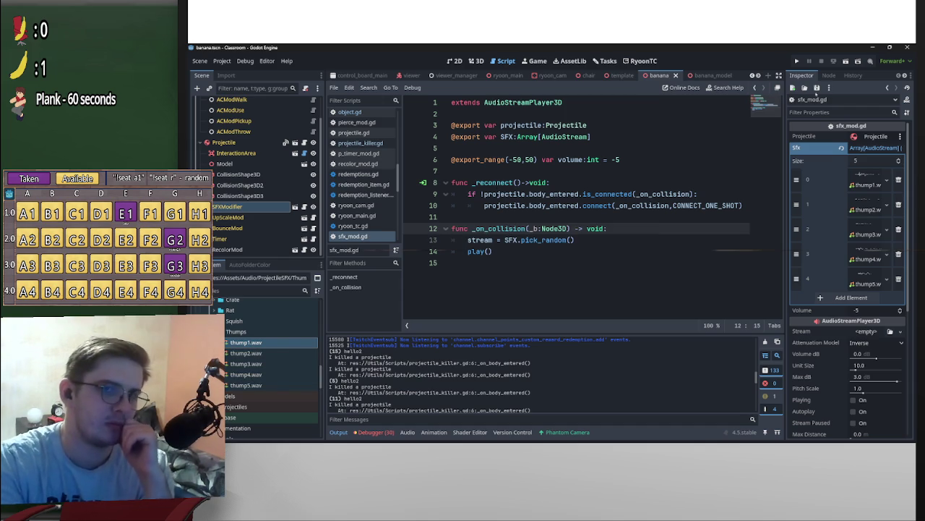
Run the game to test the thump sounds.
left_click(828, 75)
left_click(809, 75)
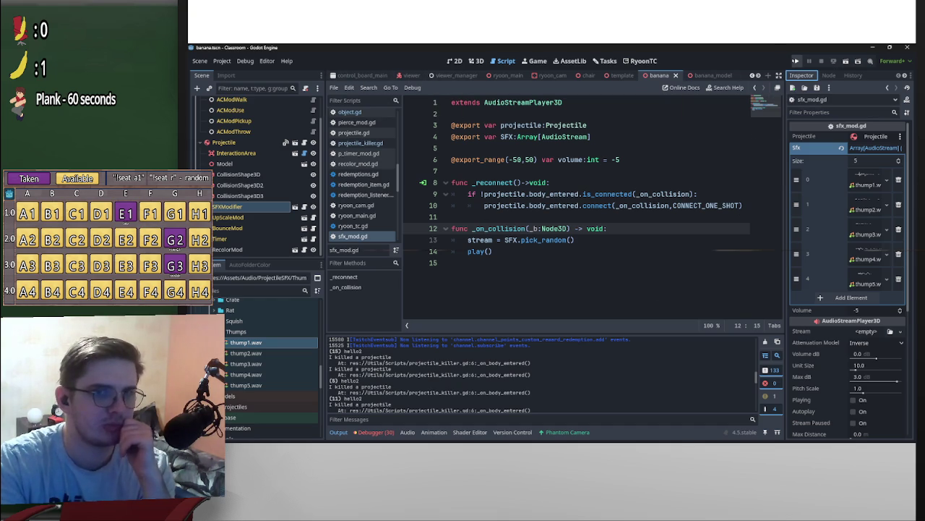
left_click(797, 61)
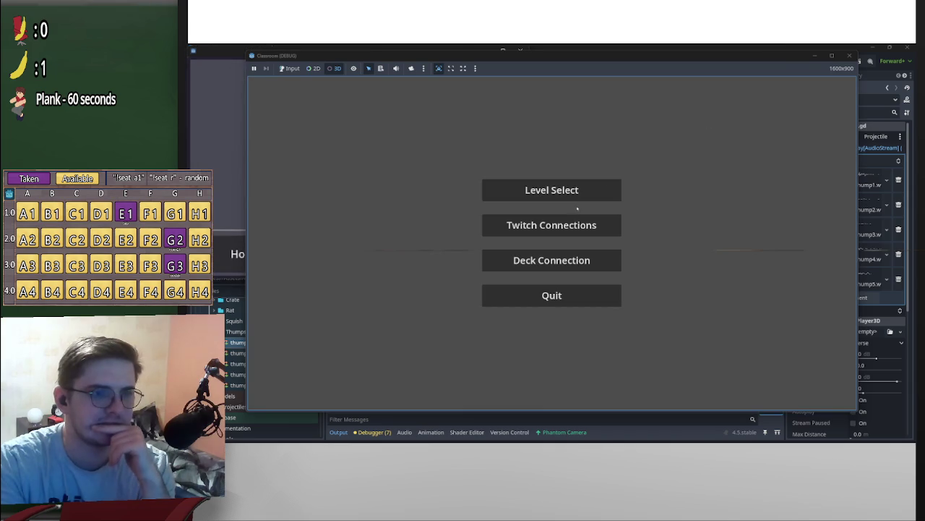
left_click_drag(572, 227, 303, 76)
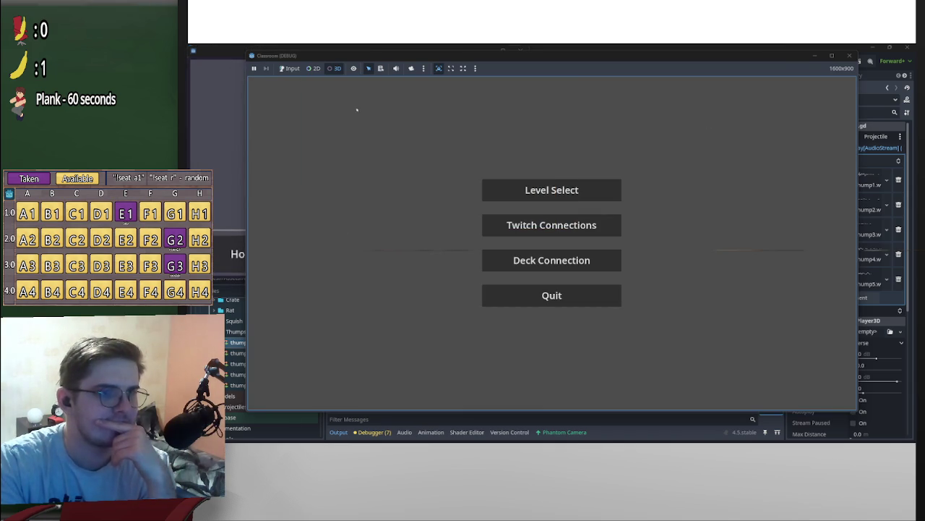
left_click(289, 68)
left_click(536, 227)
left_click(547, 237)
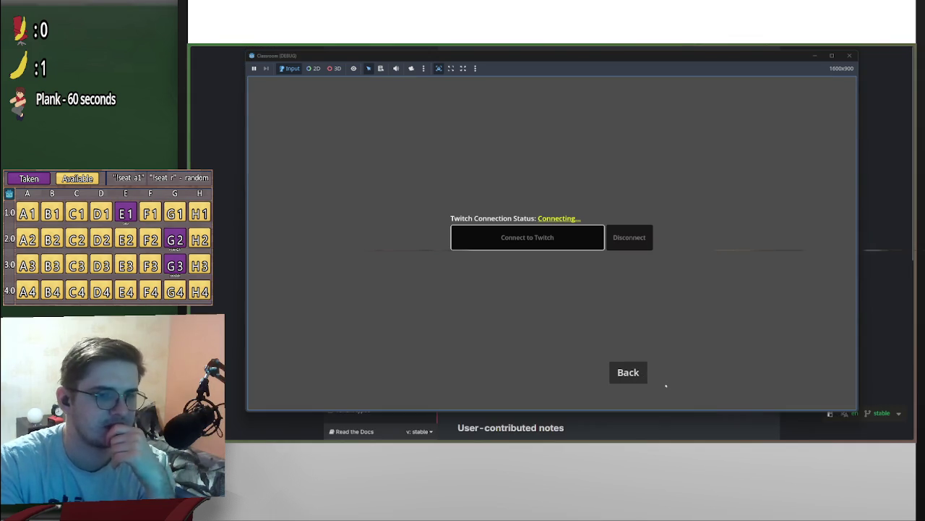
left_click(635, 377)
left_click(552, 190)
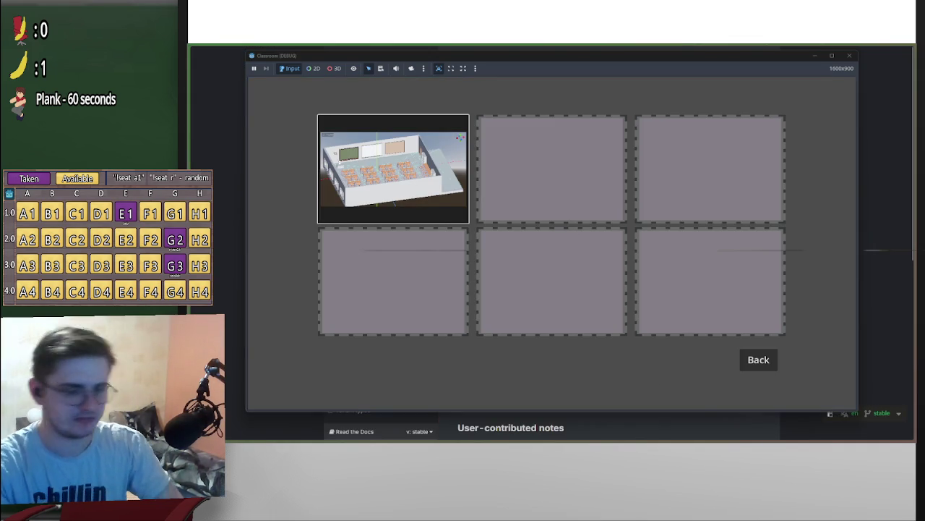
key("Return")
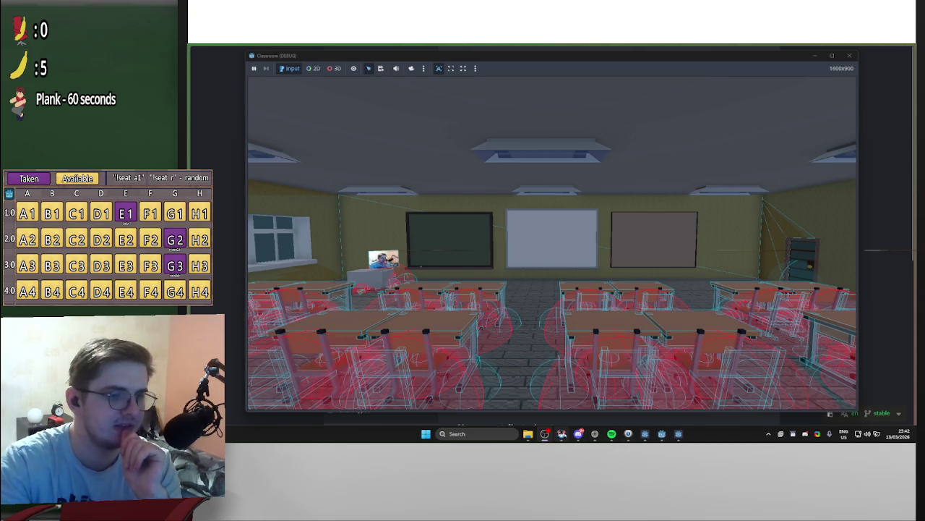
mouse_move(578, 433)
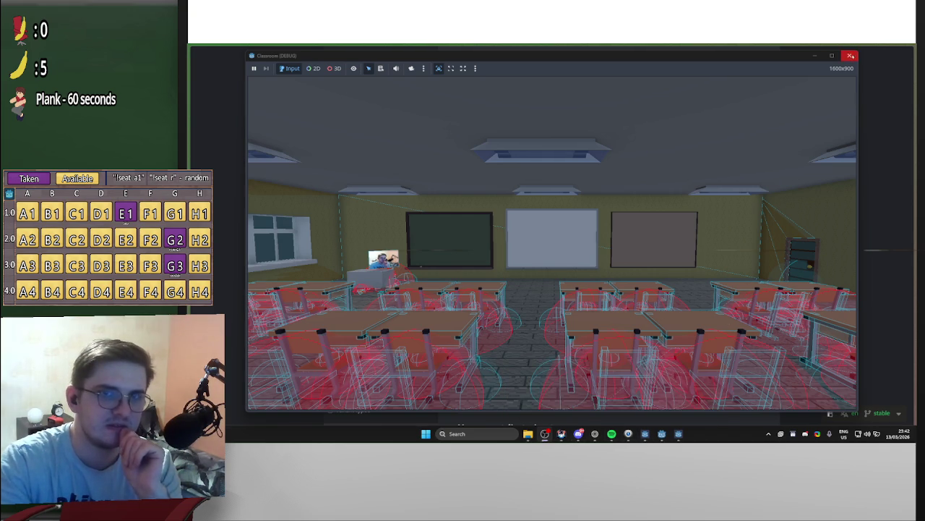
left_click(851, 55)
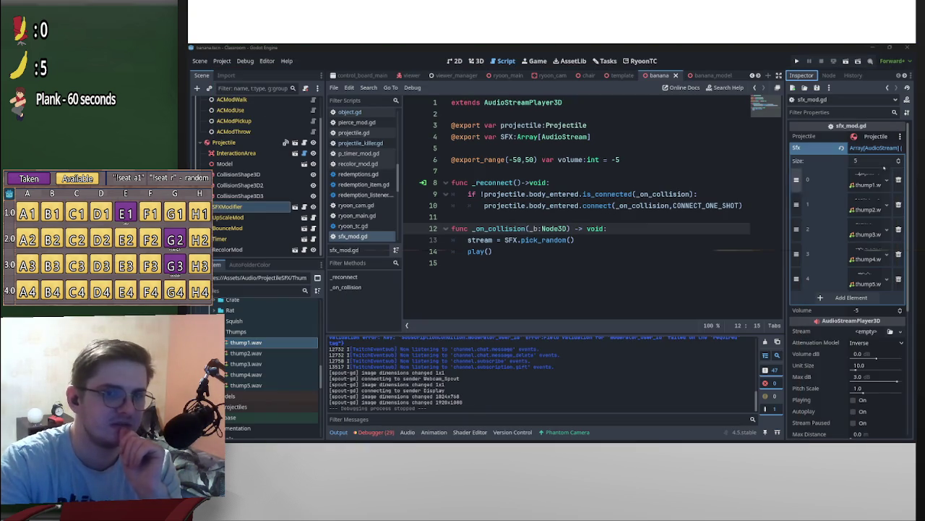
left_click(866, 179)
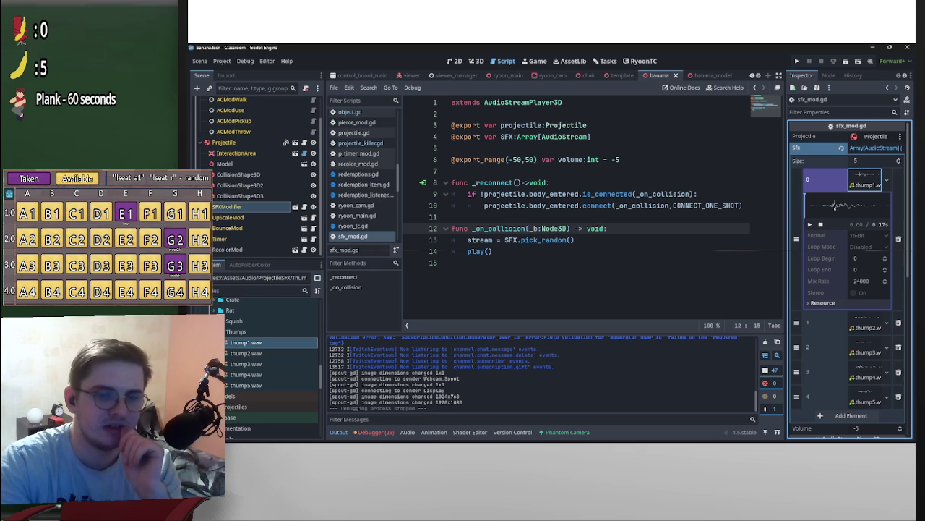
left_click(809, 224)
left_click(810, 224)
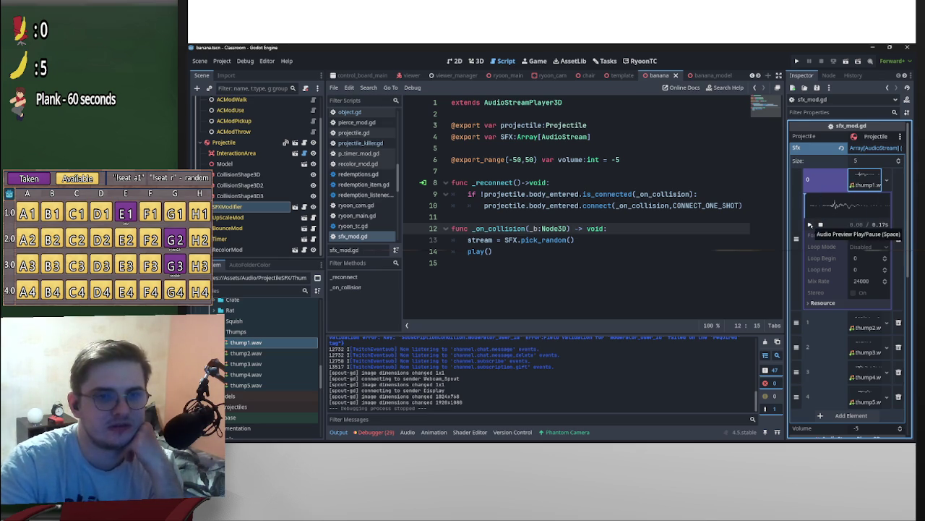
left_click(866, 184)
left_click(868, 206)
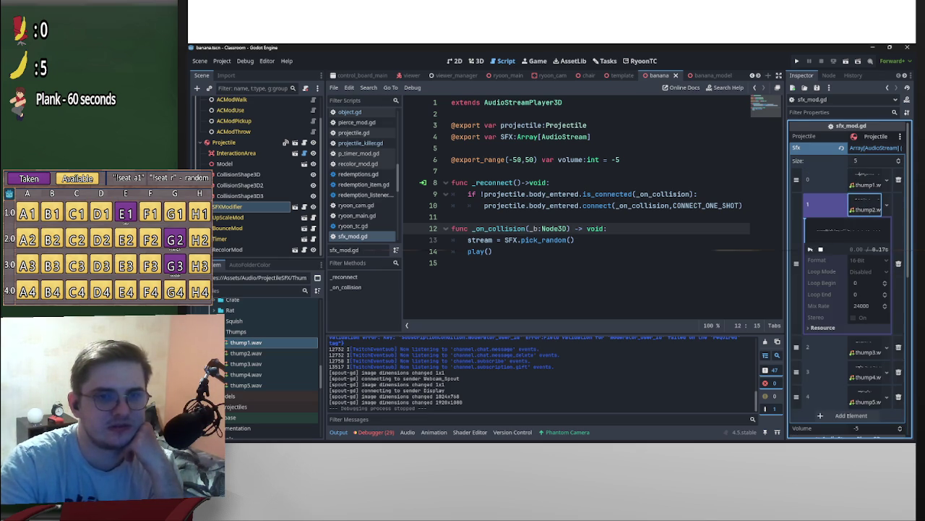
left_click(866, 352)
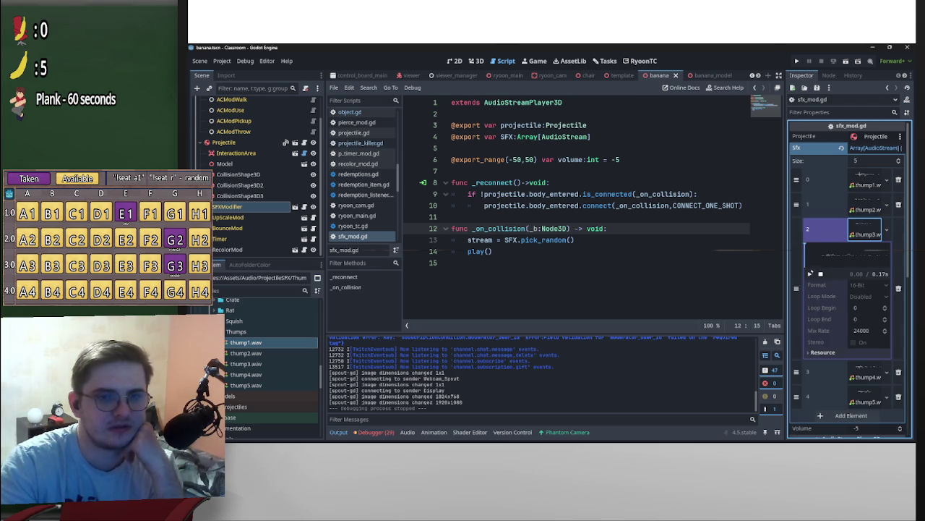
left_click(865, 377)
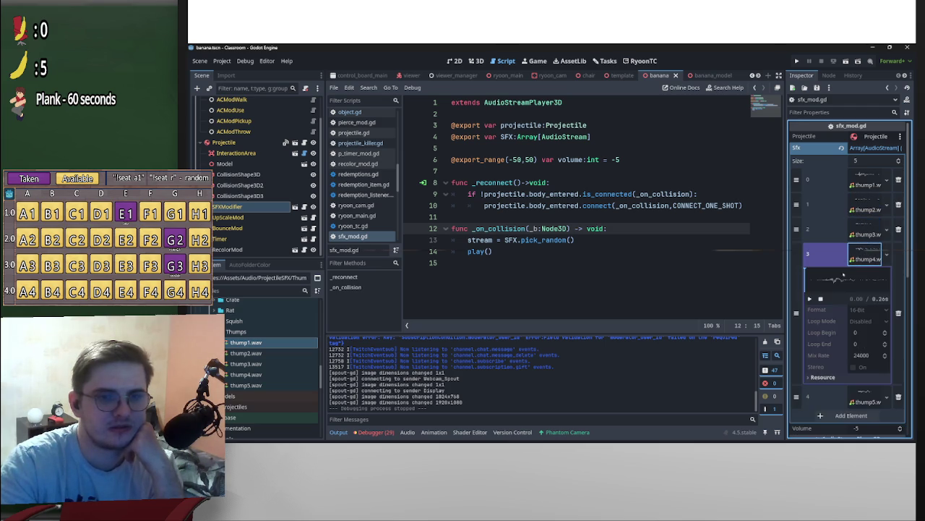
left_click(810, 298)
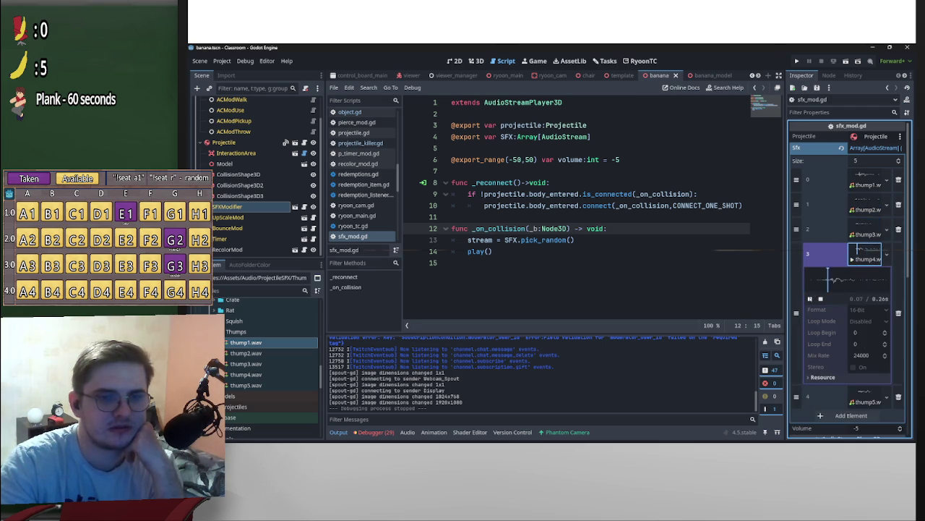
left_click(810, 298)
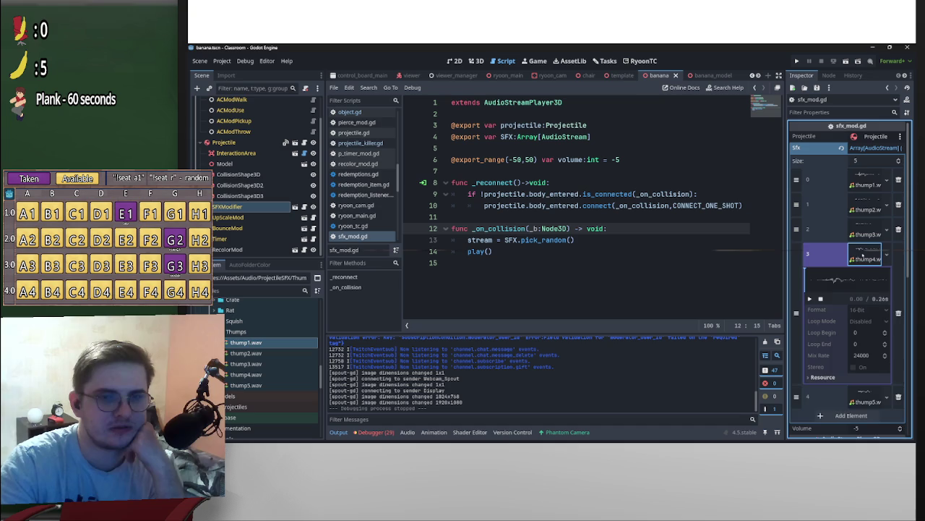
left_click(863, 254)
left_click(862, 280)
left_click(810, 323)
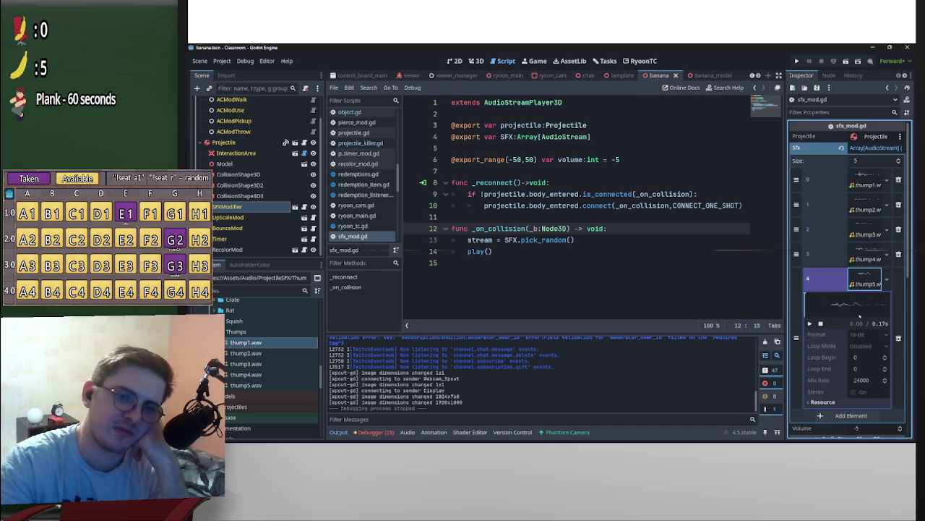
scroll(856, 302, "down", 3)
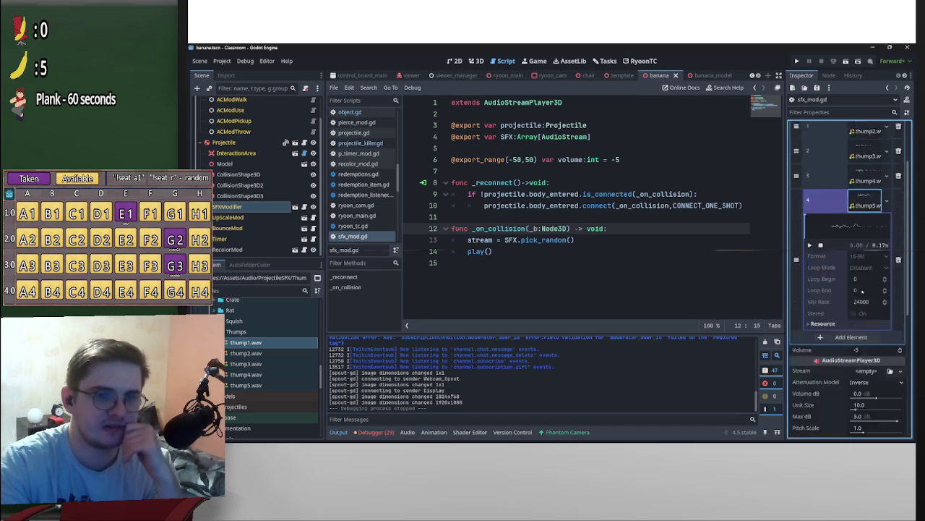
scroll(856, 258, "up", 2)
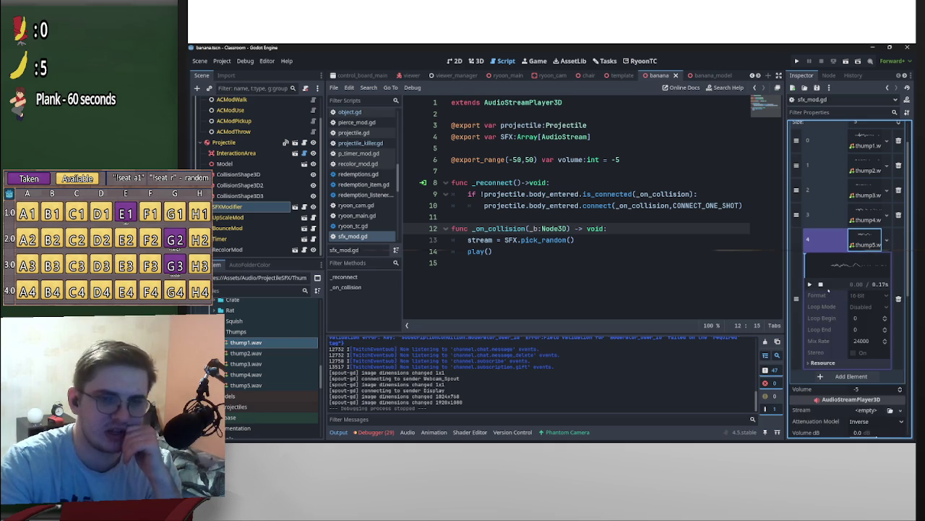
left_click(832, 266)
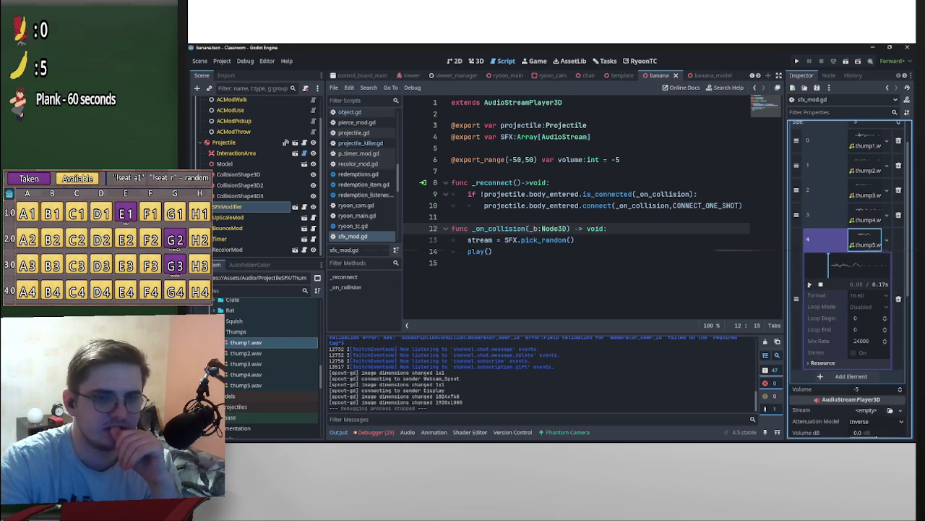
left_click(809, 285)
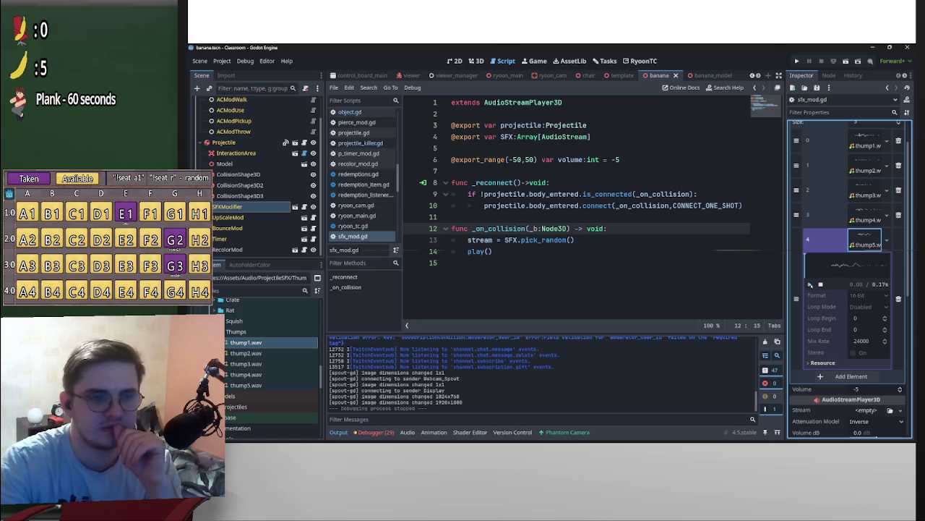
left_click(864, 219)
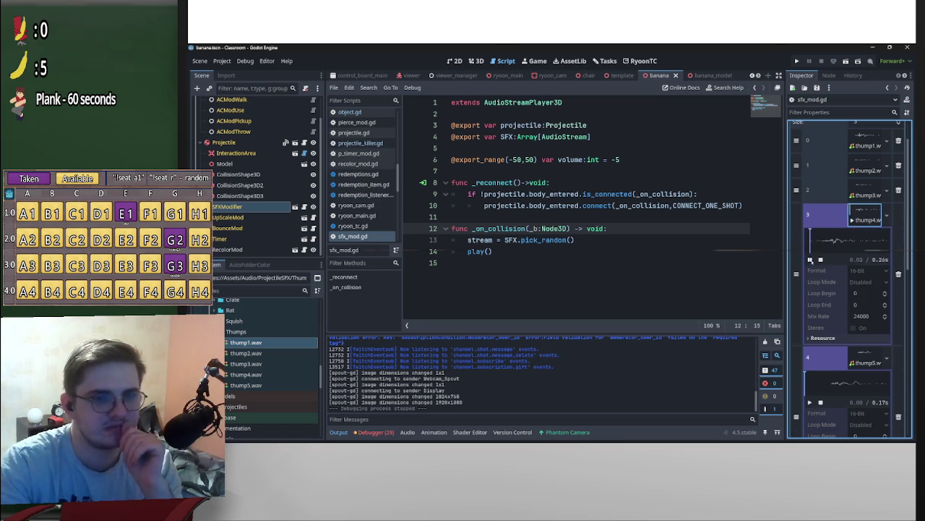
left_click(811, 259)
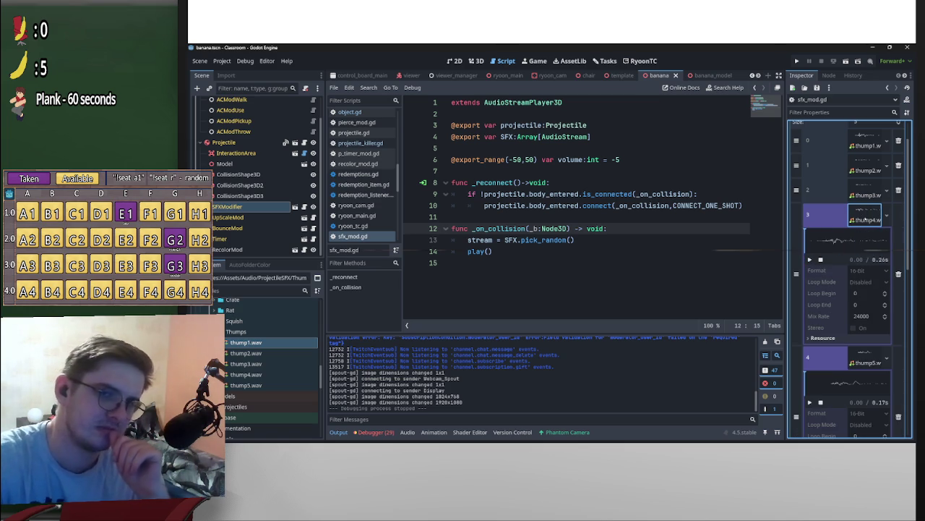
left_click(864, 219)
left_click(853, 246)
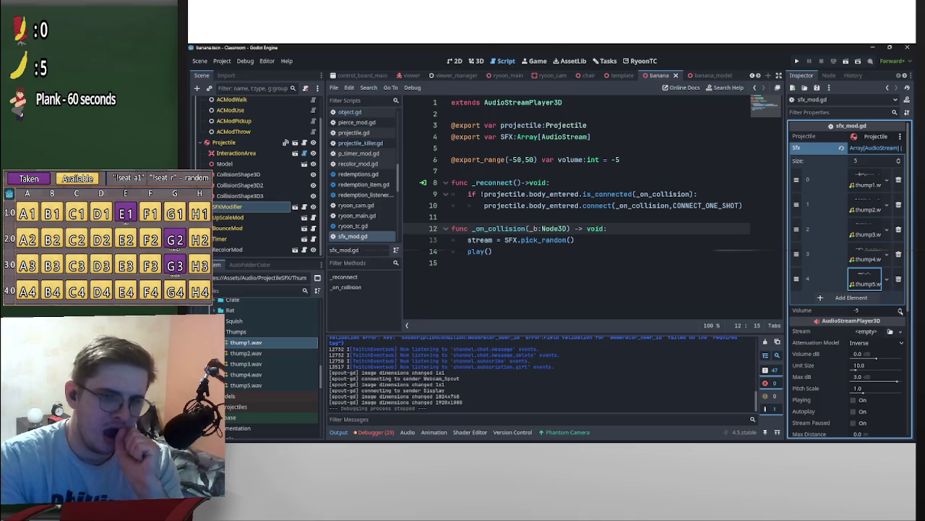
Set the SFX modifier's Volume to 0 and save the scene.
left_click(876, 311)
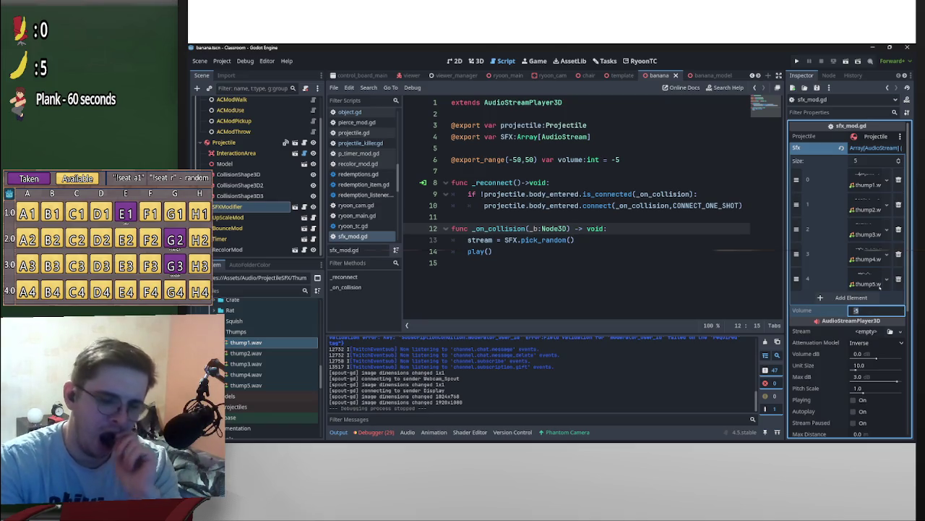
type("0")
key("Return")
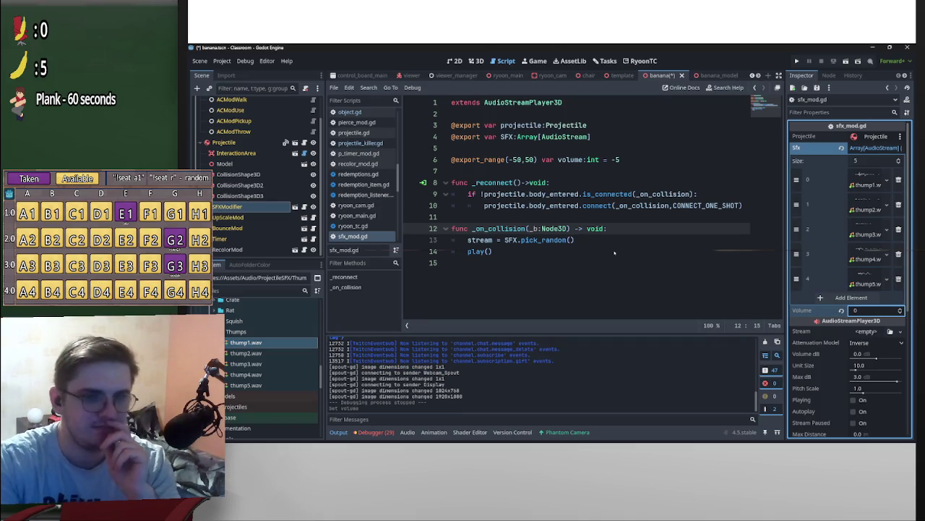
left_click(615, 253)
key("ctrl+s")
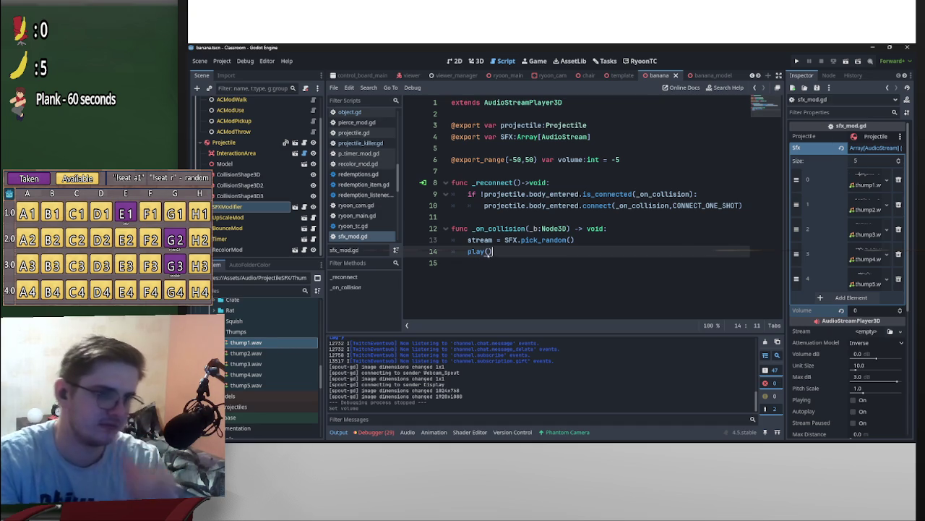
Add the missing parentheses to play() on line 14 and revert Volume to its default -5.
type("(")
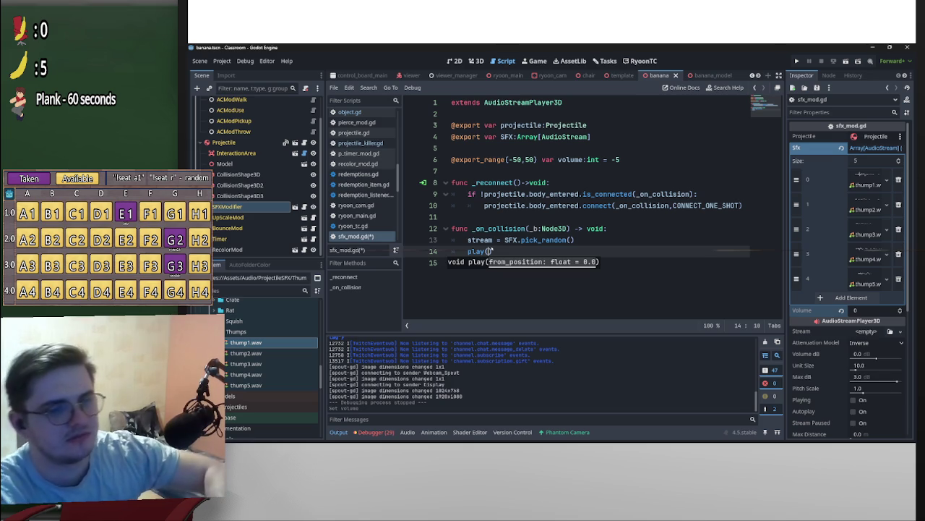
left_click(841, 310)
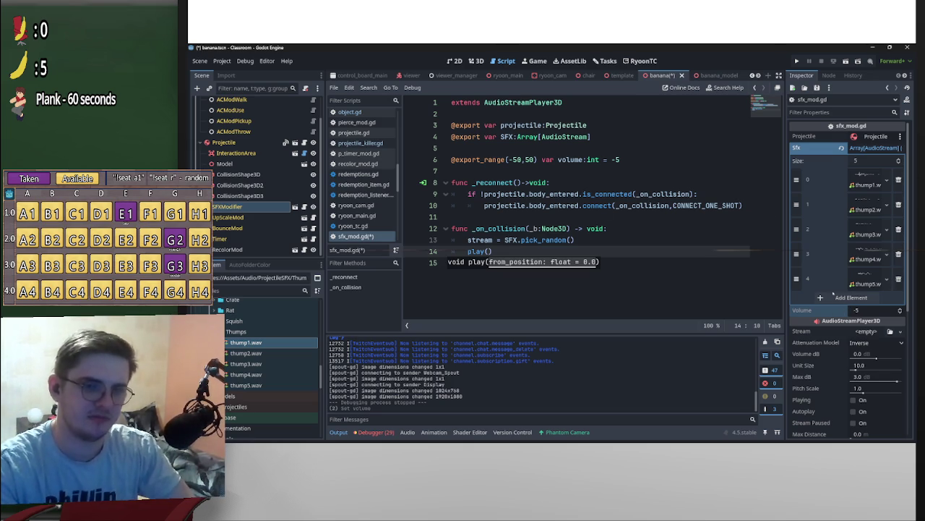
left_click(711, 160)
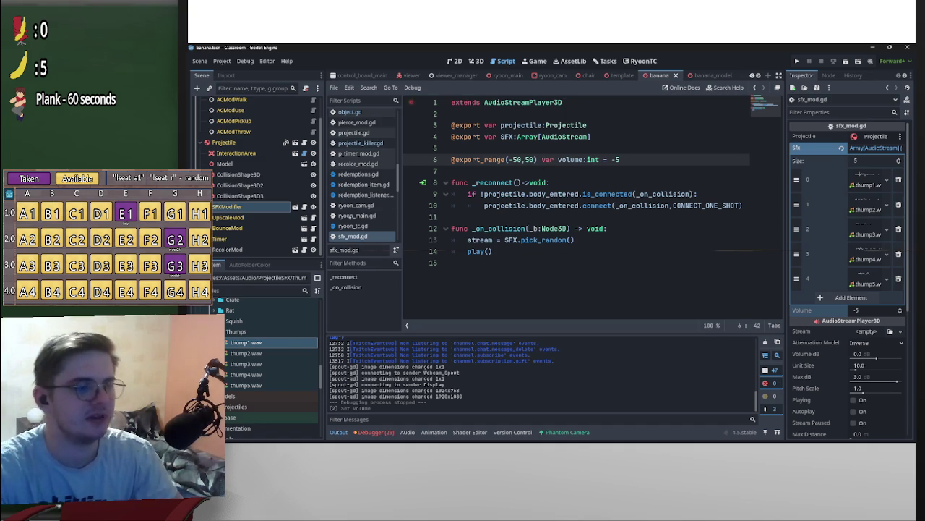
Expand and collapse the projectiles and Dung folders in the FileSystem dock.
scroll(287, 331, "down", 2)
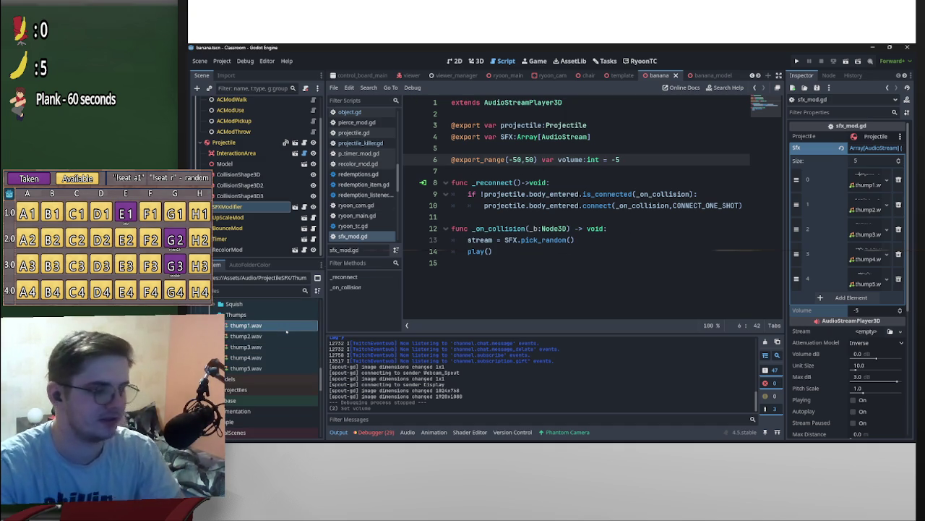
mouse_move(287, 331)
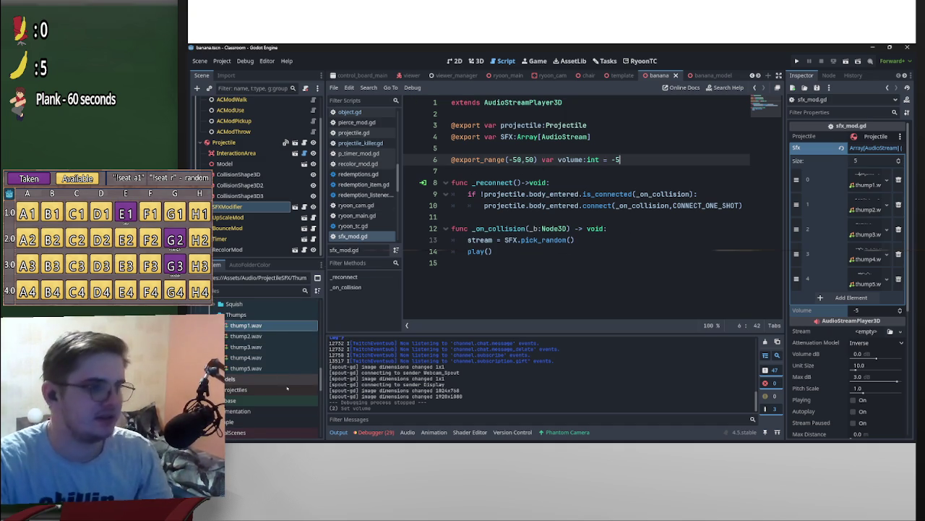
scroll(272, 375, "down", 2)
scroll(275, 382, "down", 4)
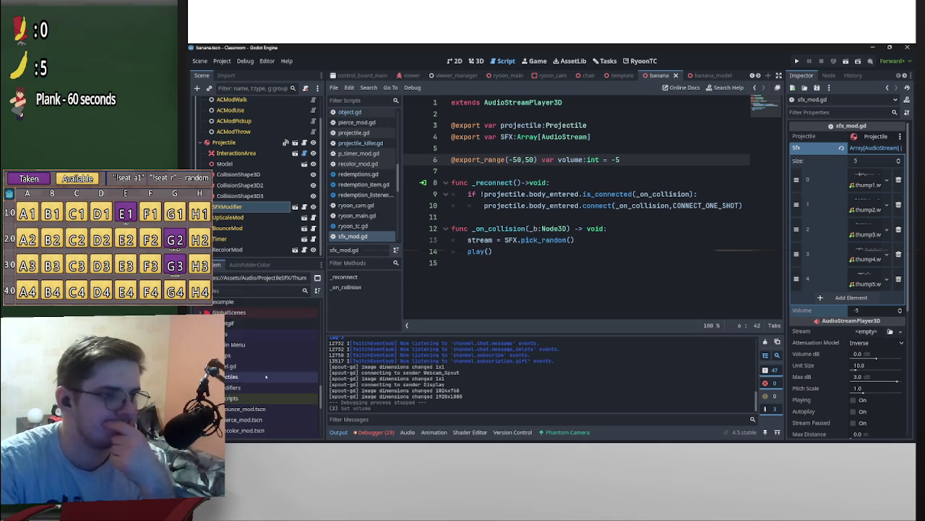
left_click(218, 338)
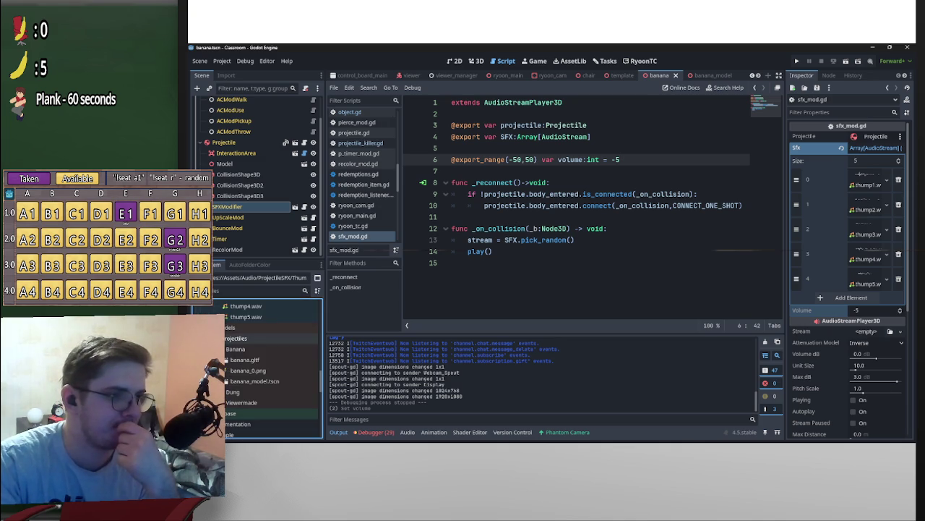
left_click(219, 391)
left_click(219, 391)
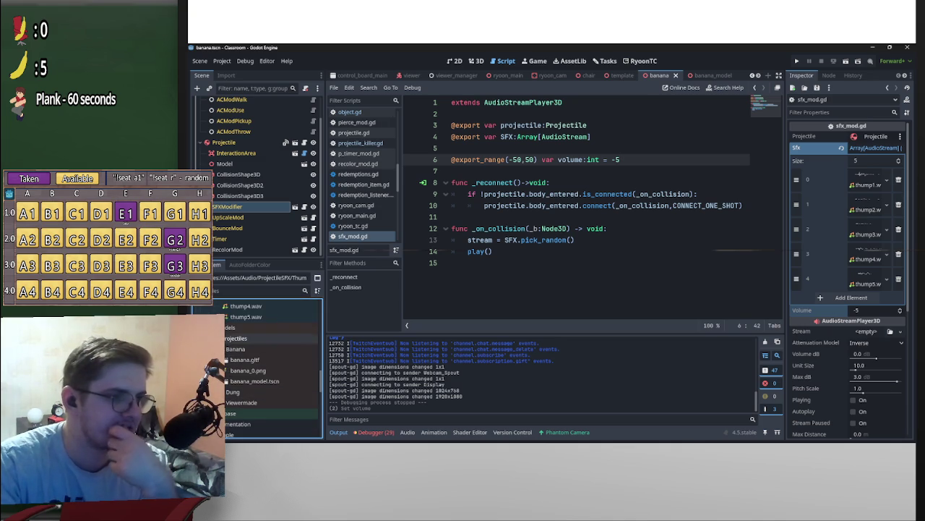
left_click(218, 338)
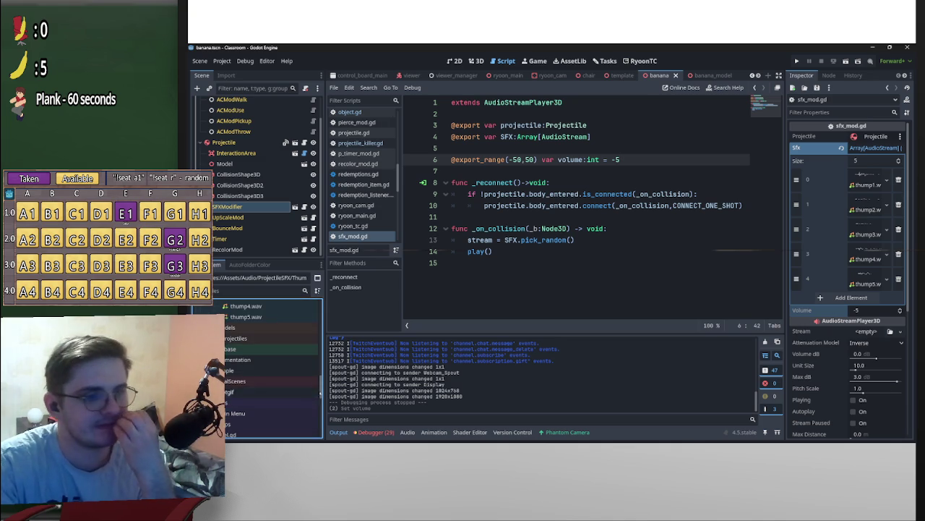
Close the template and banana script tabs.
scroll(260, 369, "down", 5)
scroll(267, 369, "down", 3)
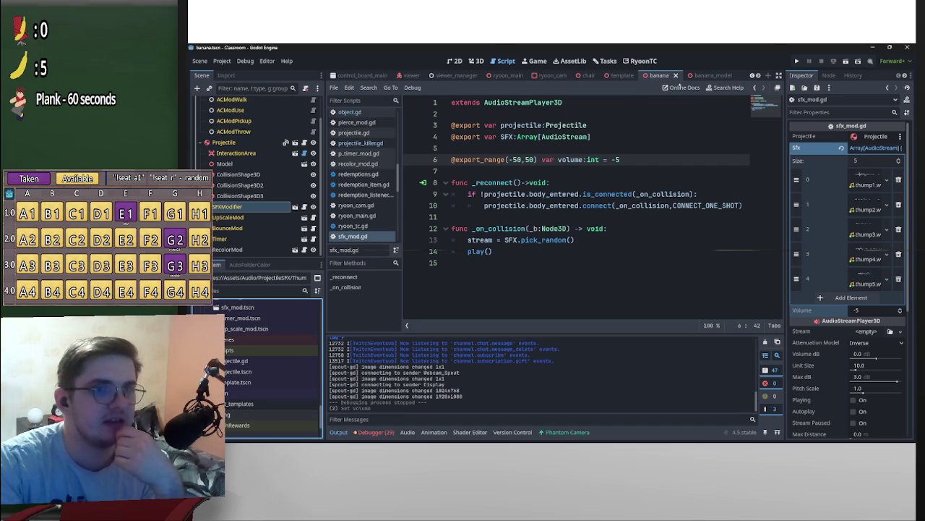
left_click(639, 77)
left_click(636, 76)
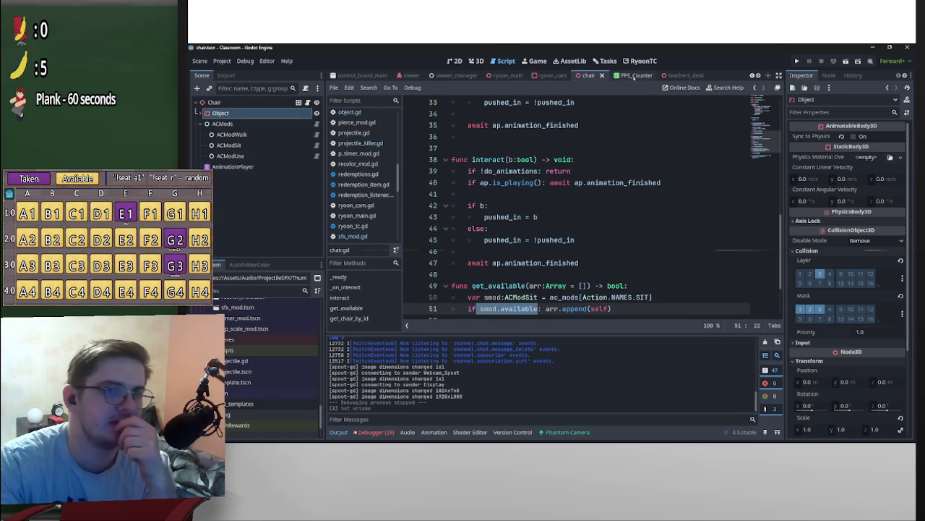
Middle-click away the chair, ryoon_cam, timer_mod, recolor_mod and up_scale_mod tabs.
middle_click(587, 76)
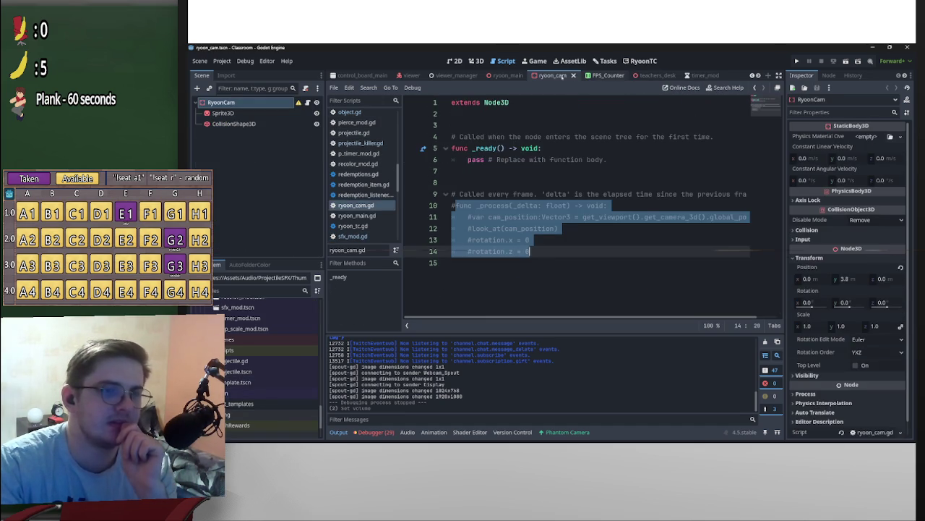
middle_click(553, 75)
middle_click(667, 76)
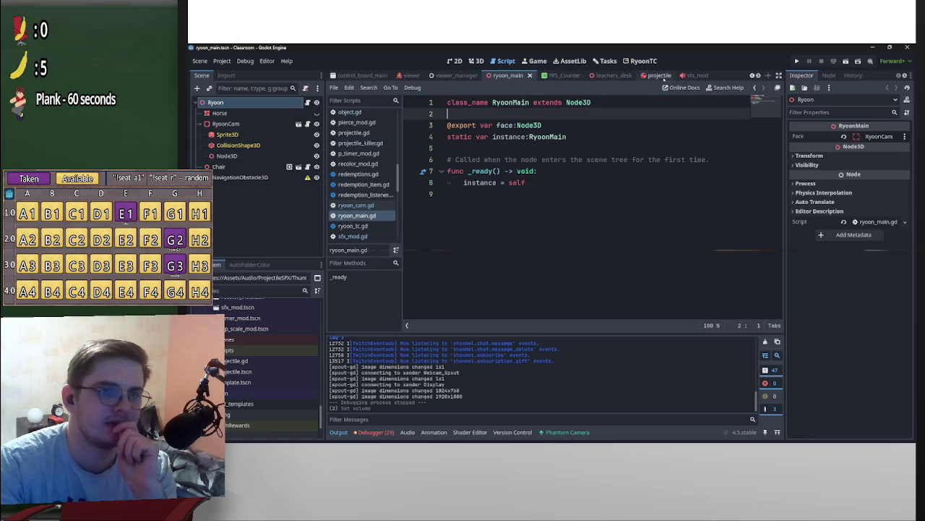
middle_click(664, 76)
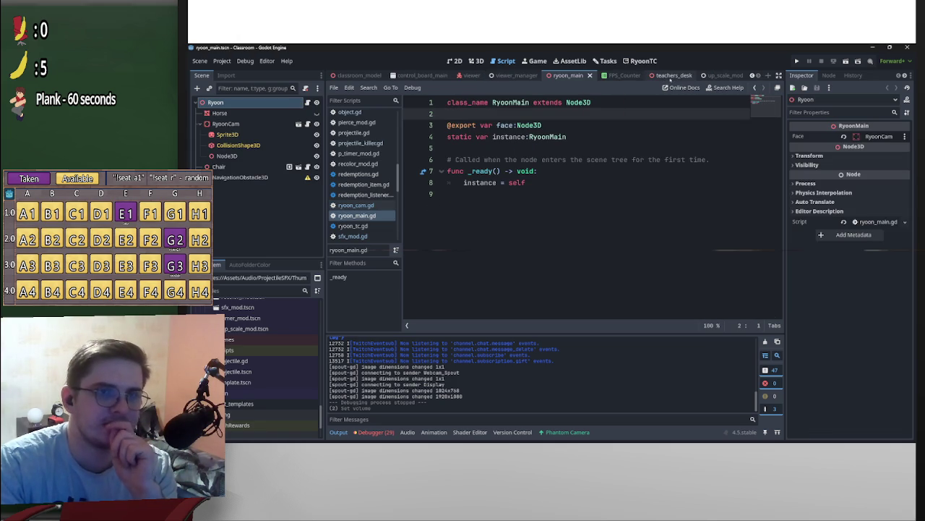
middle_click(718, 75)
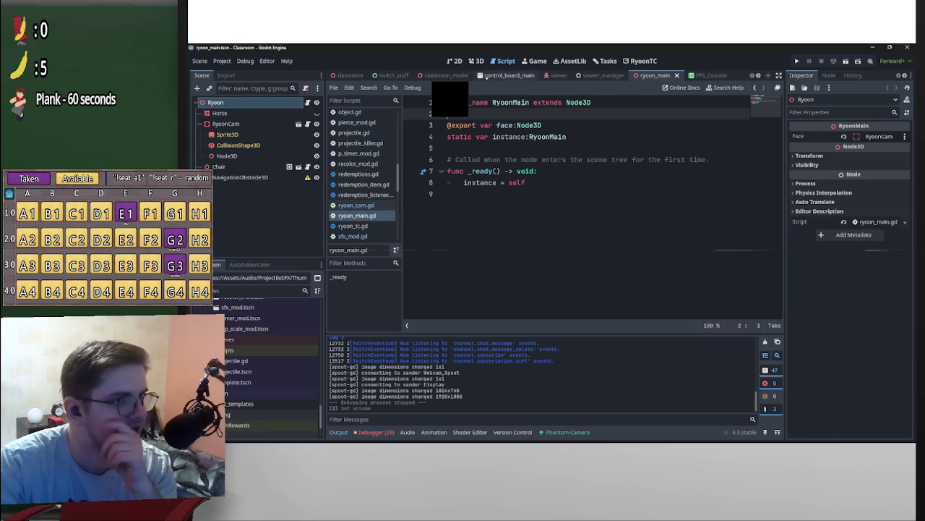
Open template.tscn and rename its root Projectile node to Dung.
double_click(239, 382)
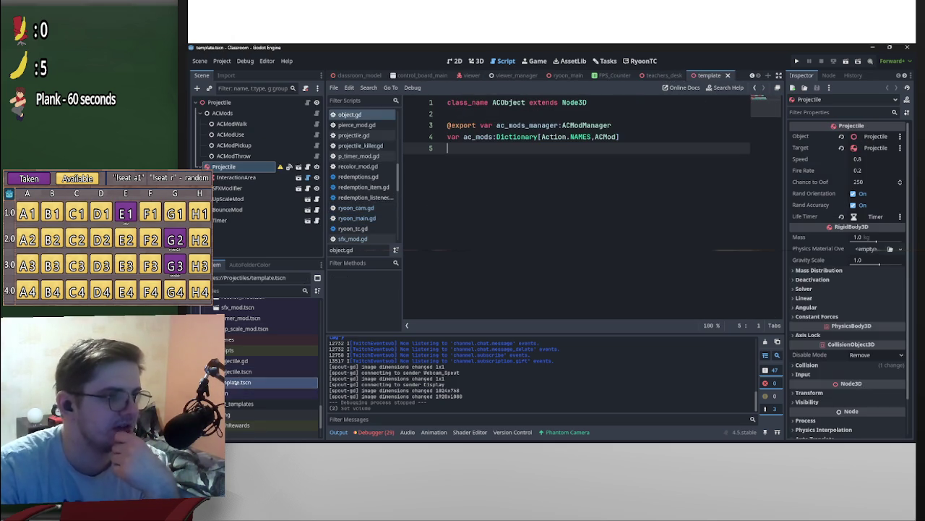
left_click(228, 104)
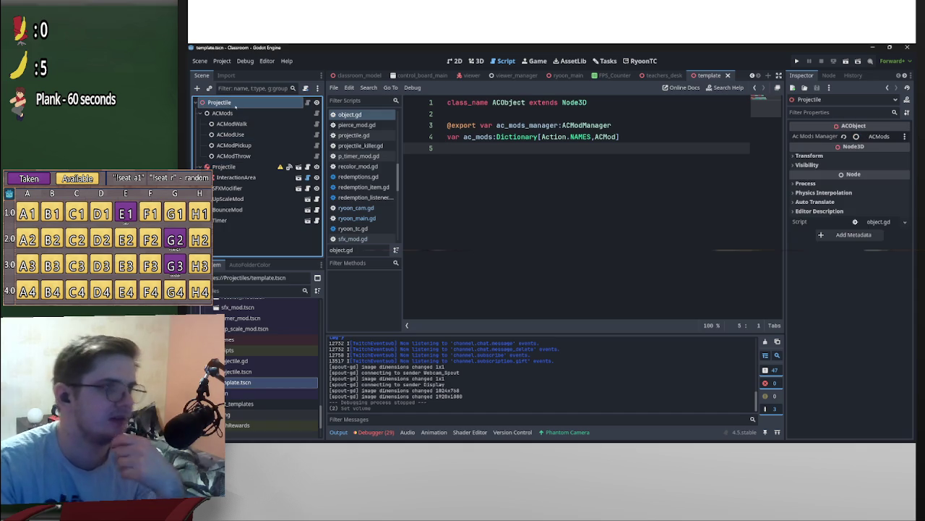
left_click(239, 106)
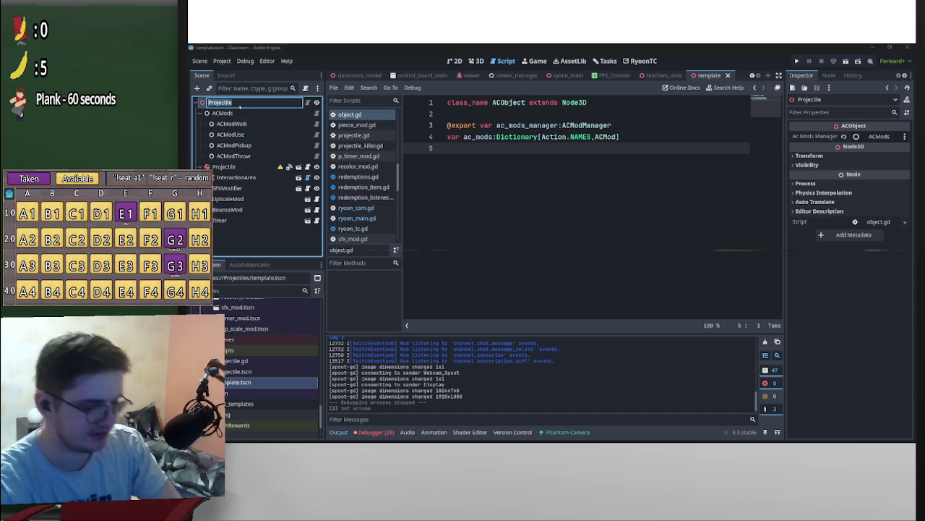
type("Dung")
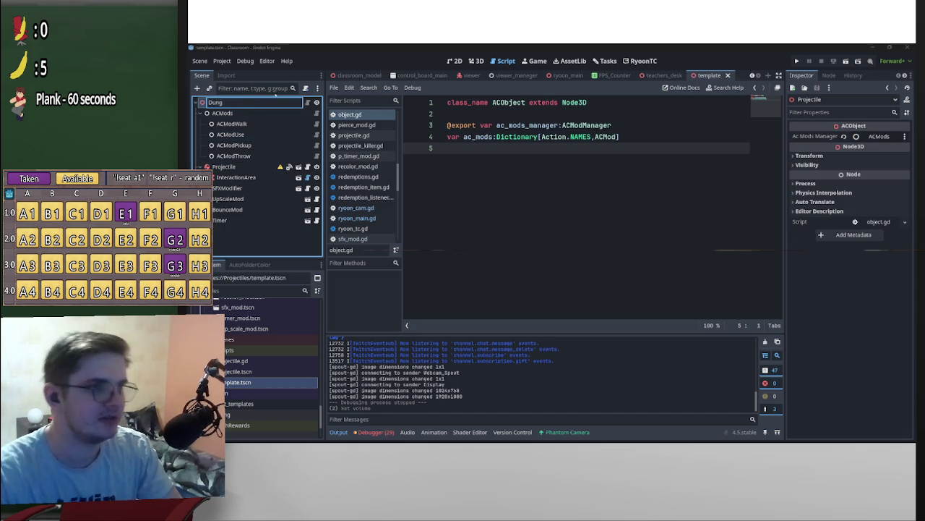
key("Return")
Close the modified template scene with Don't Save, then right-click template.tscn in FileSystem.
left_click(454, 61)
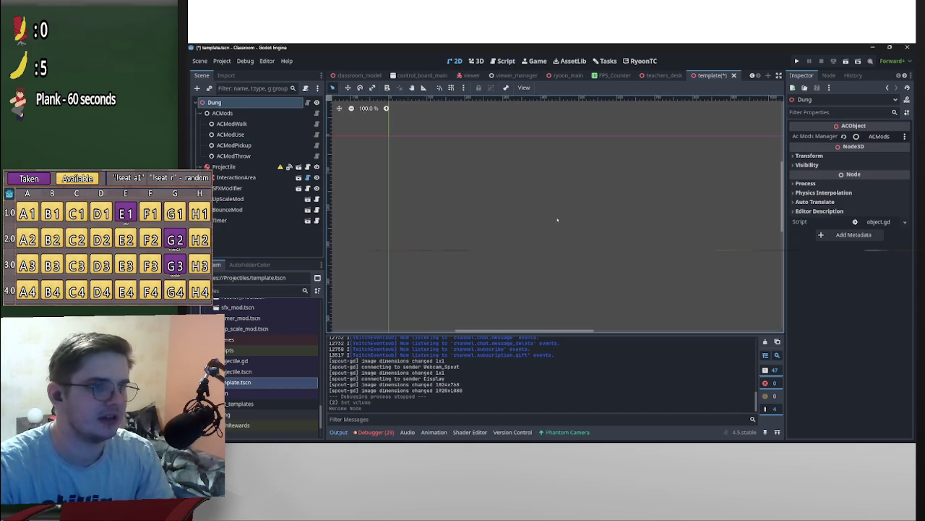
scroll(545, 209, "down", 10)
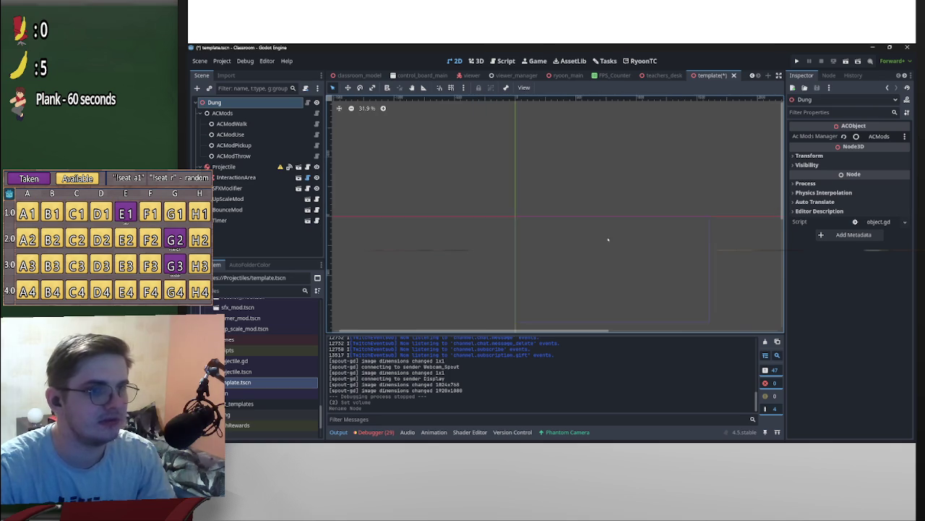
left_click(733, 75)
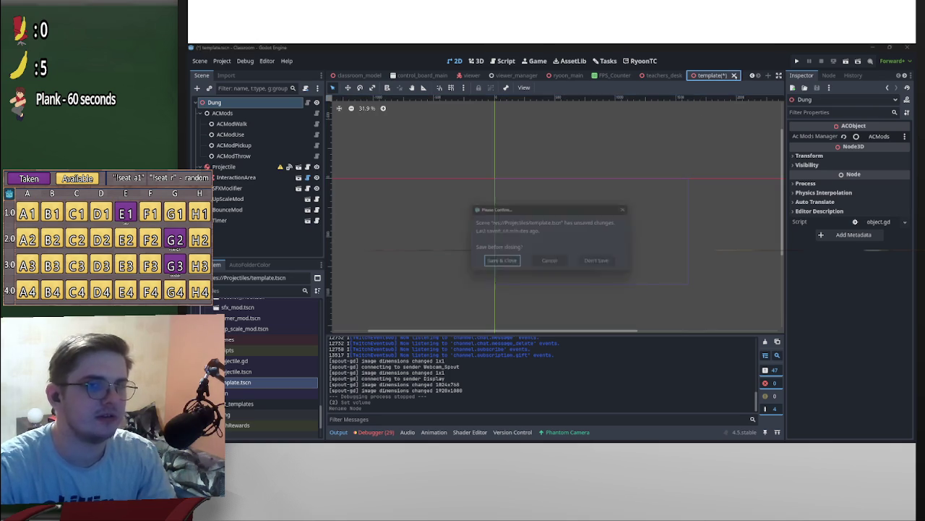
left_click(603, 263)
right_click(254, 381)
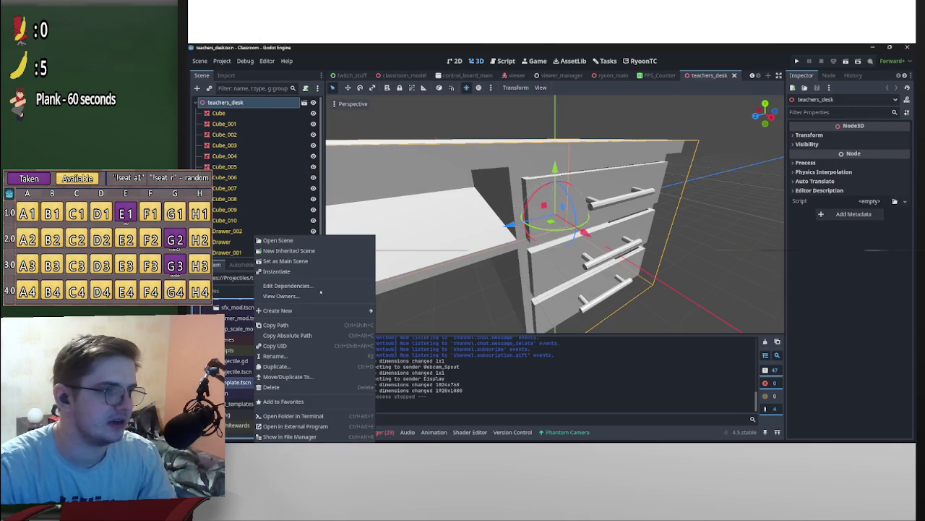
Create a New Inherited Scene from template.tscn and rename its root node to Dung.
left_click(312, 251)
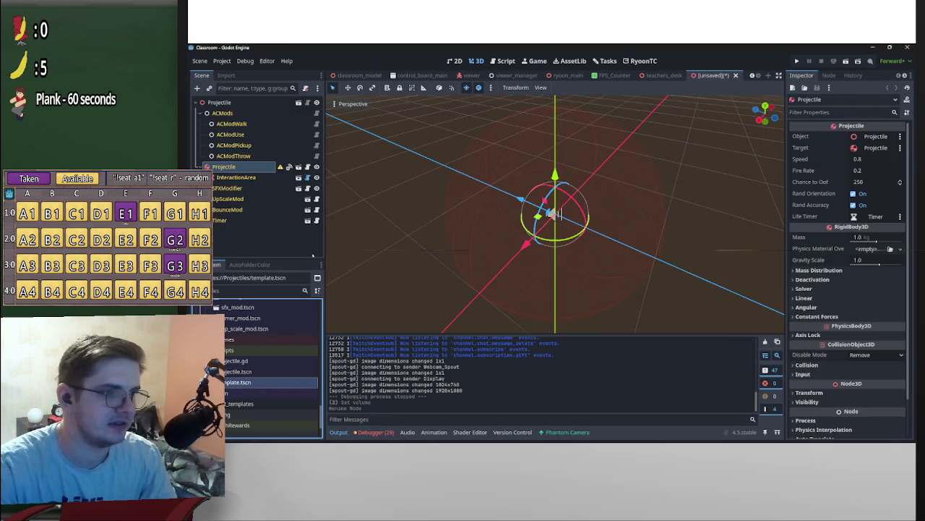
double_click(231, 102)
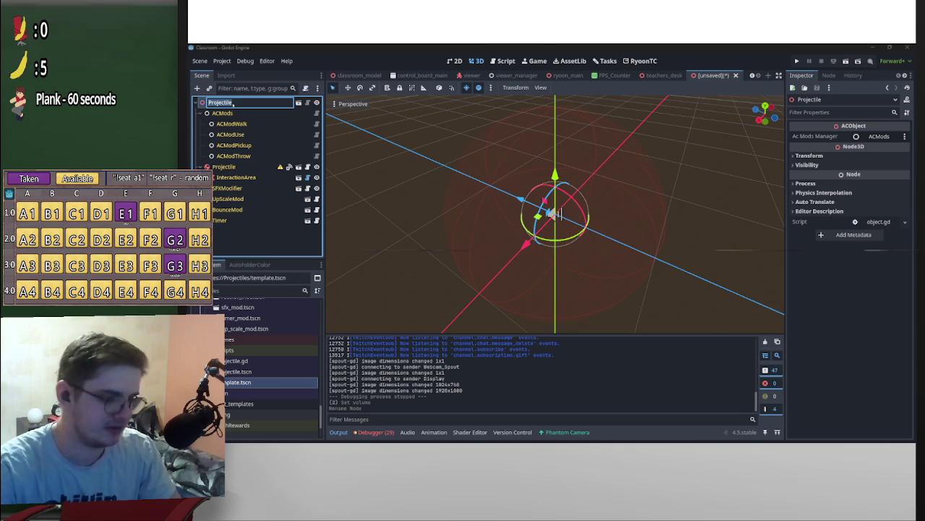
type("Dung")
key("Return")
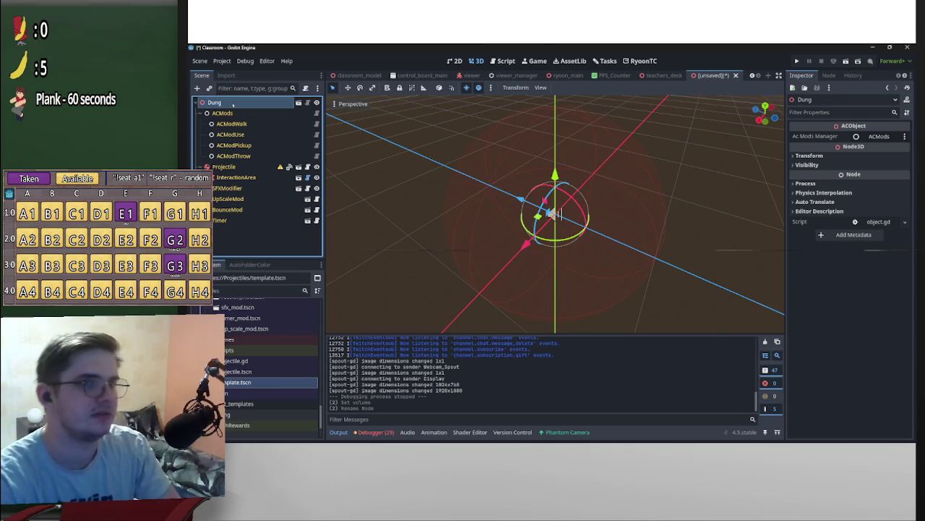
Scroll the FileSystem dock up and expand the Squish sound folder.
scroll(275, 354, "up", 5)
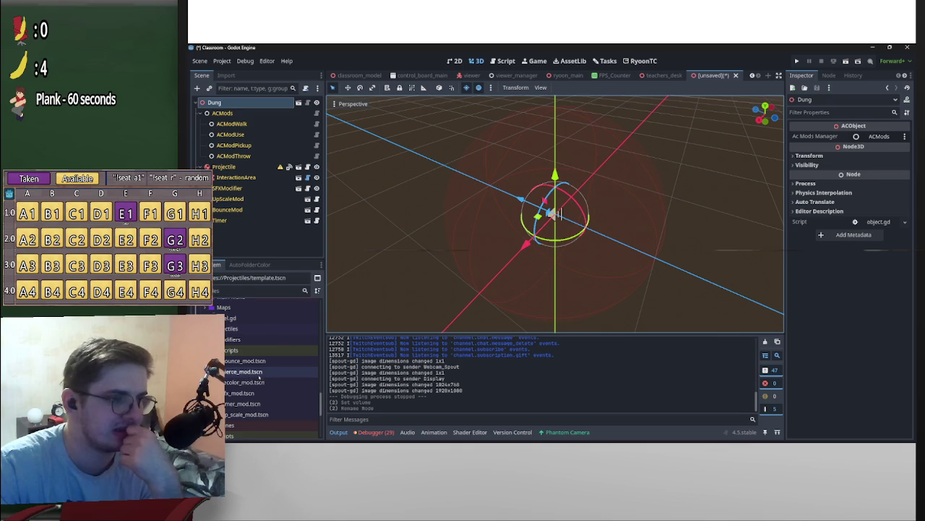
scroll(261, 377, "up", 5)
scroll(261, 378, "up", 3)
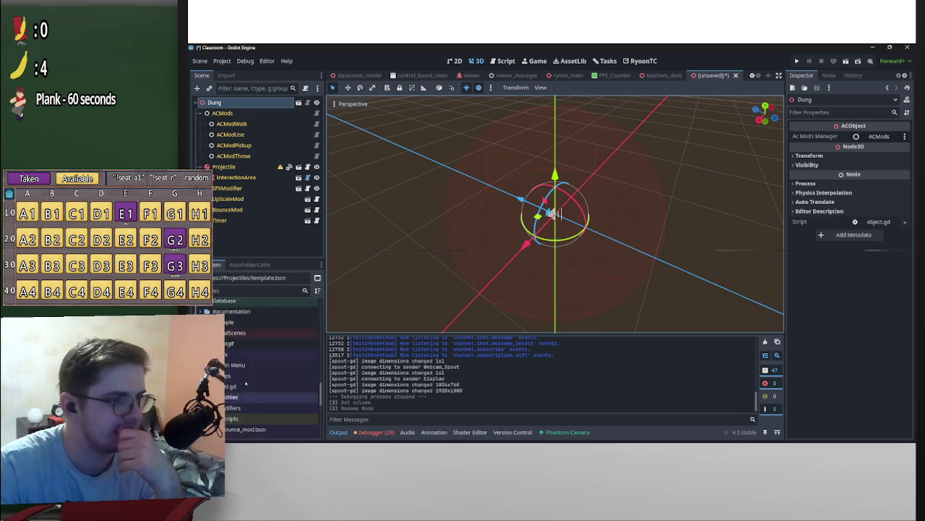
scroll(248, 388, "up", 5)
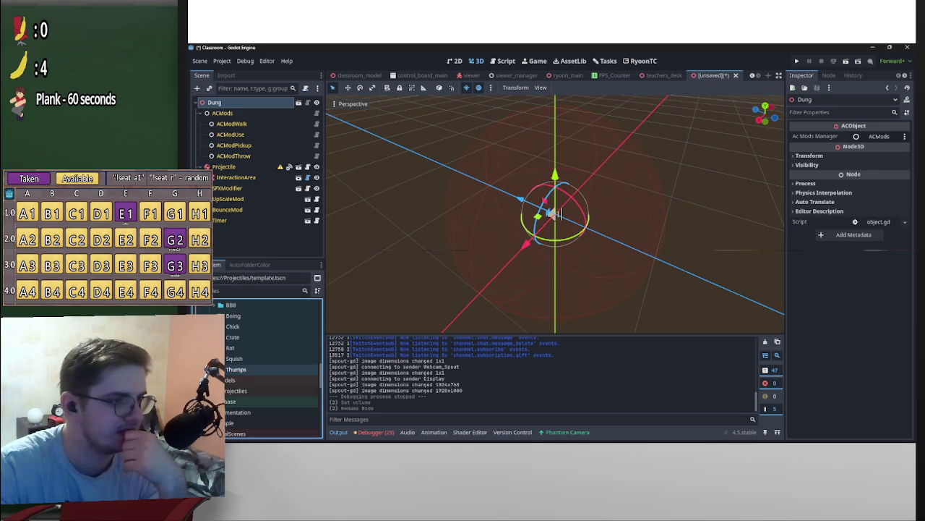
left_click(225, 357)
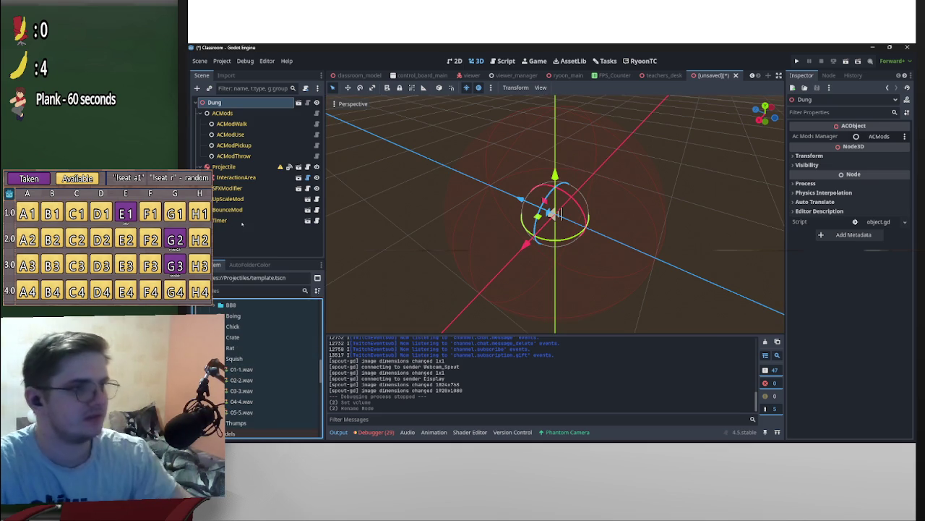
Drag Squish 01-1.wav through 05-5.wav into SFXModifier's Sfx array, then select Projectile.
left_click(229, 188)
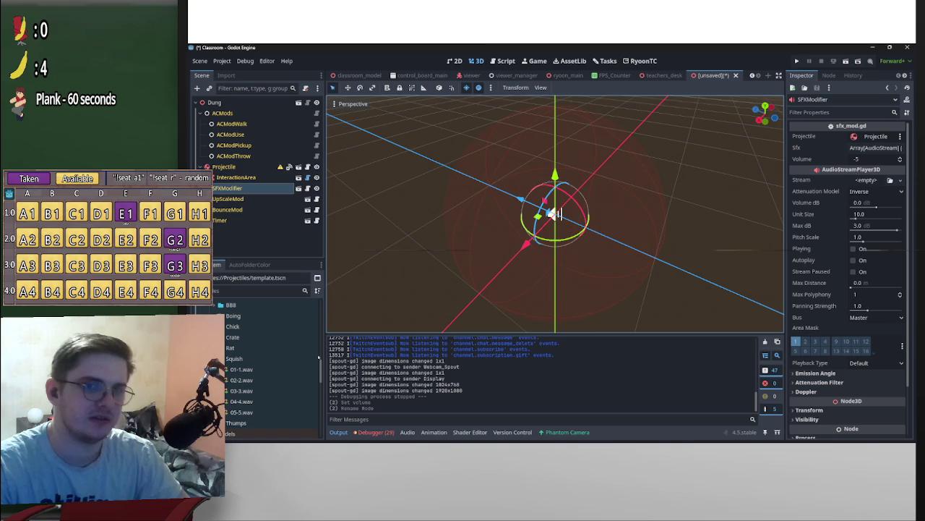
left_click(242, 369)
left_click(242, 411, "shift")
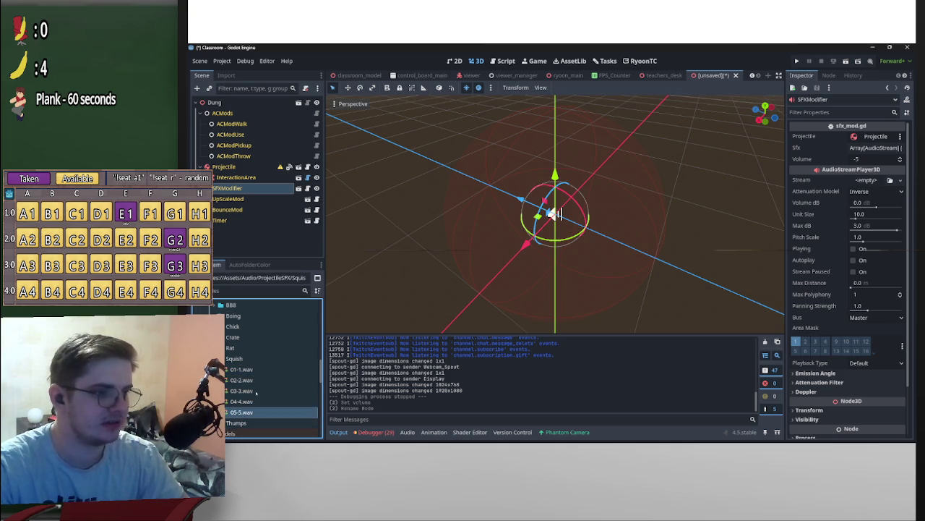
mouse_move(246, 390)
left_mouse_down()
mouse_move(897, 169)
mouse_move(877, 149)
left_mouse_up()
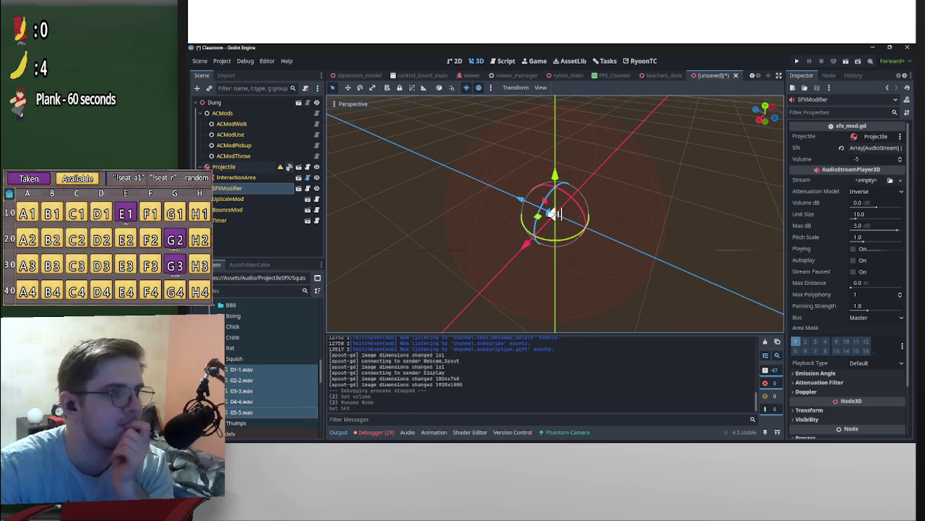
left_click(260, 167)
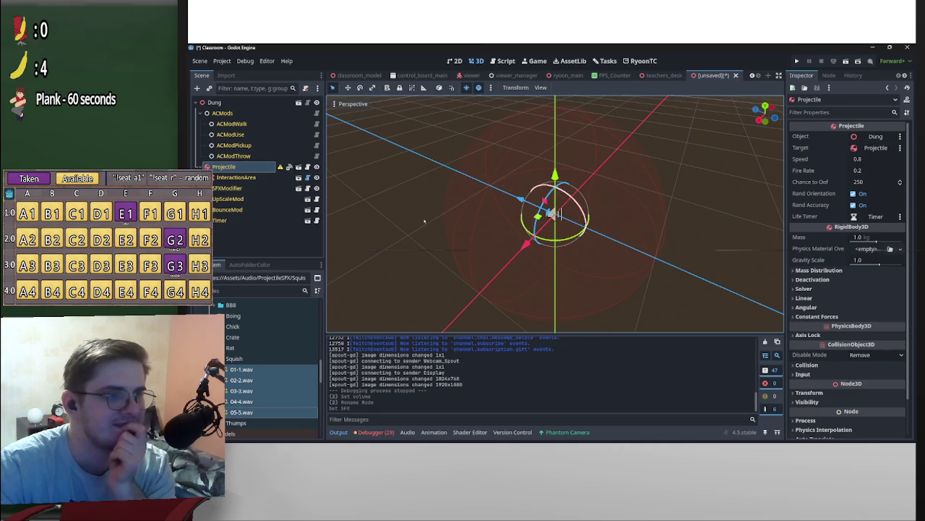
scroll(261, 347, "up", 10)
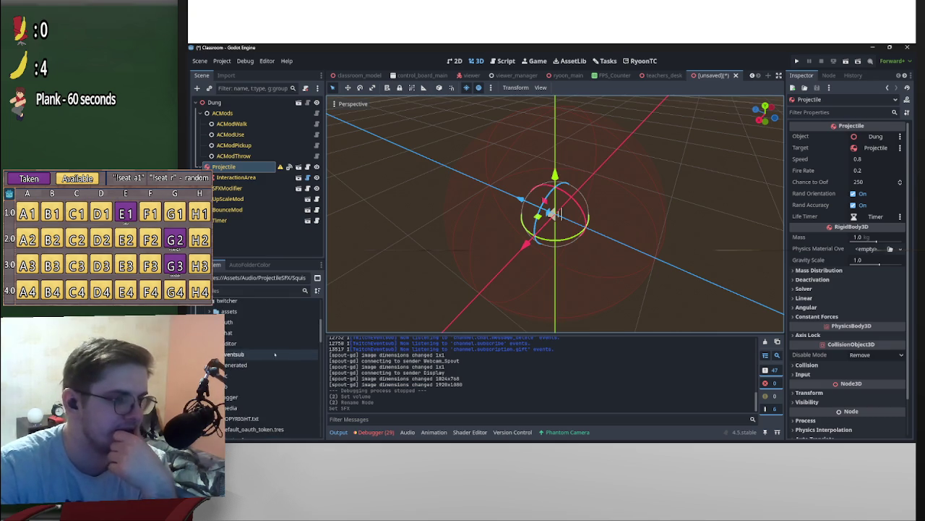
Expand Assets/Models/Projectiles/Dung to show dung.blend, dung.glb and dung_wood.png.
scroll(266, 358, "up", 2)
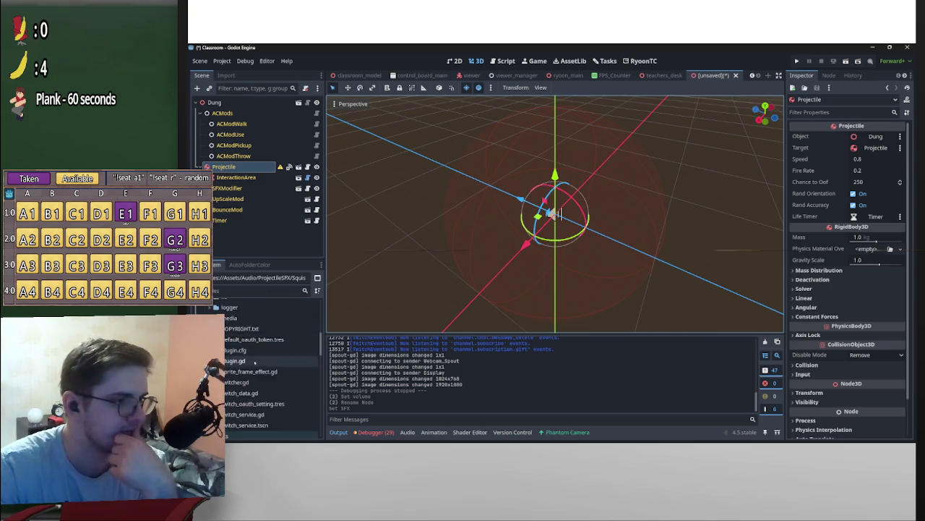
scroll(248, 371, "up", 5)
left_click(217, 325)
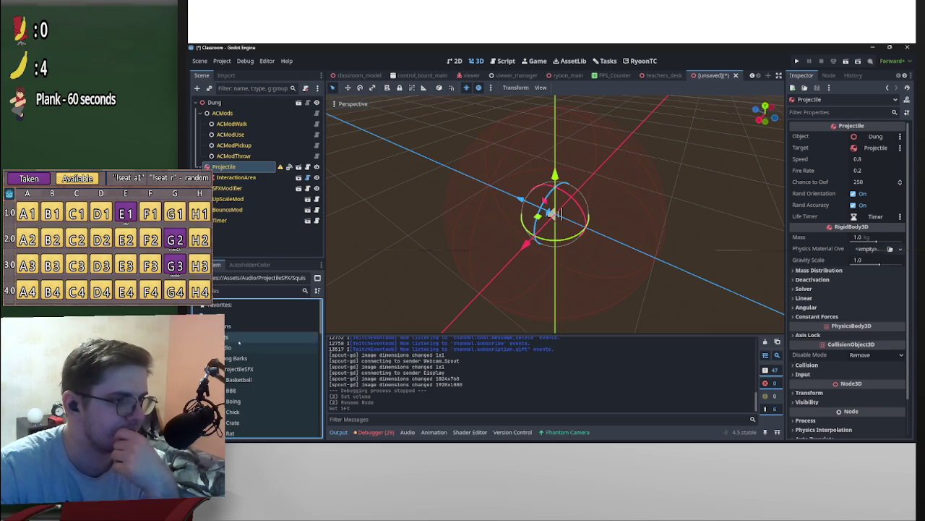
scroll(226, 339, "down", 10)
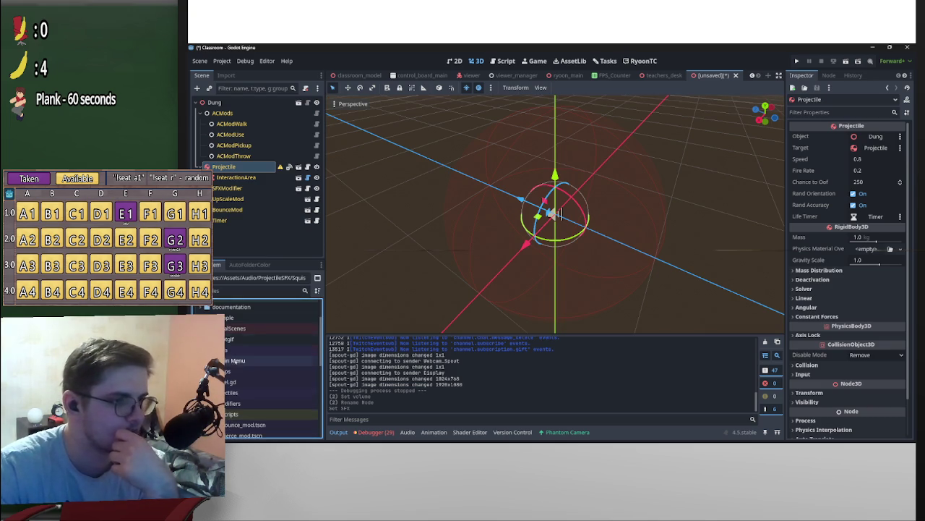
scroll(227, 338, "up", 5)
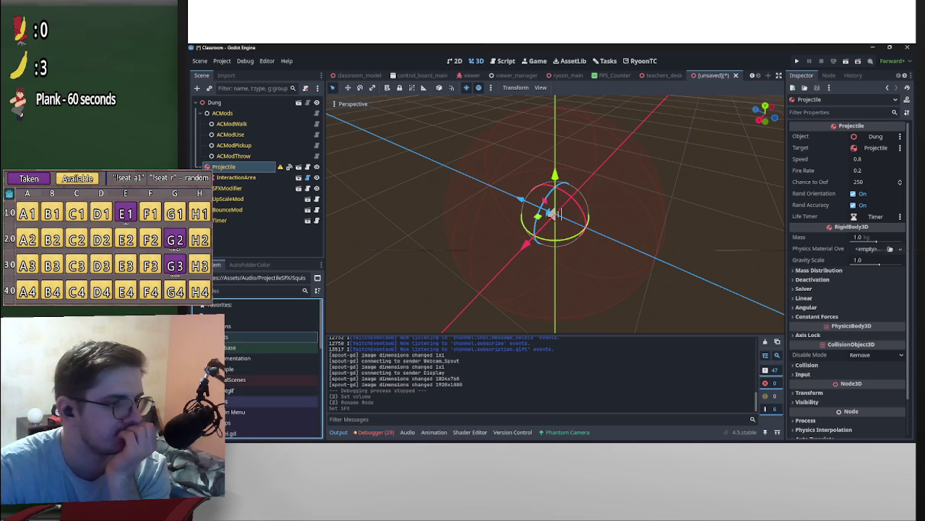
scroll(239, 392, "down", 5)
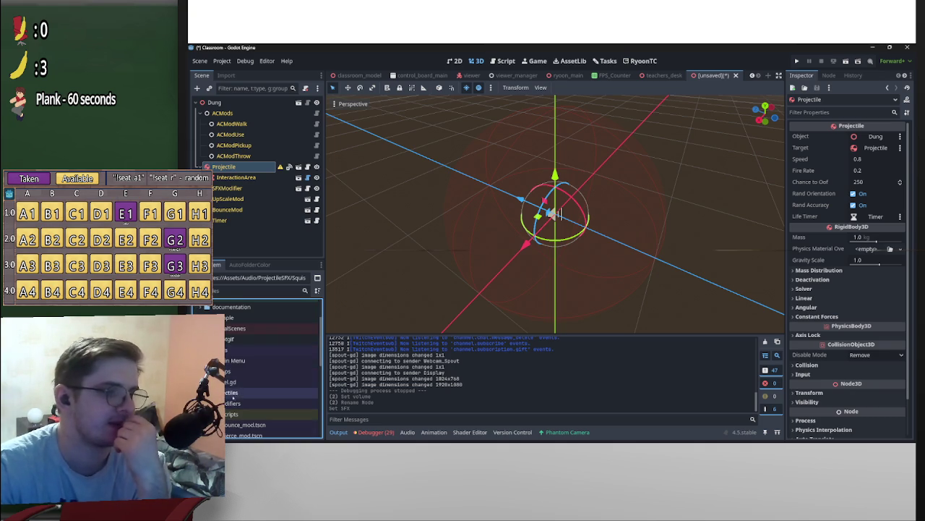
scroll(227, 390, "up", 3)
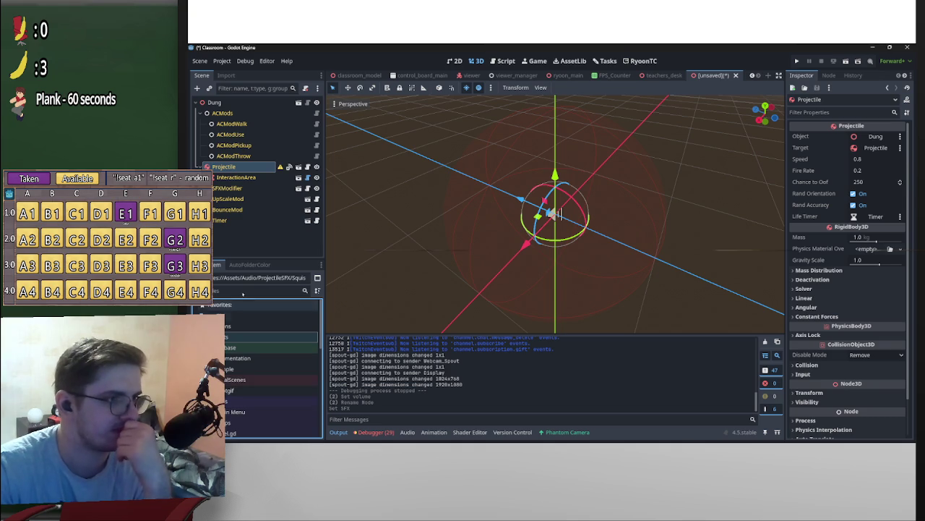
scroll(274, 369, "down", 1)
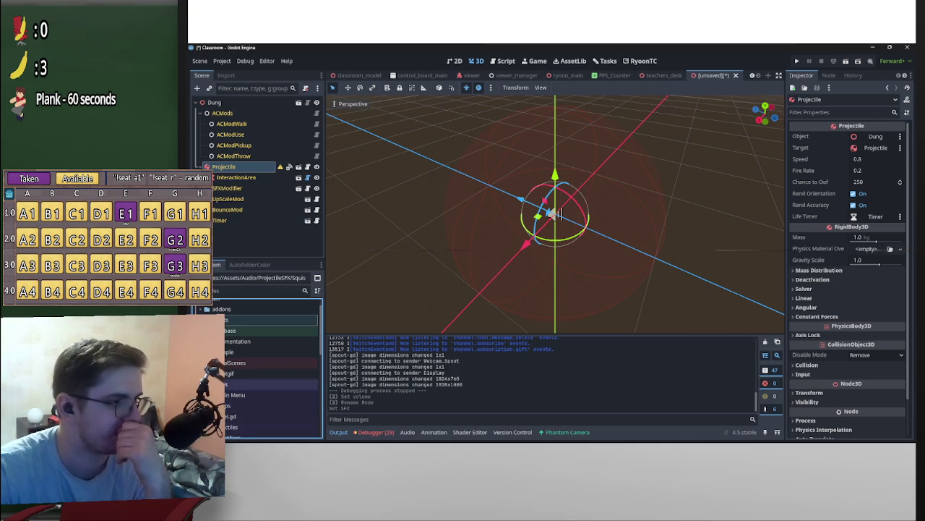
scroll(274, 369, "down", 5)
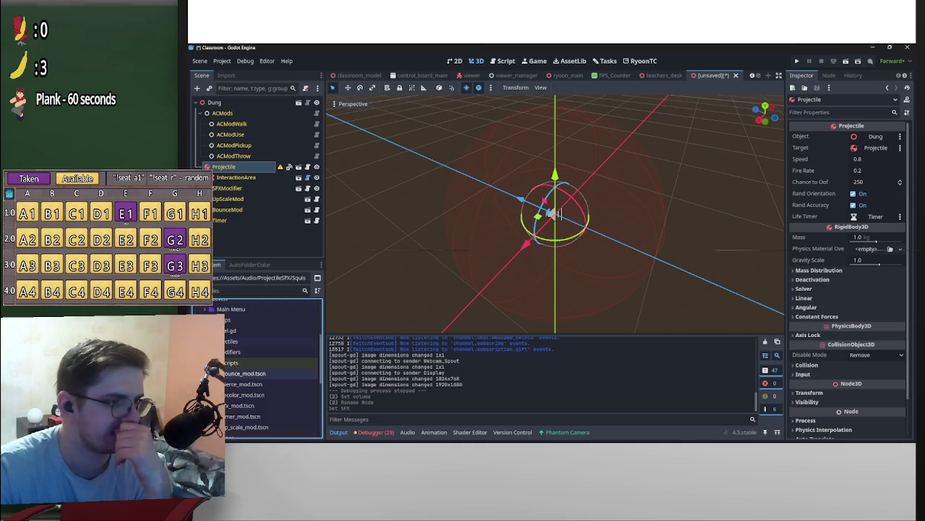
scroll(273, 369, "down", 4)
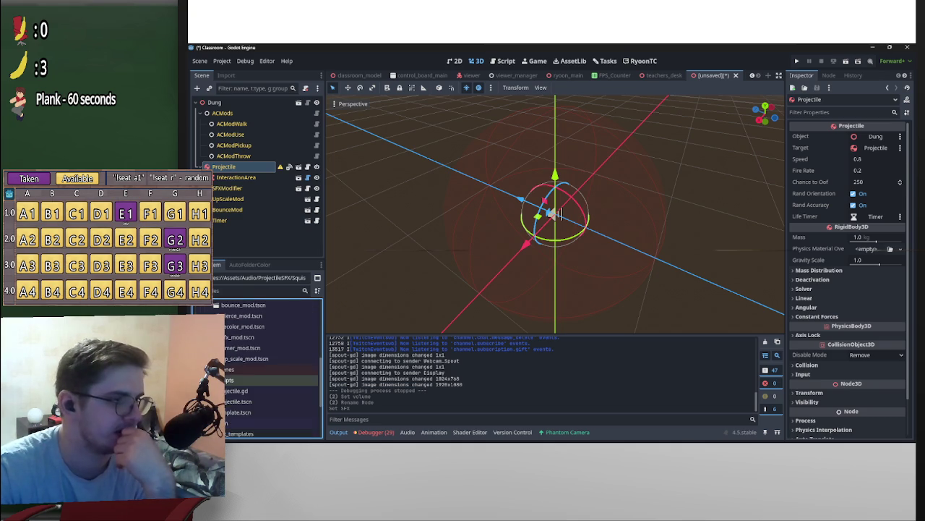
scroll(267, 368, "down", 5)
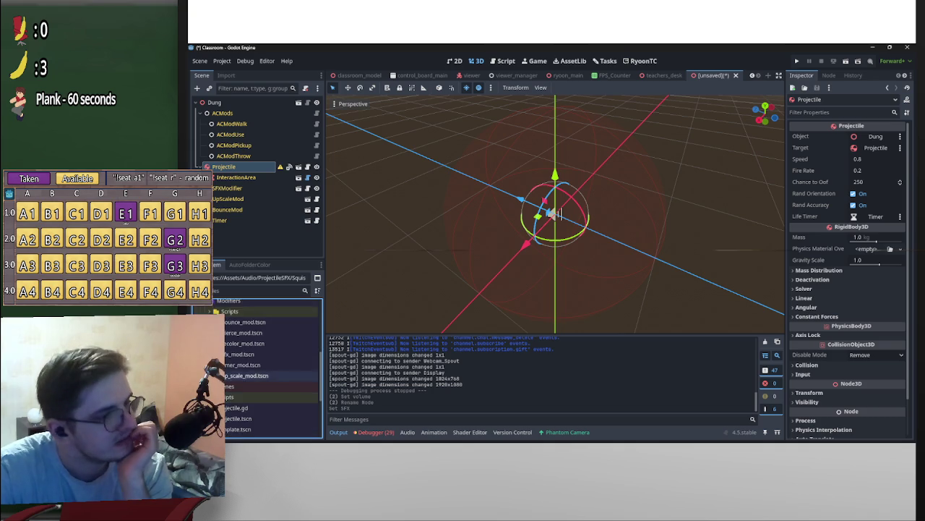
scroll(267, 368, "down", 2)
scroll(268, 369, "up", 5)
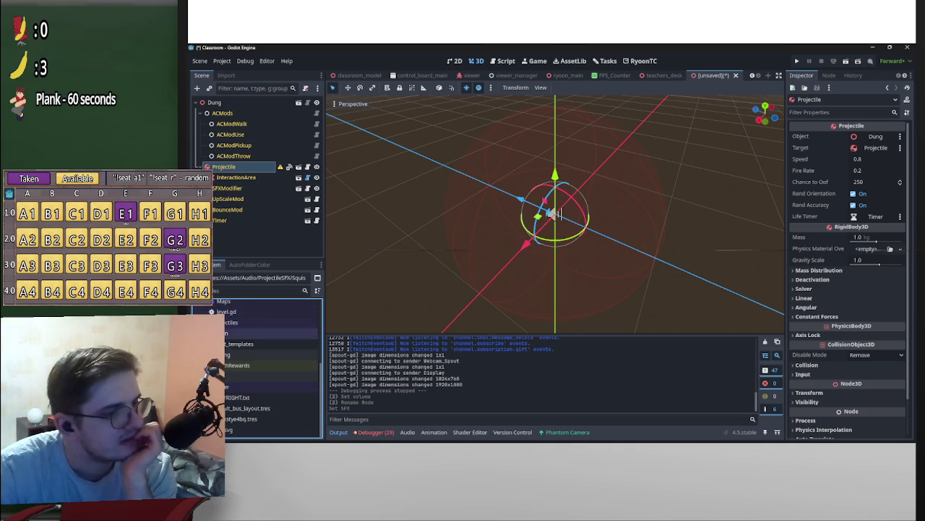
scroll(267, 368, "up", 3)
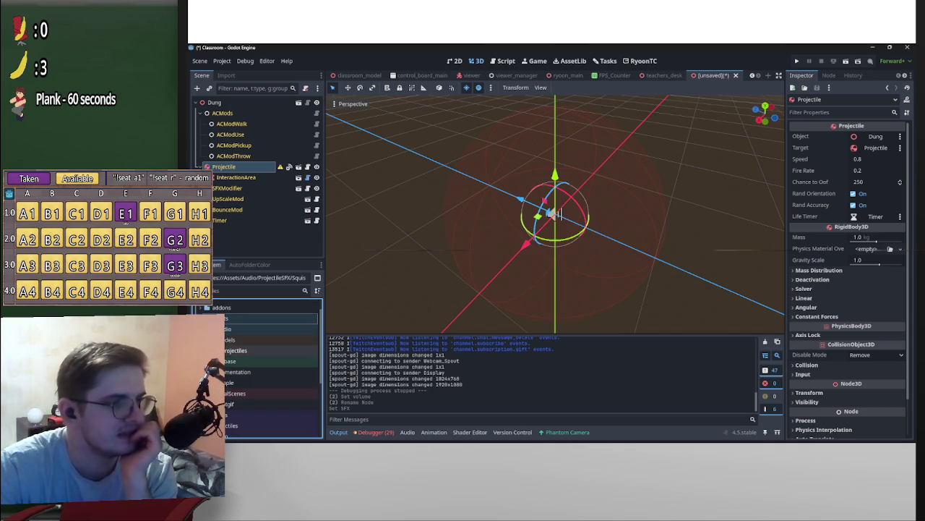
left_click(217, 350)
left_click(227, 404)
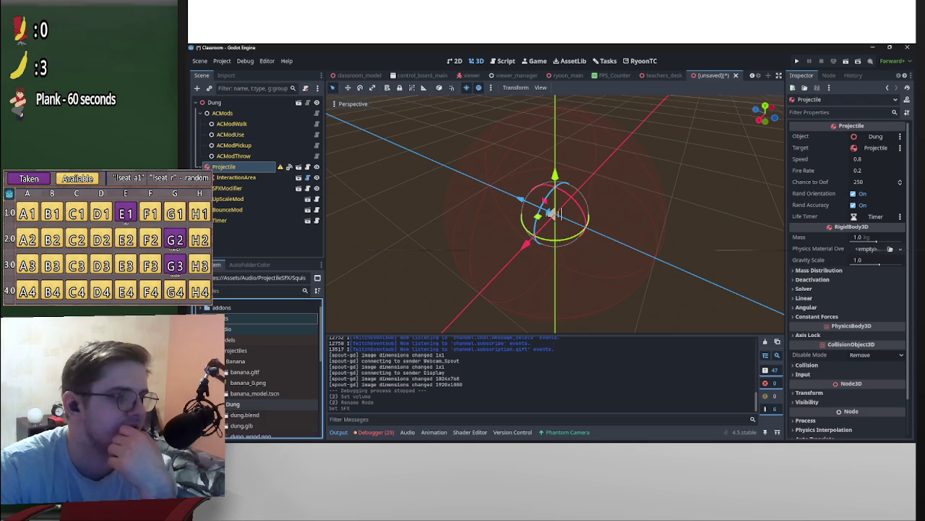
scroll(271, 408, "down", 2)
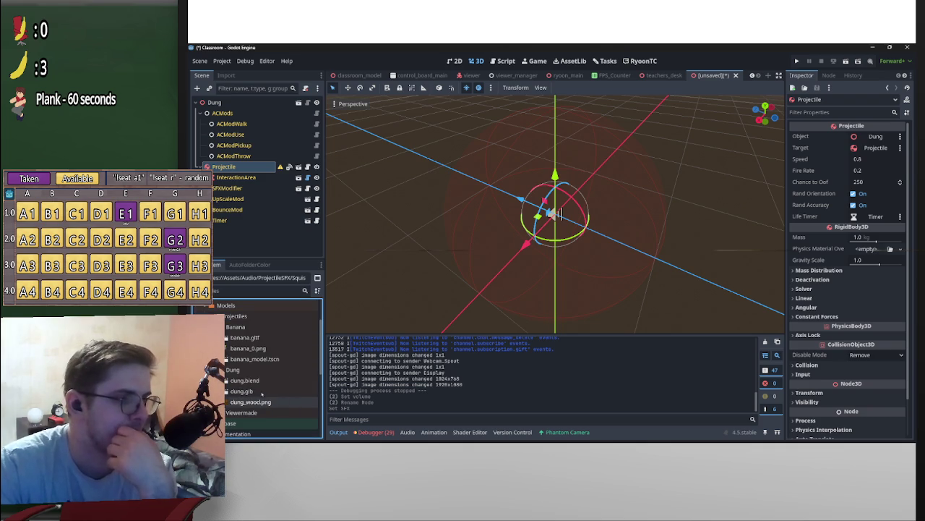
Drag dung.glb into the 3D viewport as a dung node and inspect it from the side.
left_click(261, 392)
mouse_move(259, 394)
left_mouse_down()
mouse_move(303, 347)
mouse_move(584, 221)
mouse_move(488, 201)
left_mouse_up()
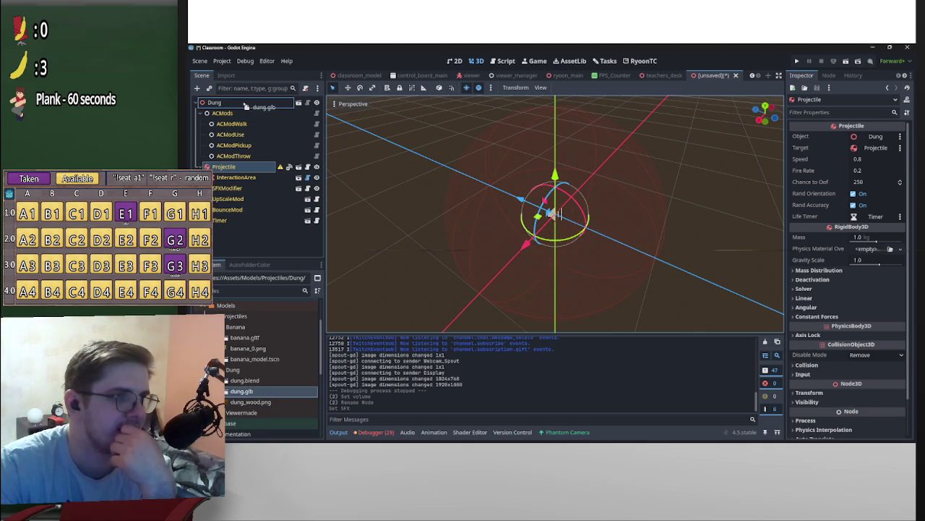
mouse_move(582, 238)
left_mouse_down()
mouse_move(606, 242)
mouse_move(647, 202)
mouse_move(657, 273)
mouse_move(678, 258)
mouse_move(659, 252)
mouse_move(634, 264)
mouse_move(445, 235)
left_mouse_up()
scroll(654, 214, "down", 2)
scroll(657, 273, "up", 5)
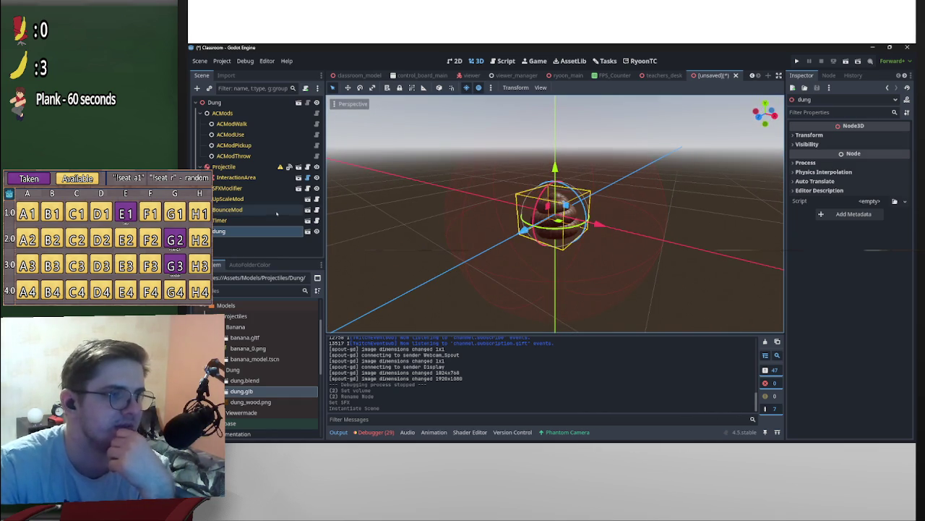
scroll(707, 182, "down", 4)
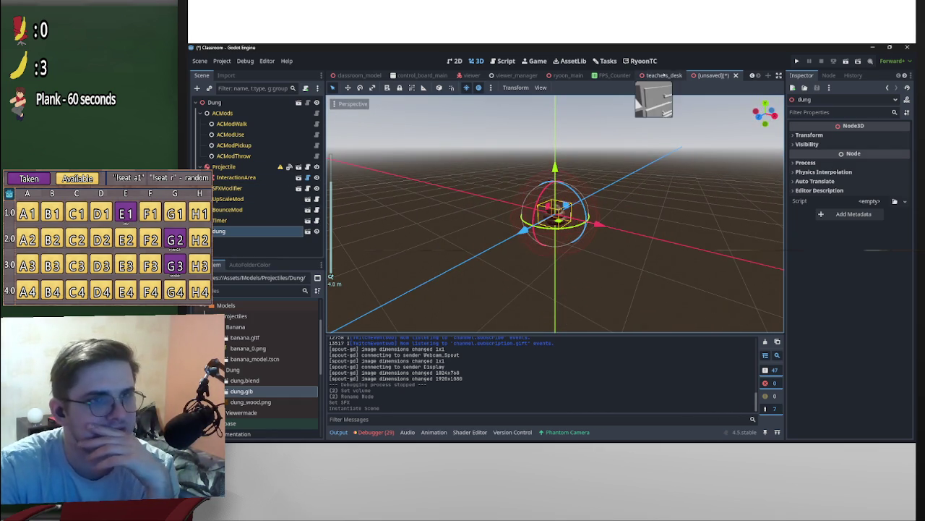
scroll(557, 210, "up", 3)
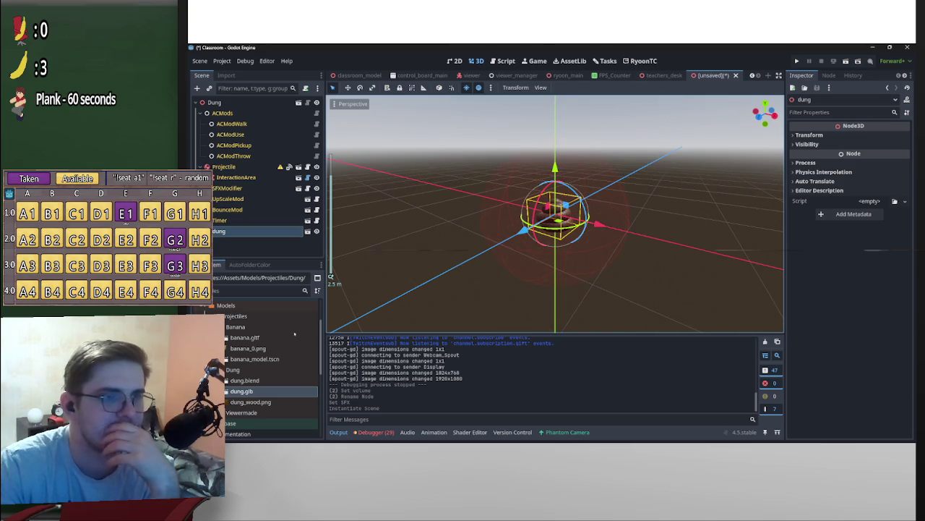
Reopen the template.tscn projectile scene from the FileSystem dock.
scroll(272, 366, "down", 3)
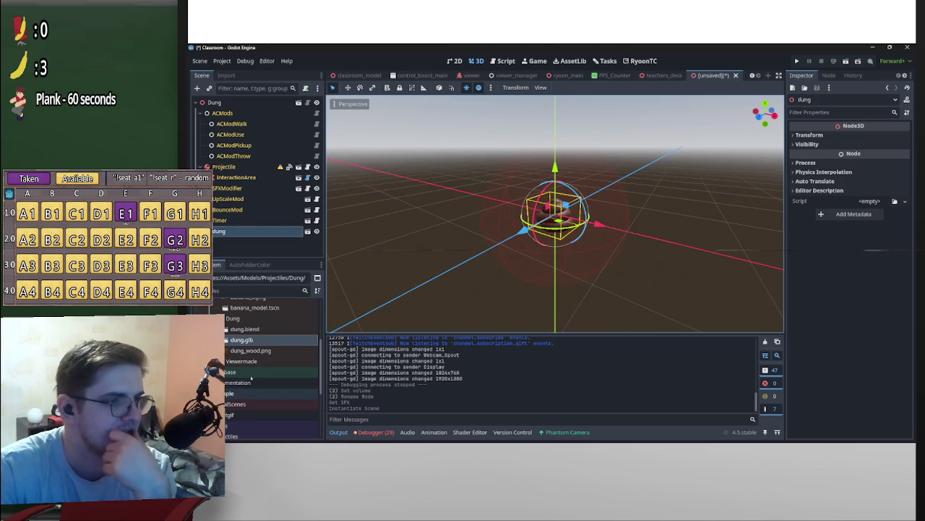
scroll(278, 381, "down", 1)
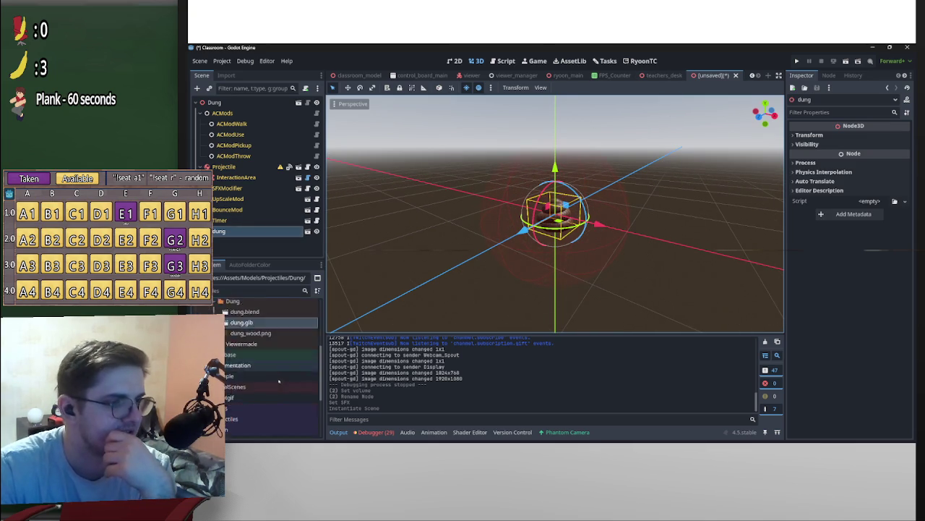
scroll(279, 381, "up", 3)
scroll(272, 390, "down", 8)
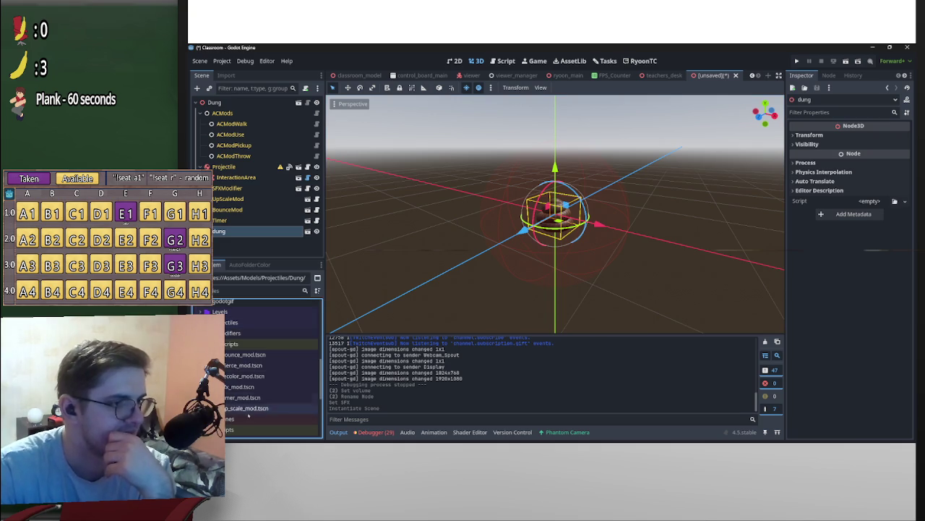
scroll(248, 415, "down", 4)
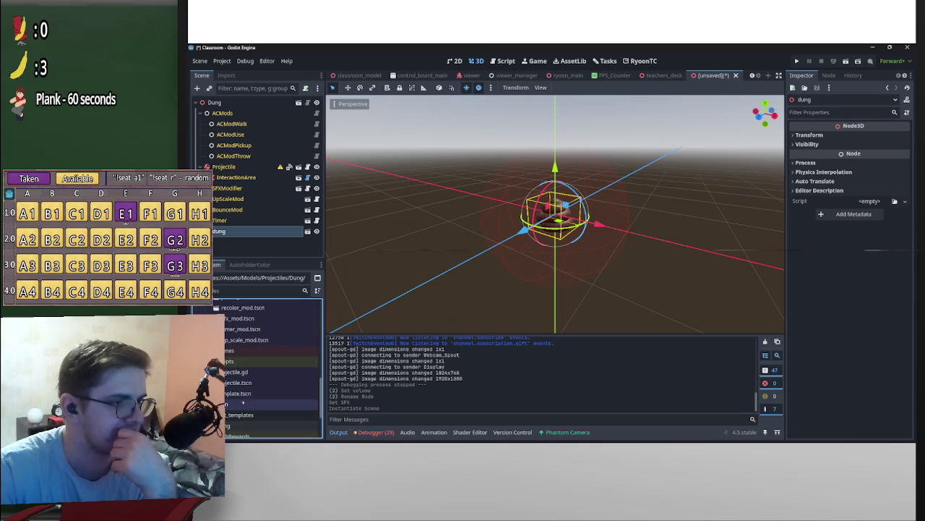
double_click(238, 393)
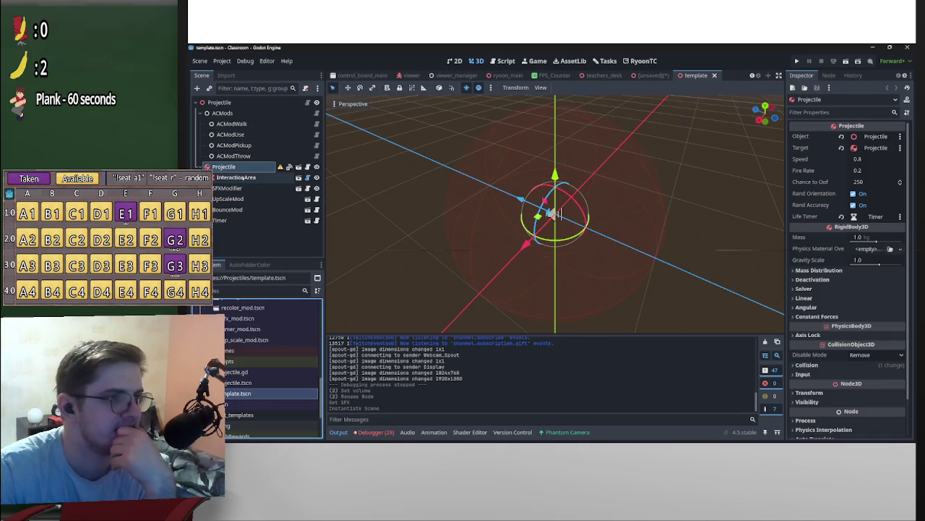
Lower the template InteractionArea's Radius and save template.tscn.
left_click(238, 177)
left_click(857, 149)
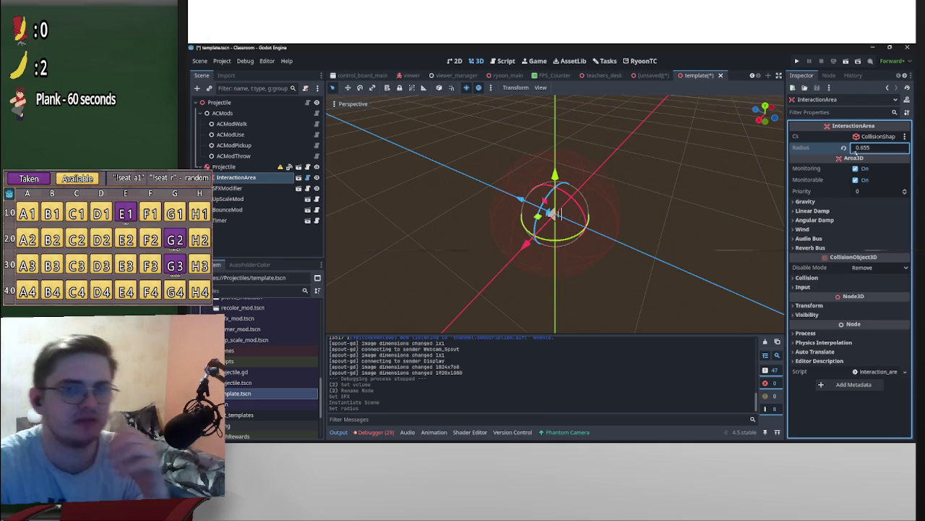
key("ctrl+s")
In the unsaved Dung scene, move the dung node onto InteractionArea.
left_click(648, 76)
mouse_move(650, 90)
left_mouse_down()
mouse_move(640, 186)
mouse_move(682, 212)
mouse_move(665, 238)
mouse_move(702, 248)
left_mouse_up()
scroll(702, 248, "up", 5)
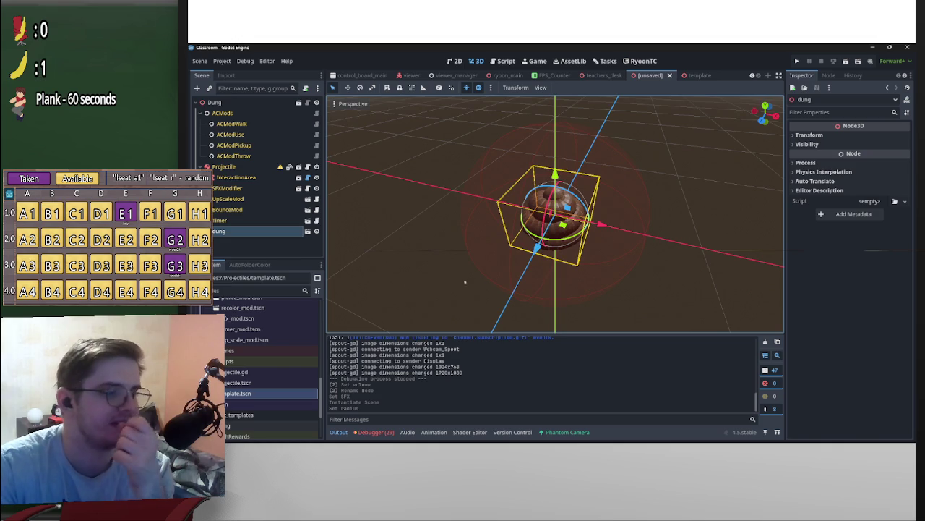
left_click_drag(267, 229, 239, 177)
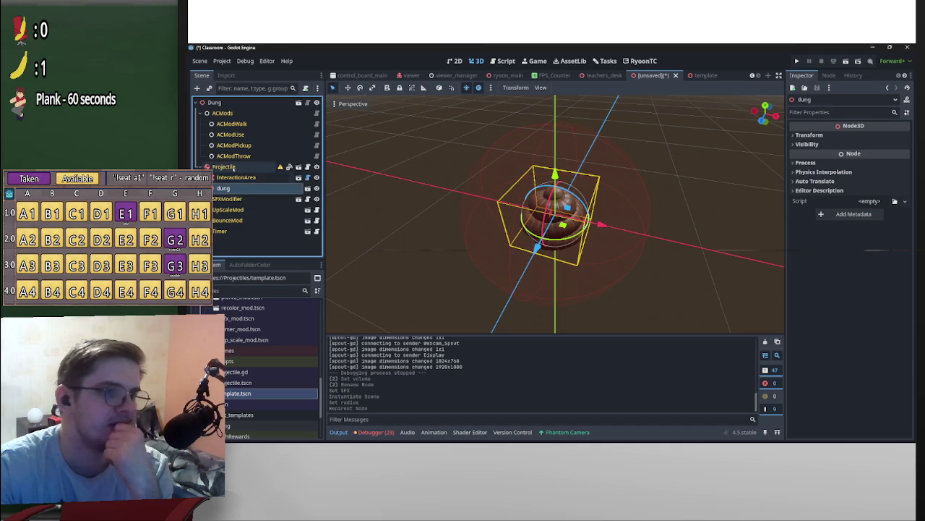
Add a CollisionShape3D under Projectile with a SphereShape3D shape.
left_click(224, 167)
right_click(233, 167)
left_click(277, 149)
type("coll")
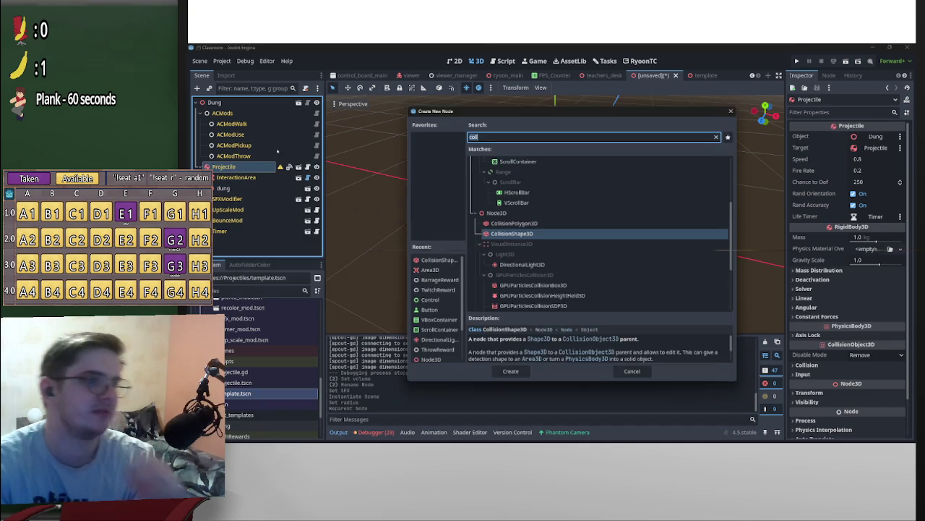
double_click(513, 234)
left_click_drag(669, 188, 700, 182)
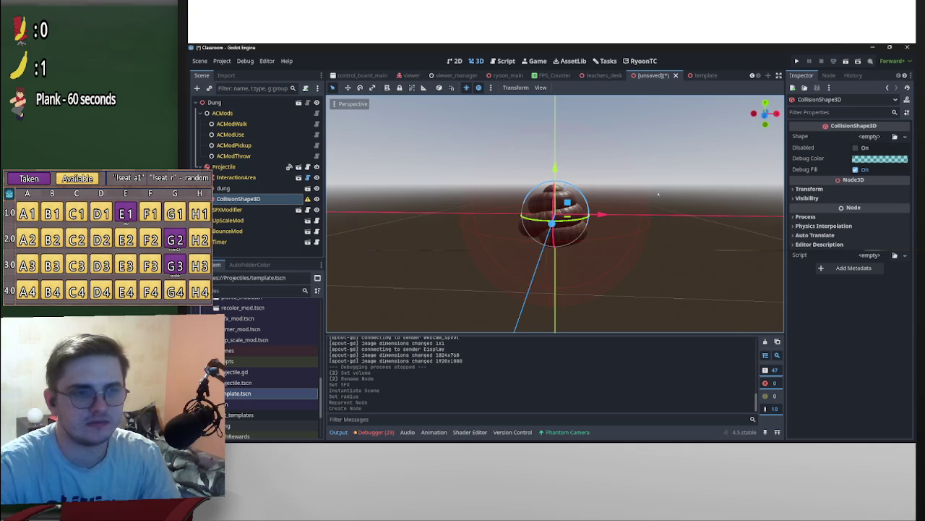
left_click(873, 137)
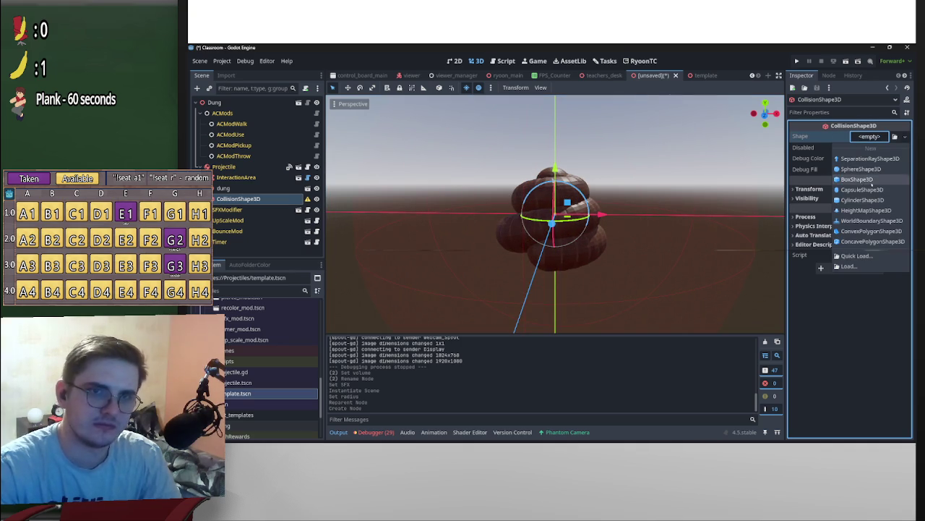
left_click(861, 169)
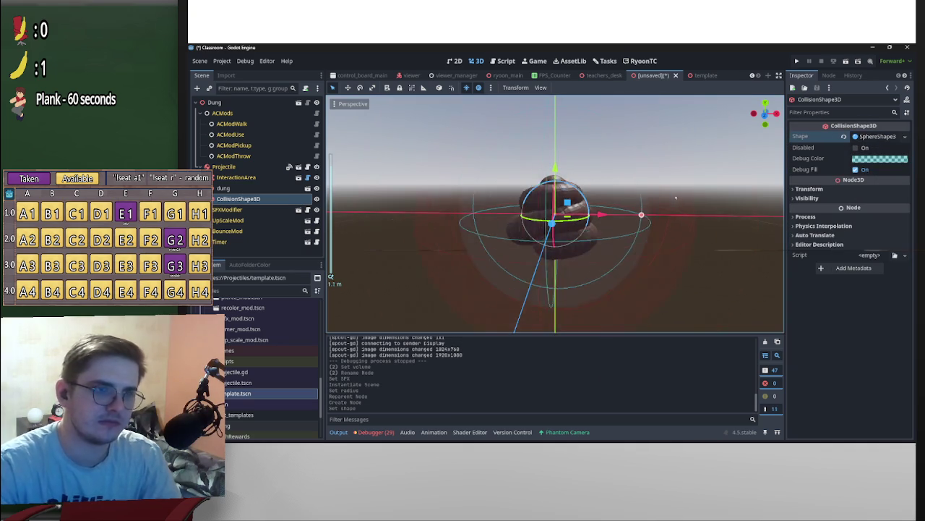
Duplicate the collision shape and make the copy's sphere unique.
left_click(242, 189)
left_click(248, 198)
key("ctrl+d")
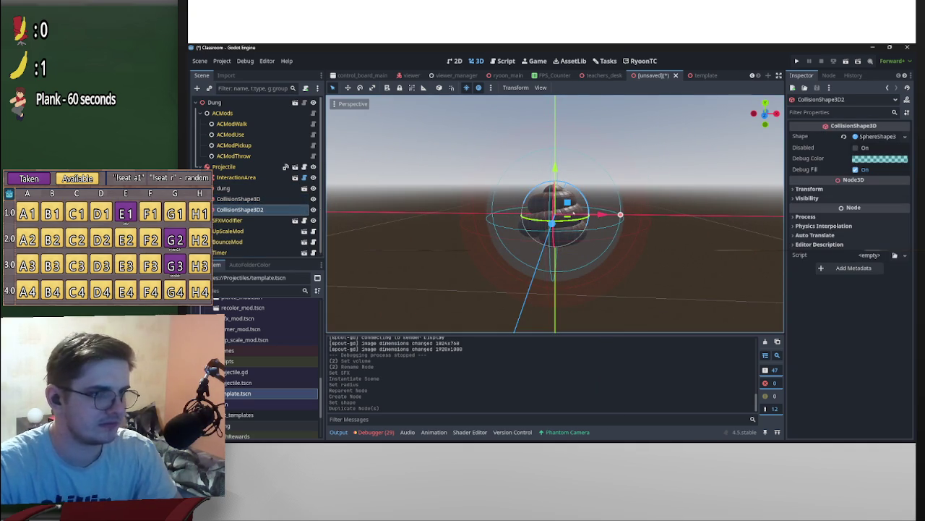
left_click(869, 136)
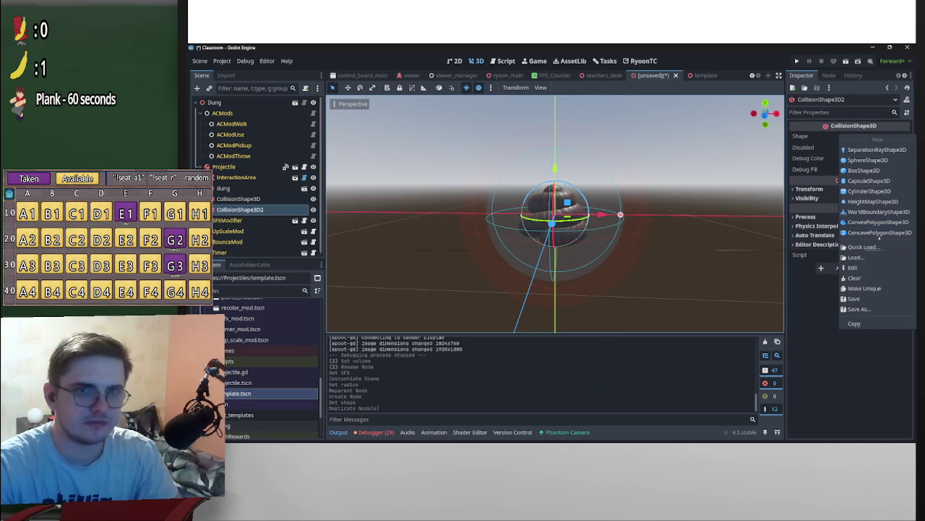
left_click(864, 288)
Shrink the first sphere's radius and raise it to about y 0.125.
left_click(238, 198)
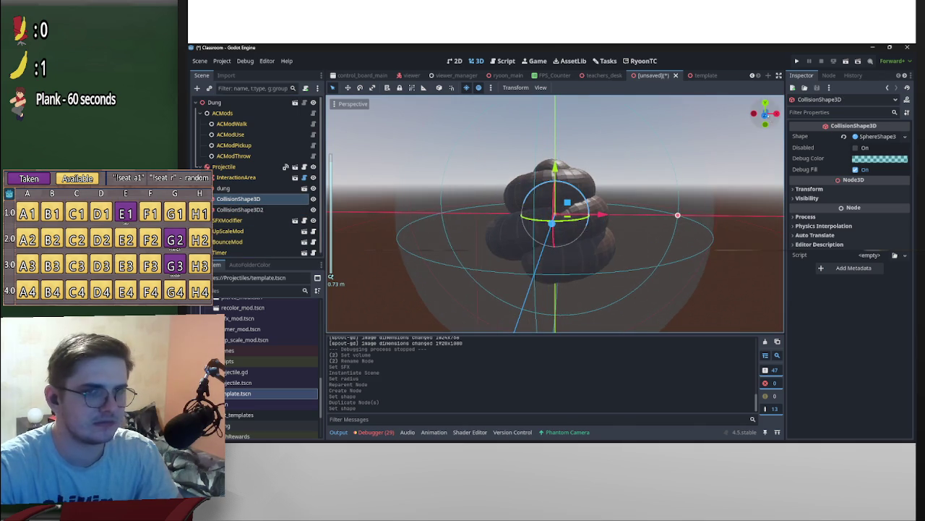
left_click(765, 114)
left_click_drag(674, 214, 584, 214)
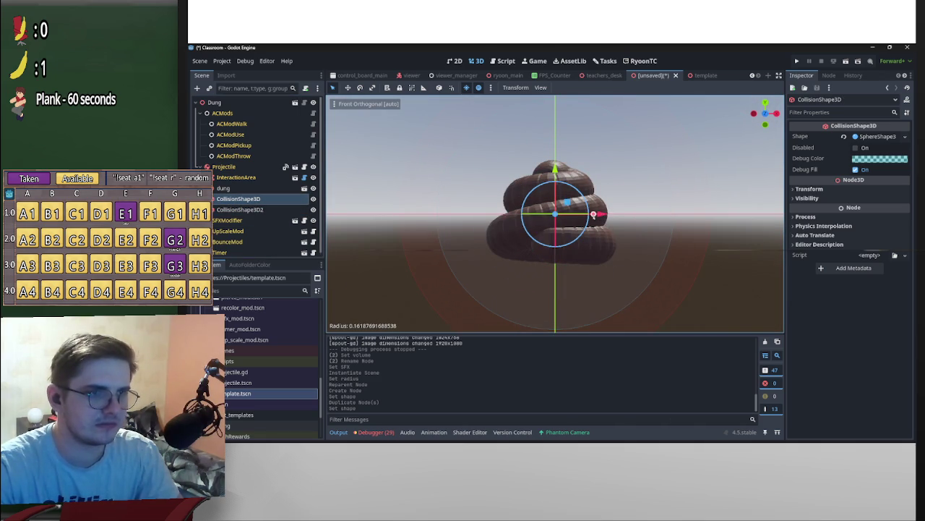
key("w")
left_click_drag(555, 170, 571, 155)
Shrink the second sphere to about 0.2 radius and place it near y -0.01.
left_click(582, 219)
left_click_drag(673, 214, 604, 214)
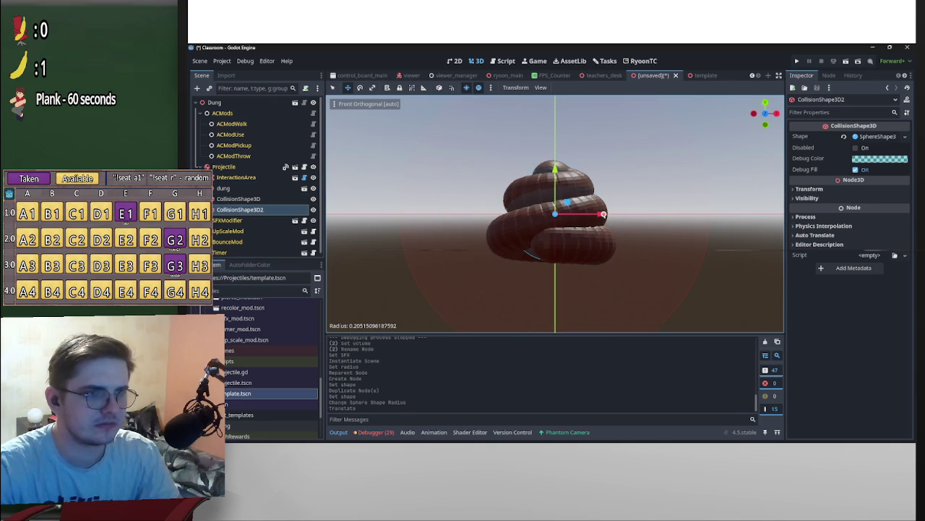
left_click_drag(557, 169, 562, 185)
left_click_drag(562, 185, 562, 172)
left_click(810, 189)
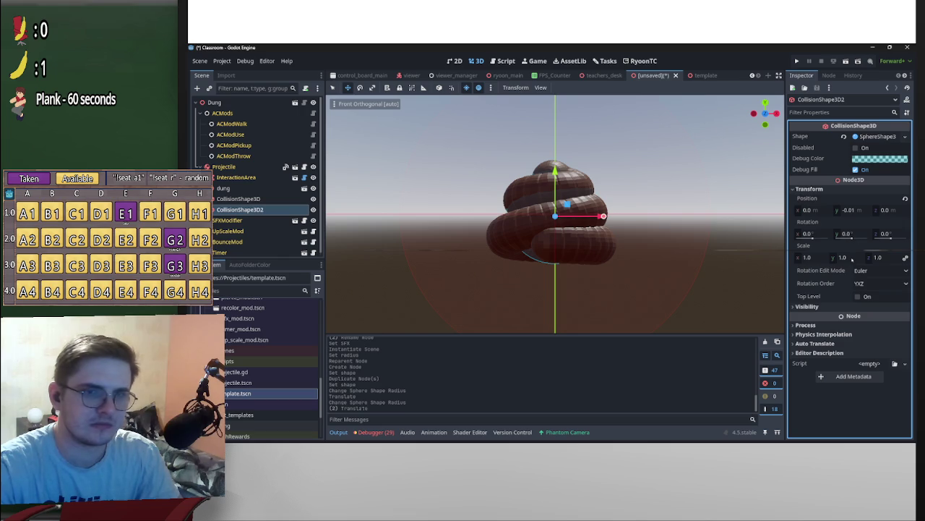
Unlink the lower sphere's scale, squash its Y to about 0.69, lower it, and tweak its radius.
left_click_drag(852, 258, 552, 249)
left_click(905, 257)
left_click_drag(846, 257, 552, 249)
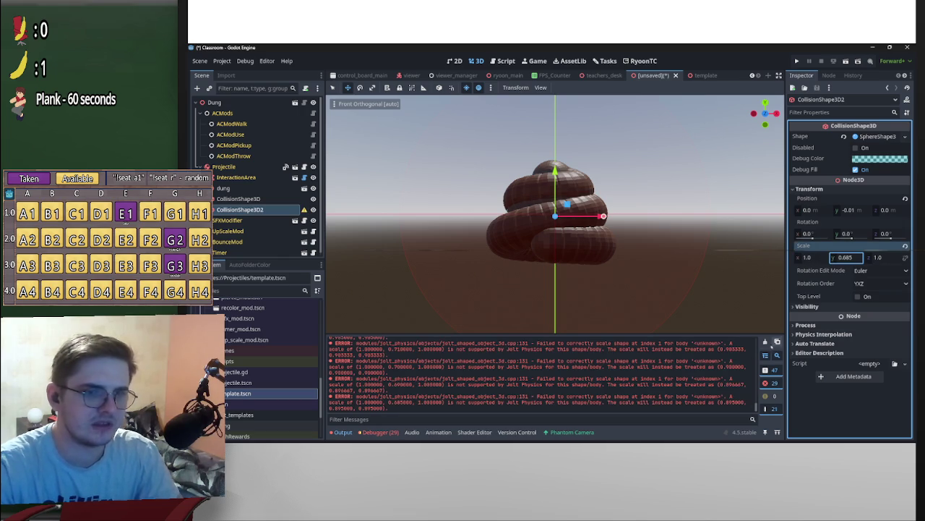
left_click(777, 342)
mouse_move(604, 215)
left_mouse_down()
mouse_move(623, 216)
mouse_move(611, 217)
left_mouse_up()
left_click_drag(555, 172, 554, 181)
left_click_drag(849, 257, 853, 256)
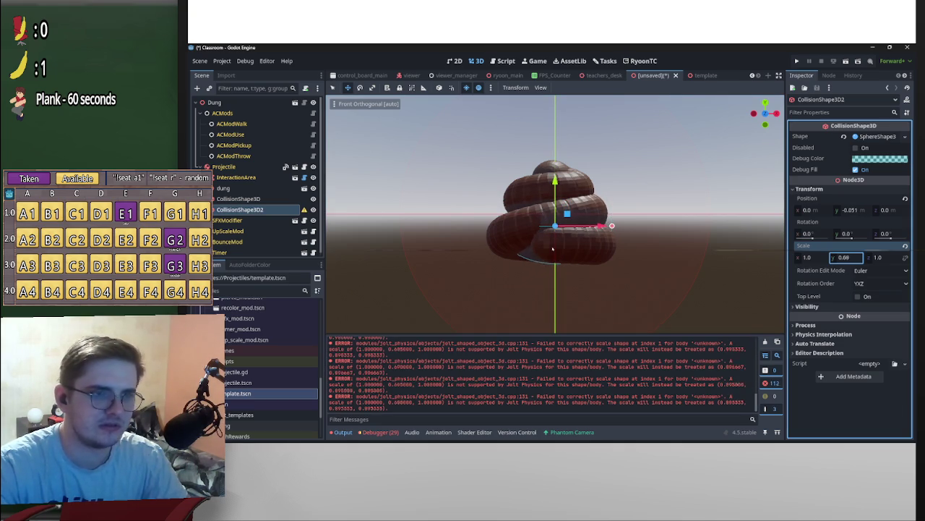
left_click_drag(555, 187, 554, 192)
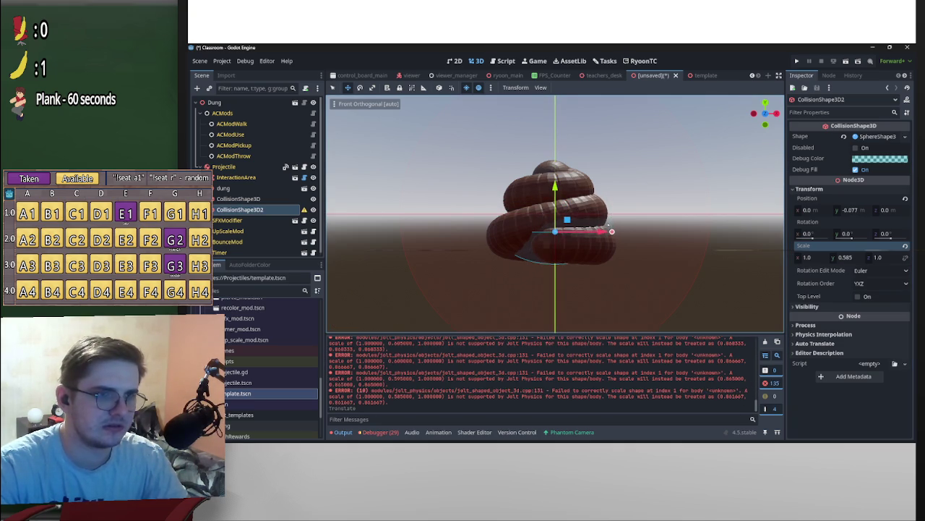
left_click_drag(615, 231, 589, 233)
In side views, nudge the lower sphere's depth and shrink the upper sphere's radius to about 0.18.
left_click(776, 112)
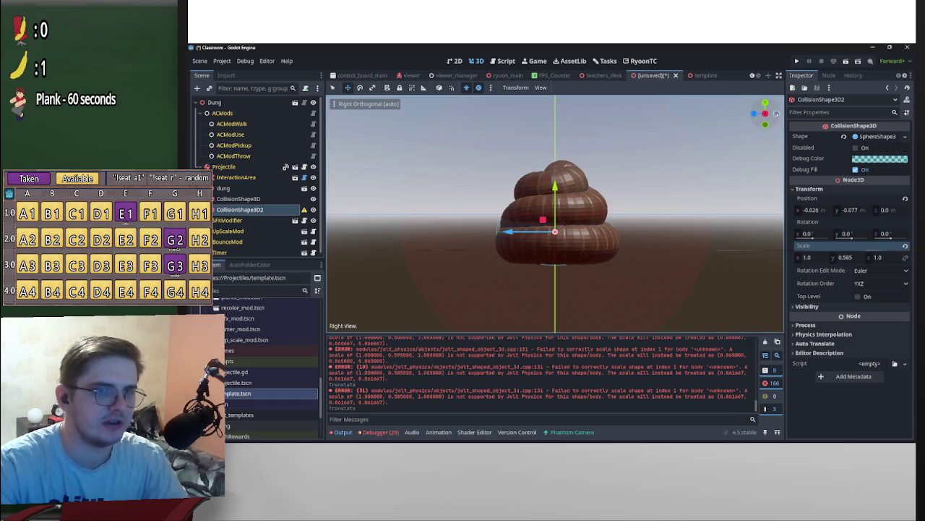
left_click_drag(517, 240, 499, 232)
key("ctrl+KP_1")
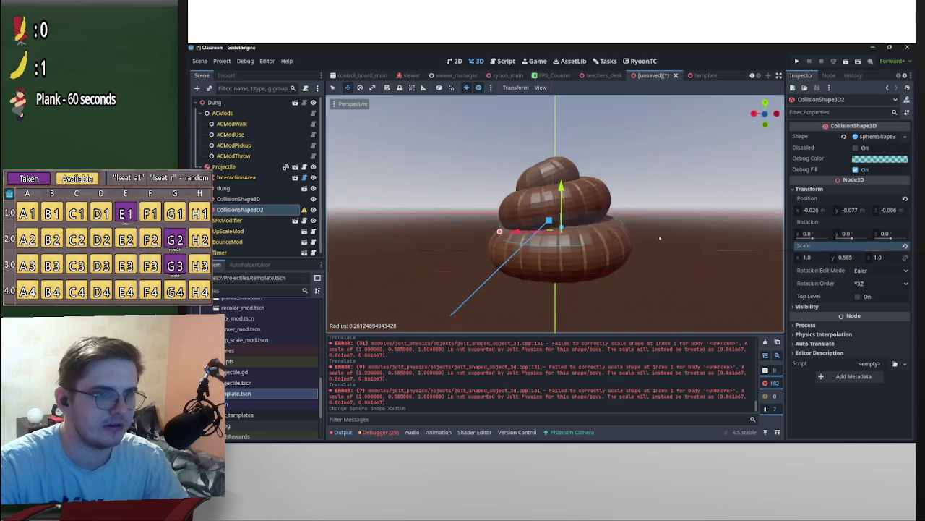
key("ctrl+KP_3")
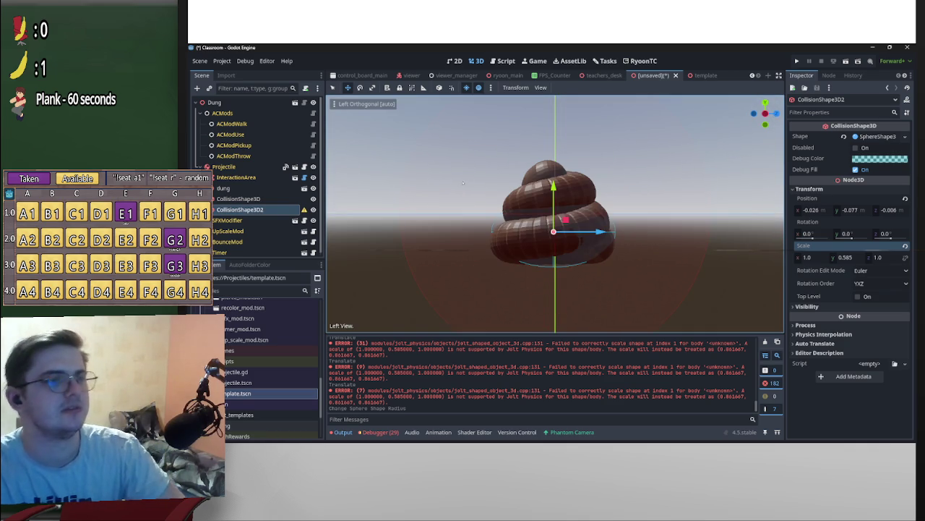
left_click(558, 149)
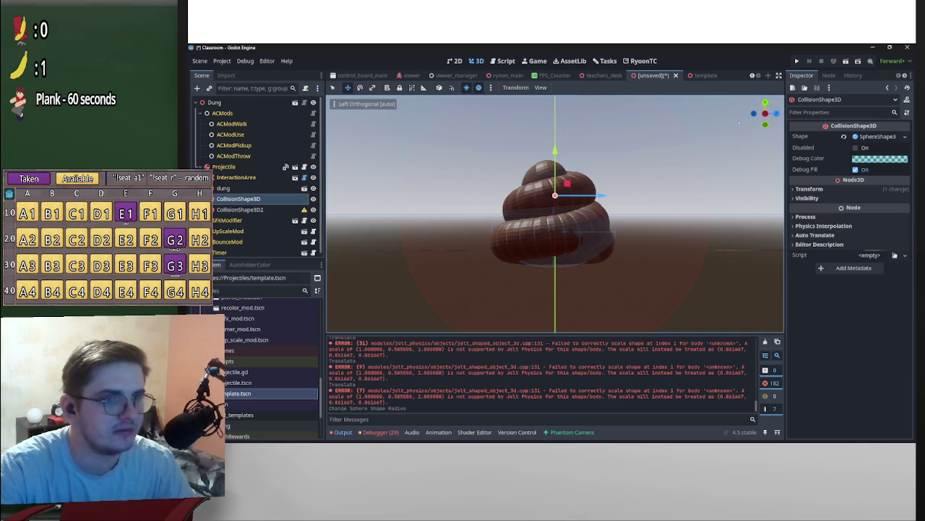
left_click(776, 114)
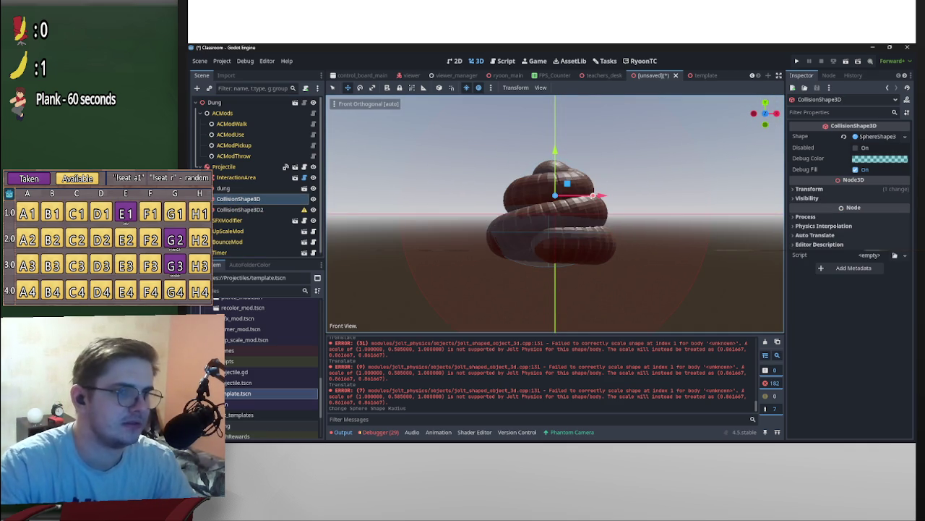
mouse_move(593, 195)
left_mouse_down()
mouse_move(551, 200)
mouse_move(563, 189)
mouse_move(593, 201)
left_mouse_up()
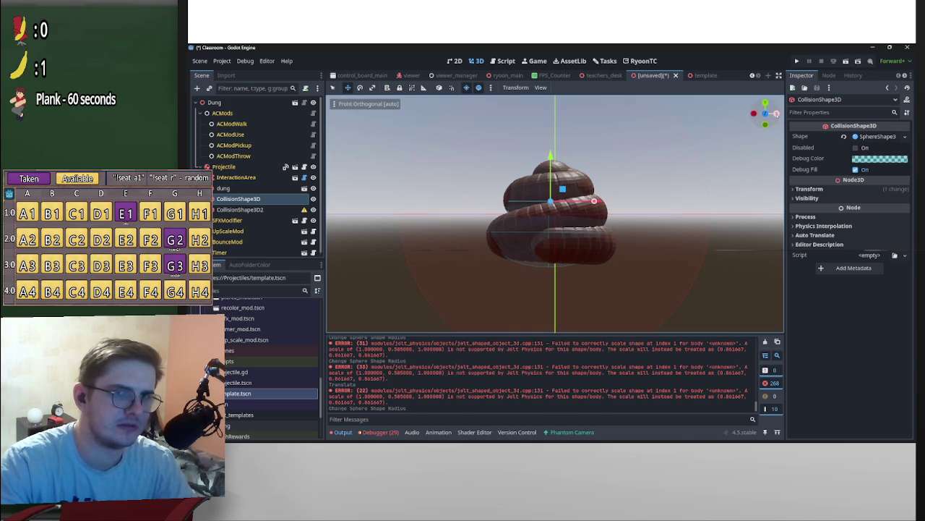
key("KP_3")
key("ctrl+KP_1")
scroll(556, 210, "down", 3)
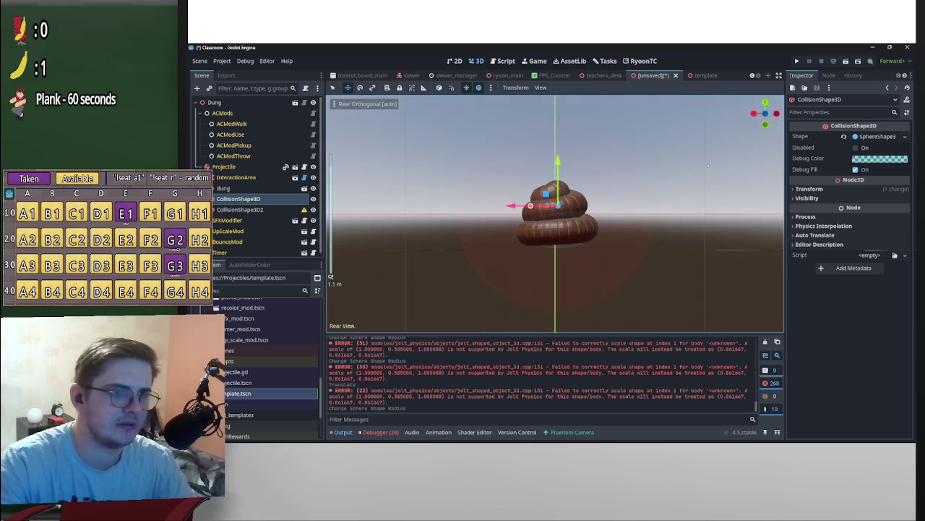
scroll(594, 221, "up", 3)
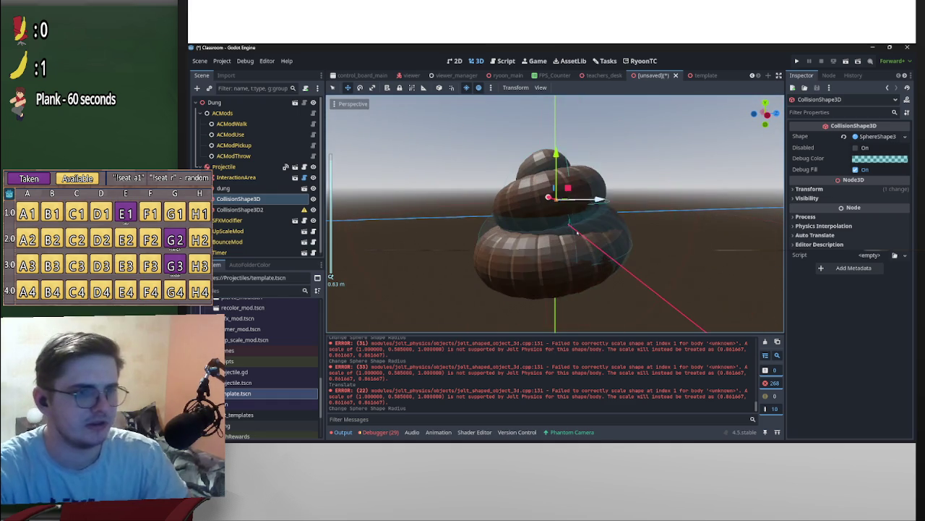
Enlarge the lower collision sphere's radius to about 0.27, then tilt and shift it slightly.
left_click(593, 221)
scroll(594, 223, "down", 2)
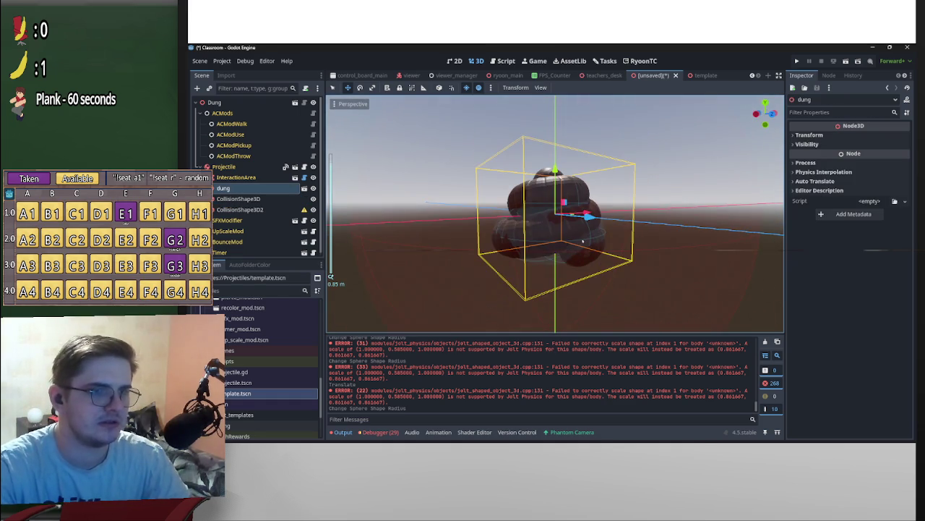
scroll(578, 216, "up", 4)
left_click(239, 209)
scroll(463, 268, "down", 5)
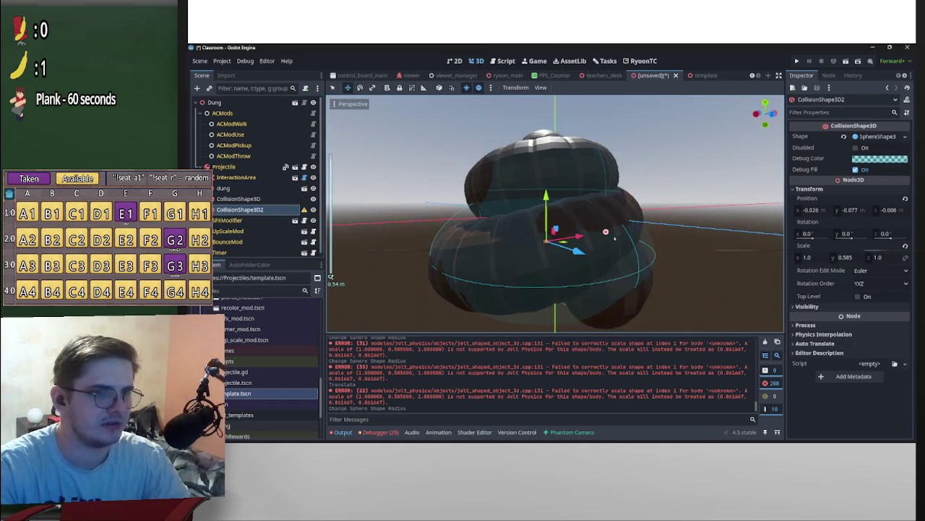
left_click_drag(517, 239, 503, 237)
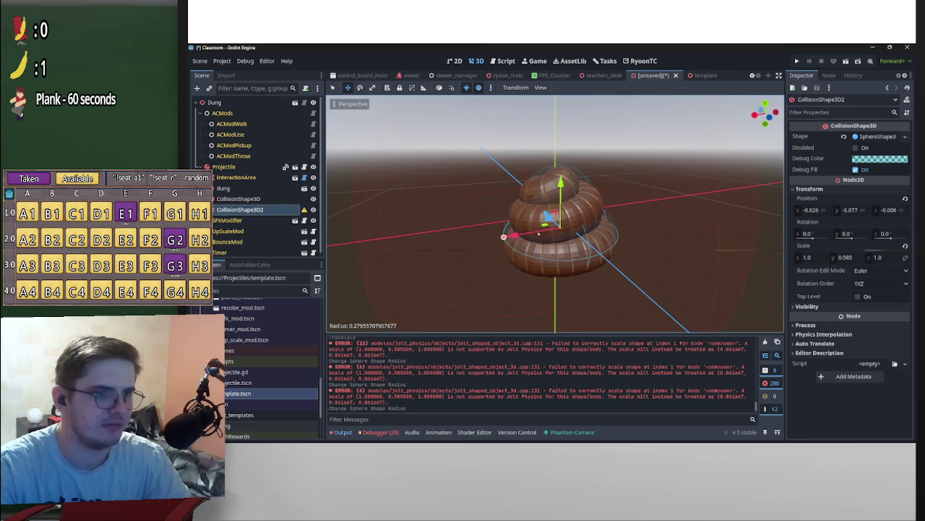
key("e")
mouse_move(564, 217)
left_mouse_down()
mouse_move(558, 227)
mouse_move(578, 227)
mouse_move(475, 200)
mouse_move(584, 230)
left_mouse_up()
key("w")
left_click_drag(509, 228, 511, 240)
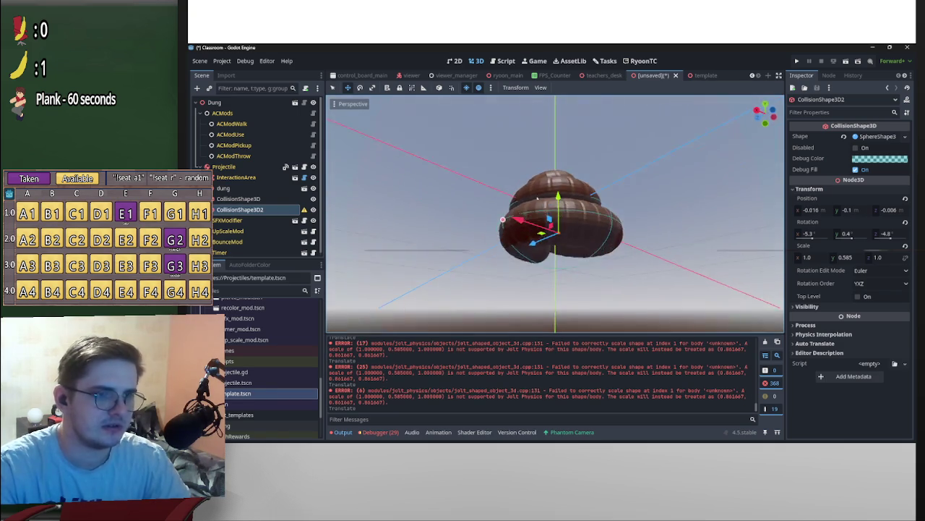
Set the upper sphere's radius to about 0.2 and move it along the X axis.
left_click_drag(473, 206, 408, 235)
mouse_move(574, 265)
left_mouse_down()
mouse_move(454, 275)
mouse_move(547, 280)
left_mouse_up()
scroll(570, 197, "up", 3)
scroll(570, 197, "down", 3)
left_click_drag(570, 197, 517, 182)
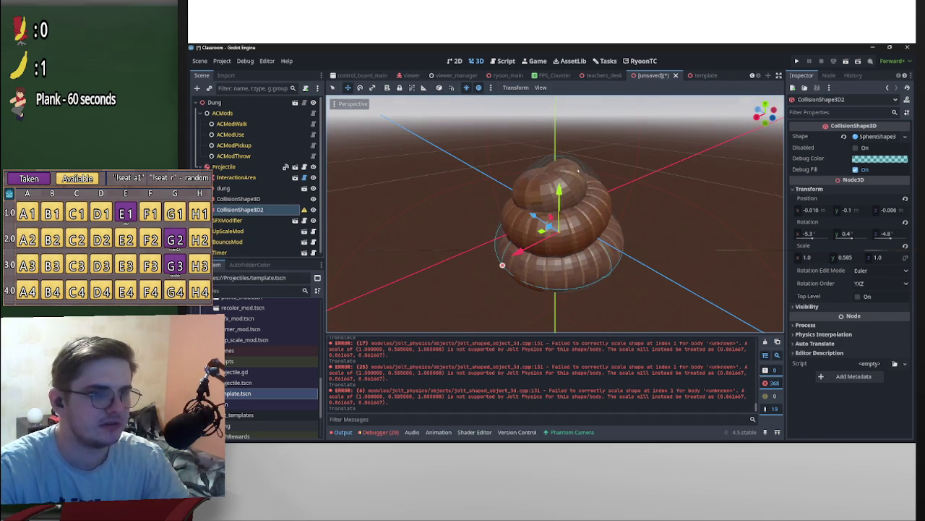
left_click(579, 169)
mouse_move(517, 215)
left_mouse_down()
mouse_move(688, 206)
mouse_move(704, 222)
mouse_move(747, 205)
mouse_move(673, 224)
left_mouse_up()
key("g")
key("x")
left_click(497, 227)
Move the upper sphere along Z, undo the moves, then delete both CollisionShape3D nodes.
key("g")
key("z")
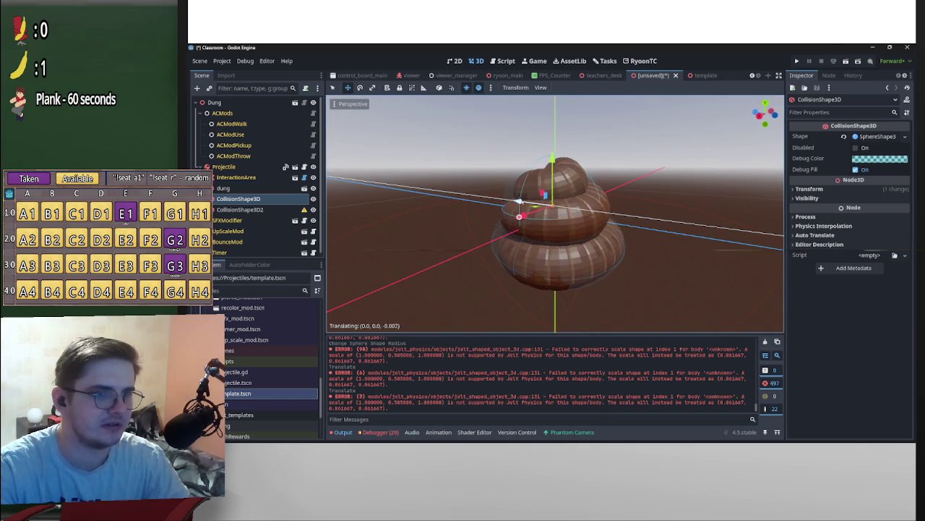
key("Return")
mouse_move(651, 217)
left_mouse_down()
mouse_move(720, 287)
mouse_move(737, 275)
left_mouse_up()
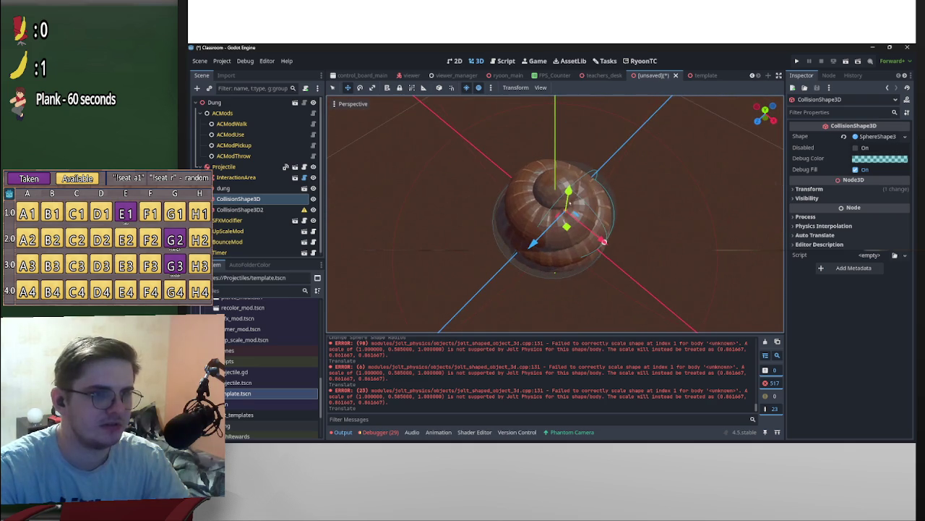
key("ctrl+z")
key("ctrl+z")
key("ctrl+z")
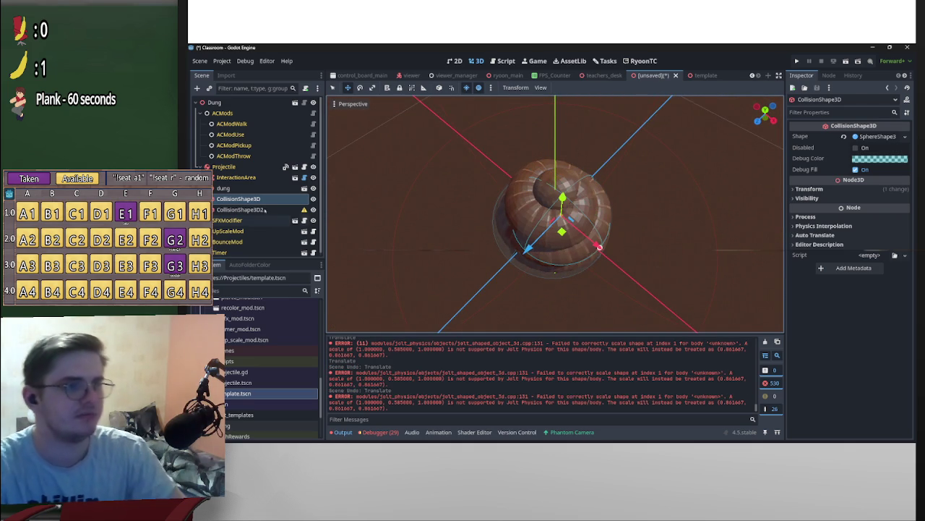
left_click(266, 211, "shift")
key("Delete")
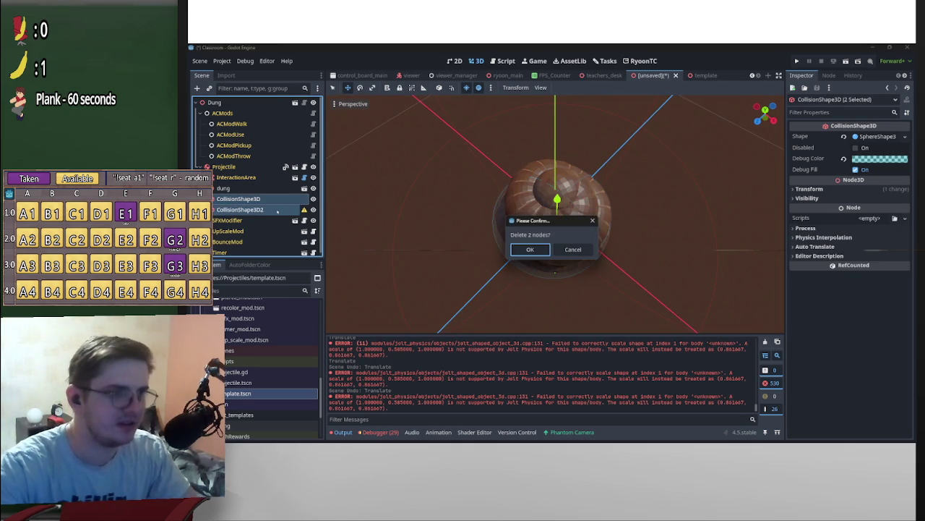
Confirm the deletion, enable Editable Children on dung, and test a Trimesh collider on Sphere, then undo.
key("Return")
right_click(273, 189)
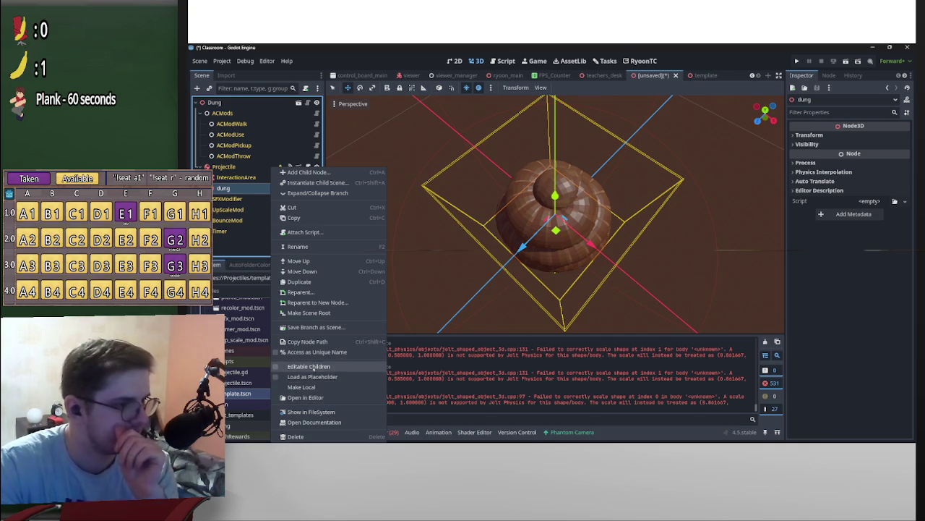
left_click(311, 366)
left_click(246, 199)
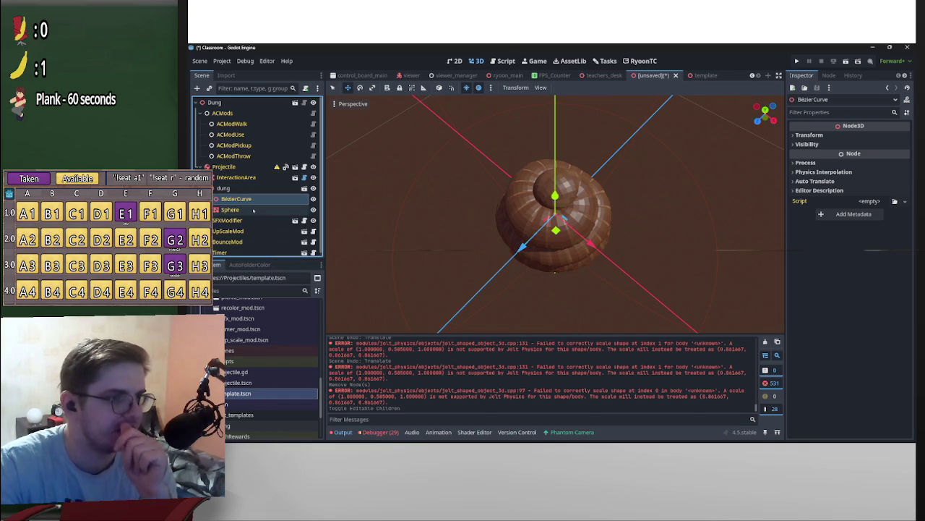
left_click(253, 209)
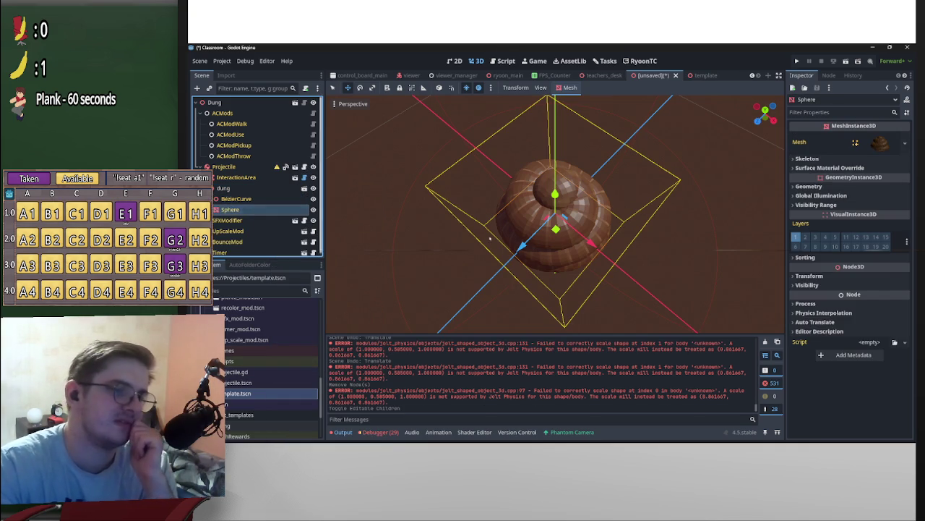
left_click_drag(482, 227, 379, 167)
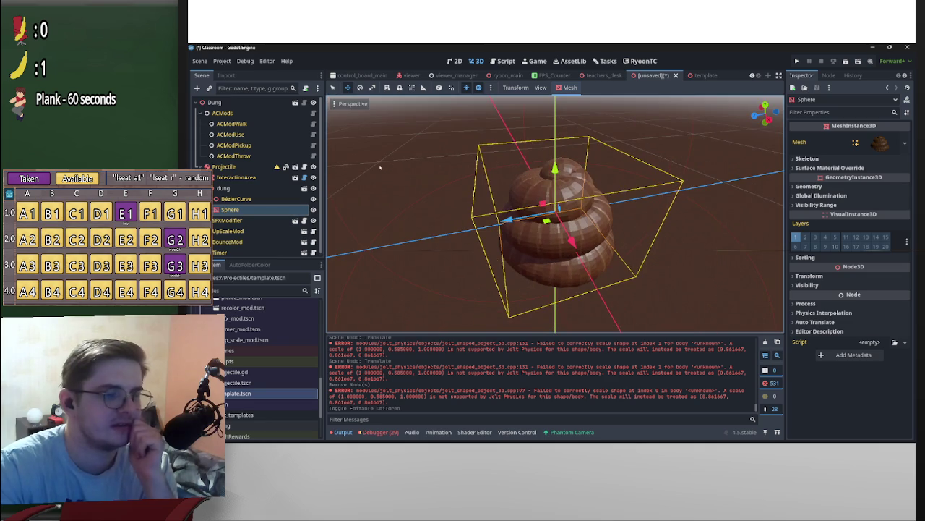
left_click(568, 90)
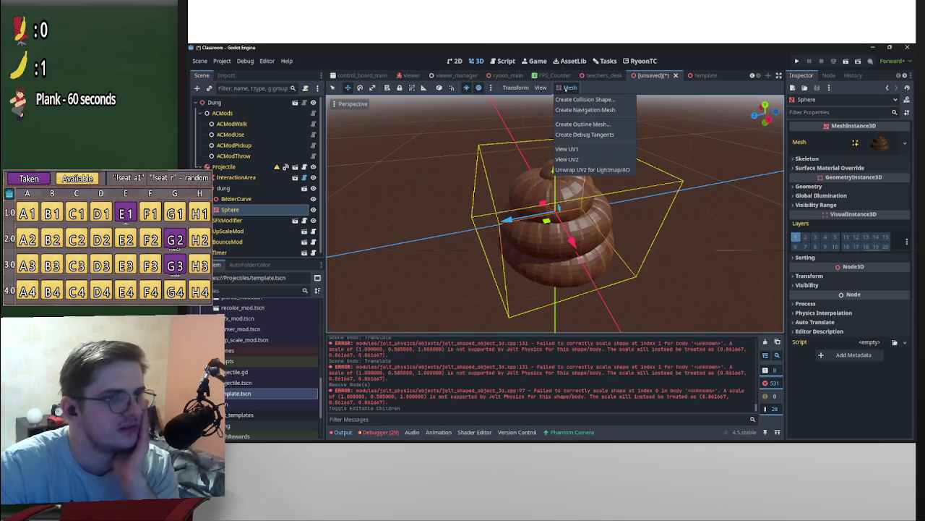
left_click(605, 102)
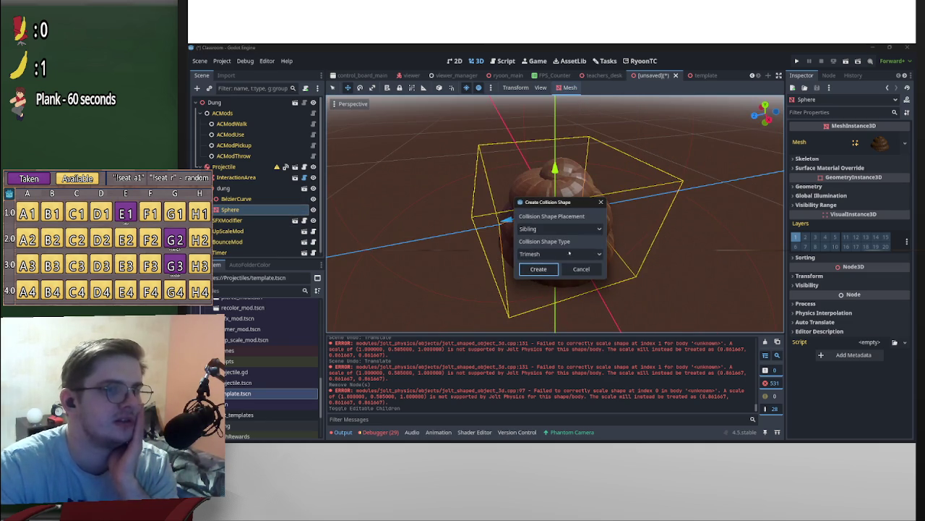
left_click(560, 254)
left_click(550, 265)
left_click(538, 269)
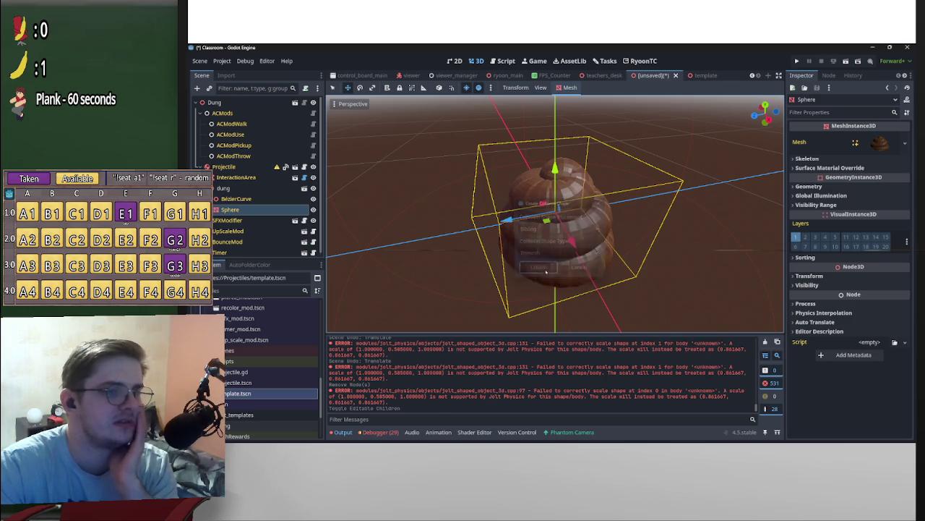
scroll(616, 130, "down", 3)
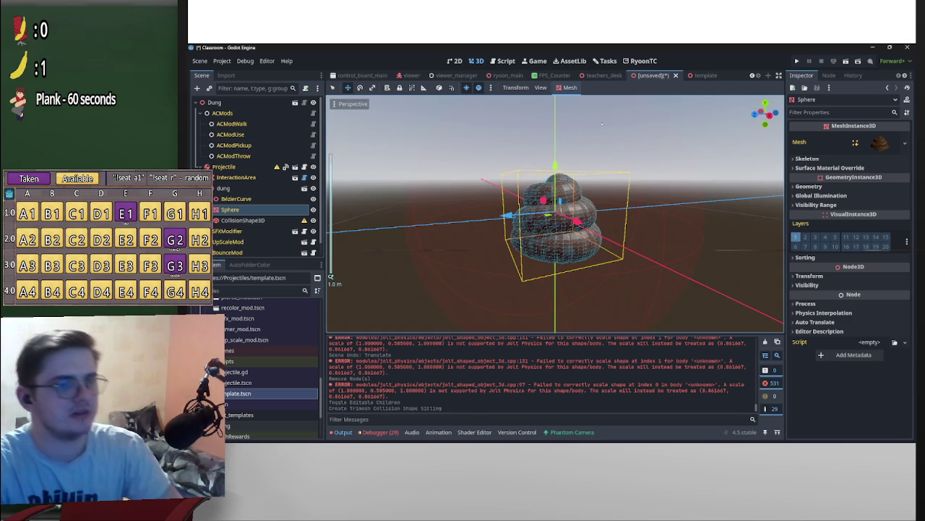
key("ctrl+z")
Generate a Multiple Convex collision shape from the Sphere mesh.
left_click(569, 88)
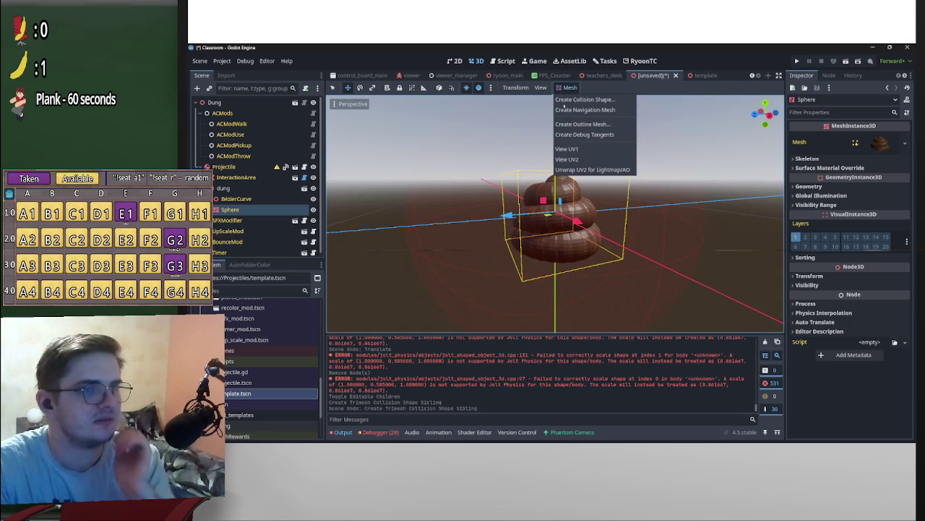
left_click(582, 100)
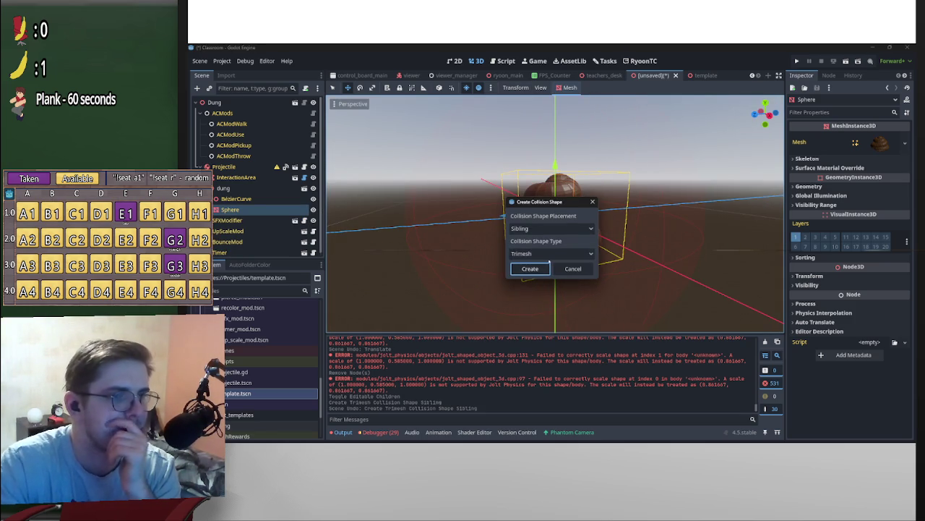
left_click(547, 255)
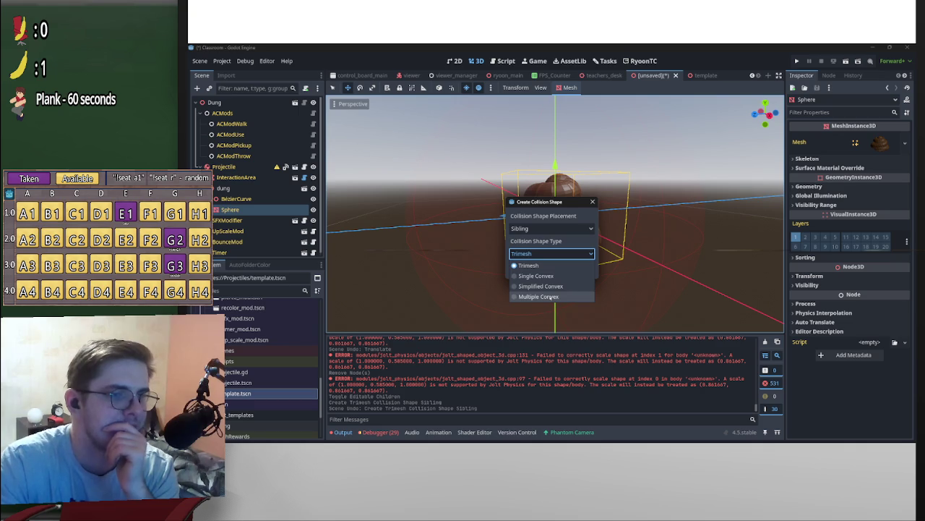
left_click(552, 297)
left_click(529, 268)
mouse_move(330, 277)
left_mouse_down()
mouse_move(464, 112)
mouse_move(584, 228)
left_mouse_up()
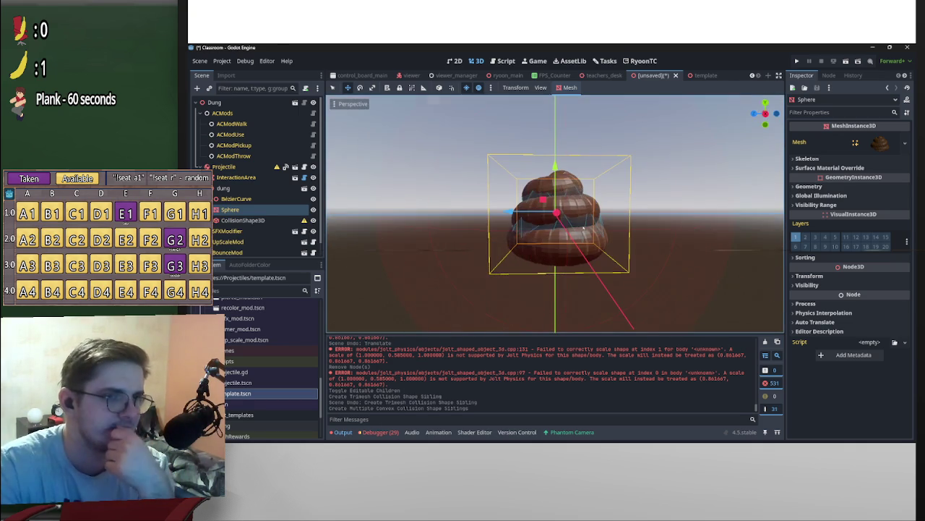
mouse_move(510, 211)
left_mouse_down()
mouse_move(433, 229)
mouse_move(461, 217)
mouse_move(470, 238)
left_mouse_up()
key("ctrl+z")
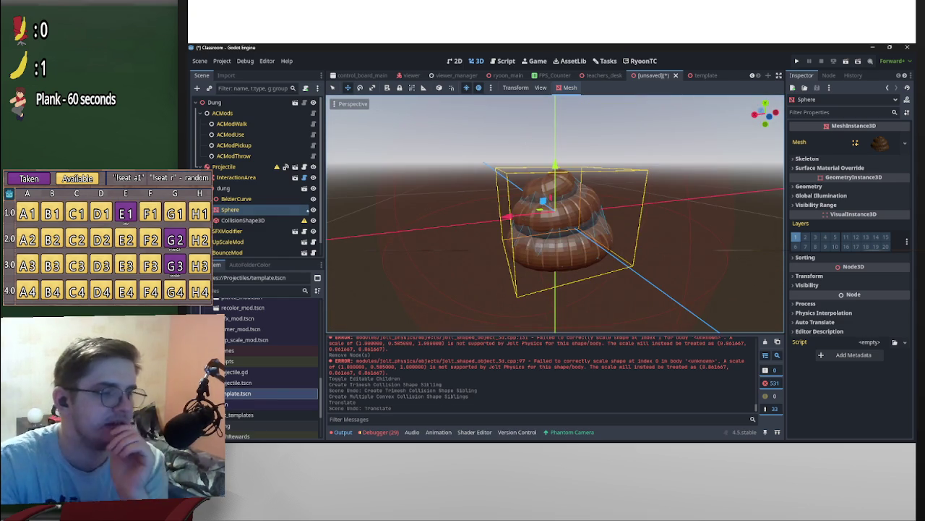
Try a Simplified Convex collision shape for comparison, then undo it.
left_click(571, 87)
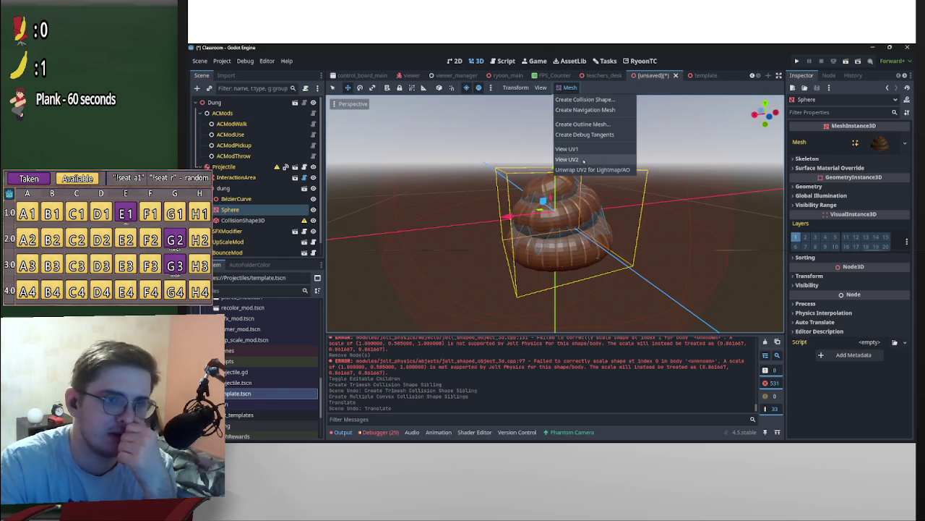
left_click(578, 99)
left_click(551, 254)
left_click(578, 285)
left_click(543, 269)
mouse_move(557, 231)
left_mouse_down()
mouse_move(577, 219)
mouse_move(544, 212)
left_mouse_up()
key("ctrl+z")
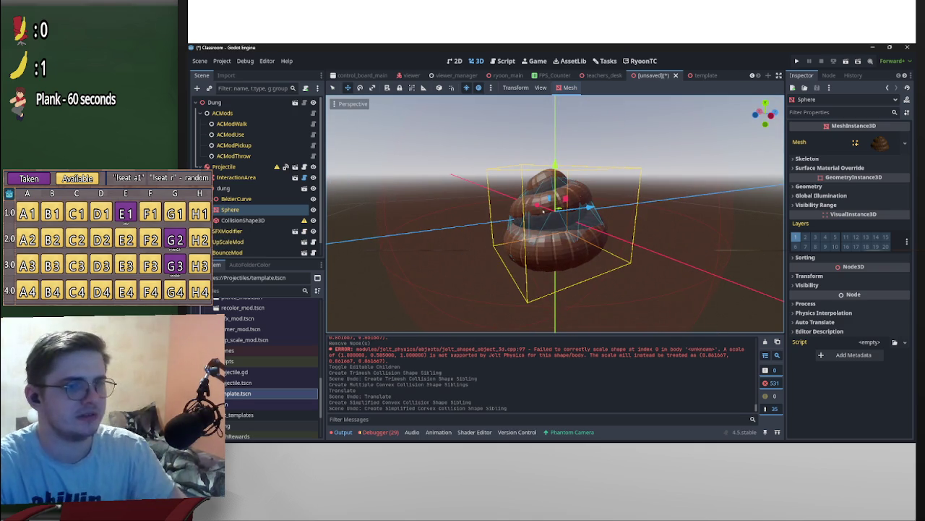
Reparent CollisionShape3D directly under Projectile and turn off Editable Children on dung.
left_click(256, 220)
left_click_drag(264, 228, 239, 168)
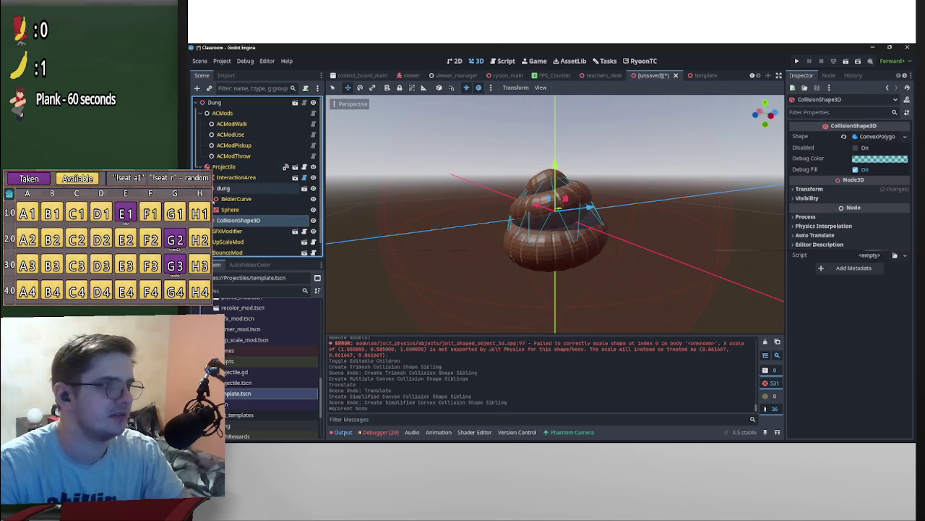
right_click(245, 188)
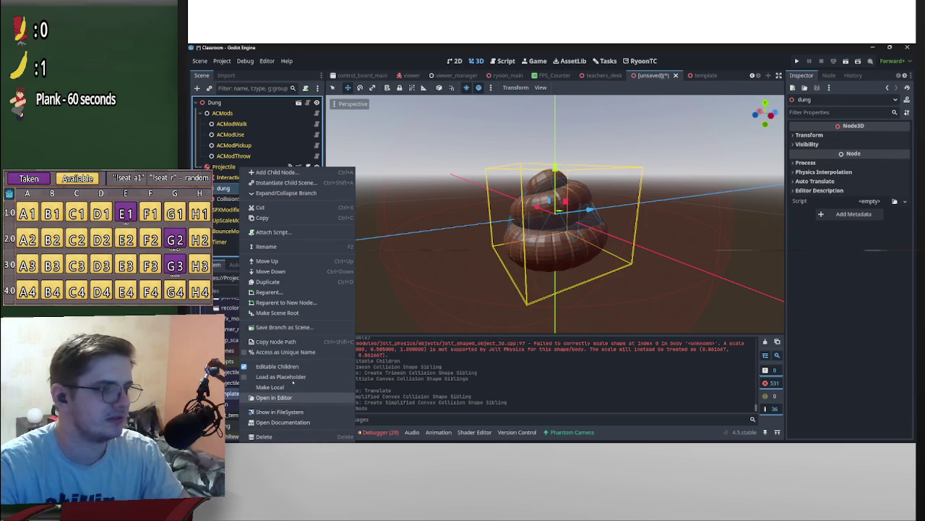
left_click(277, 366)
left_click(504, 252)
left_click(239, 198)
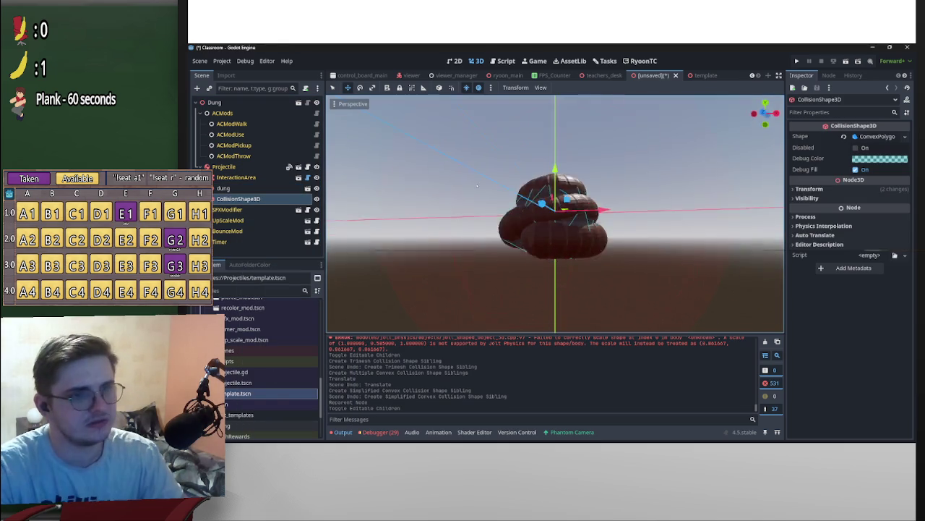
key("ctrl+s")
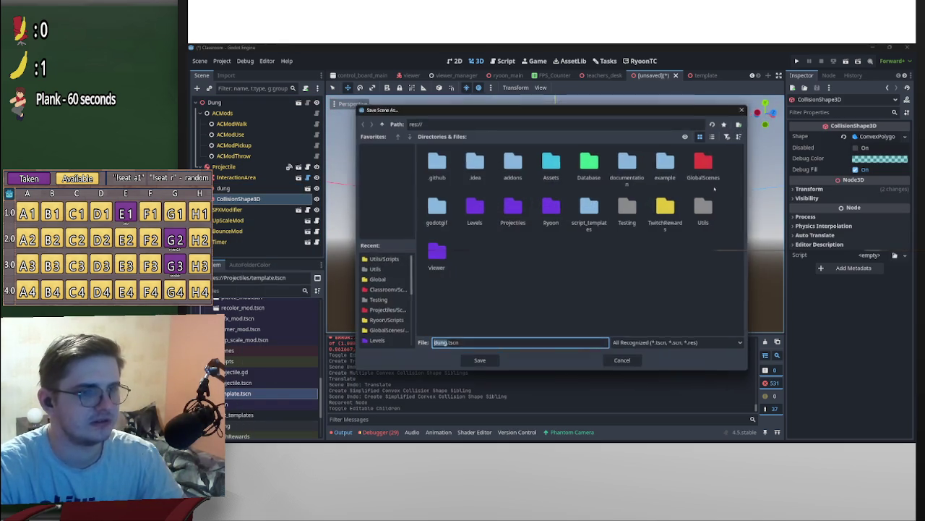
left_click(624, 362)
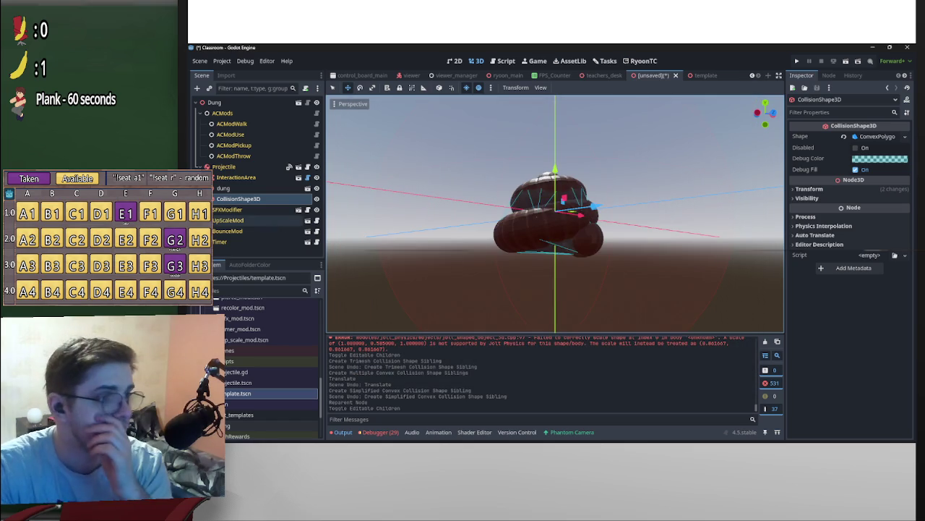
left_click(229, 220)
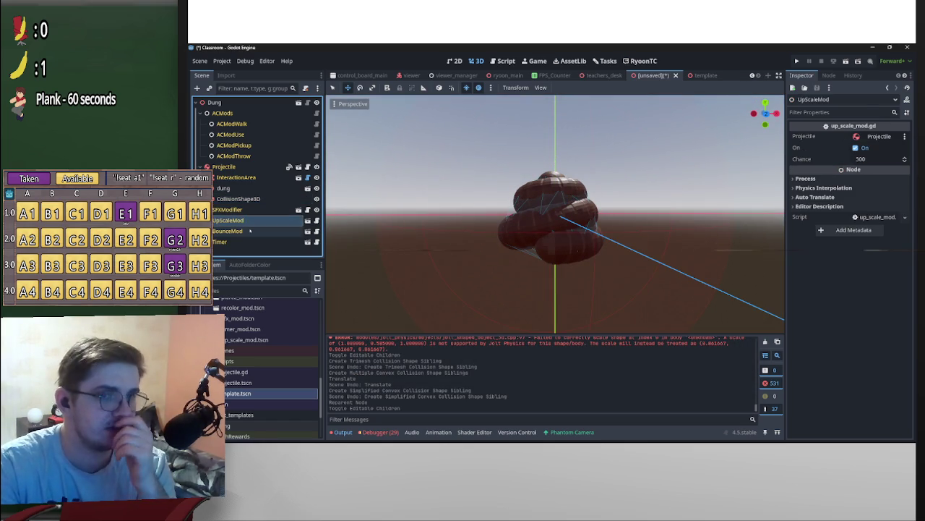
In template.tscn, set UpScaleMod Chance to 200 and BounceMod Chance to 50.
left_click(227, 231)
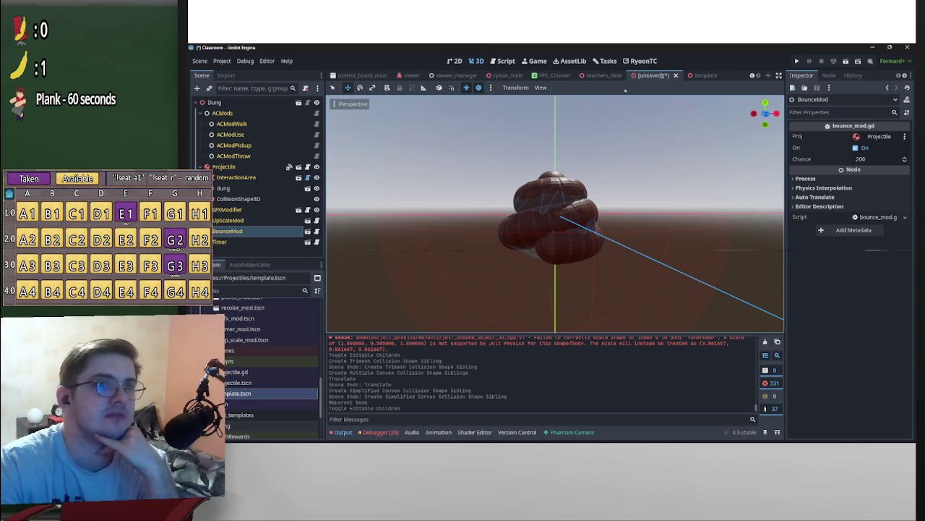
mouse_move(606, 80)
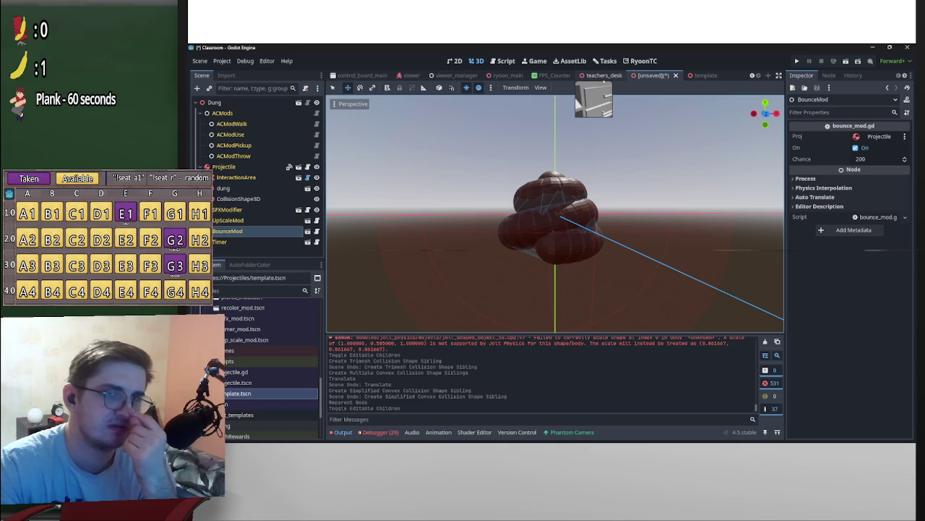
double_click(239, 393)
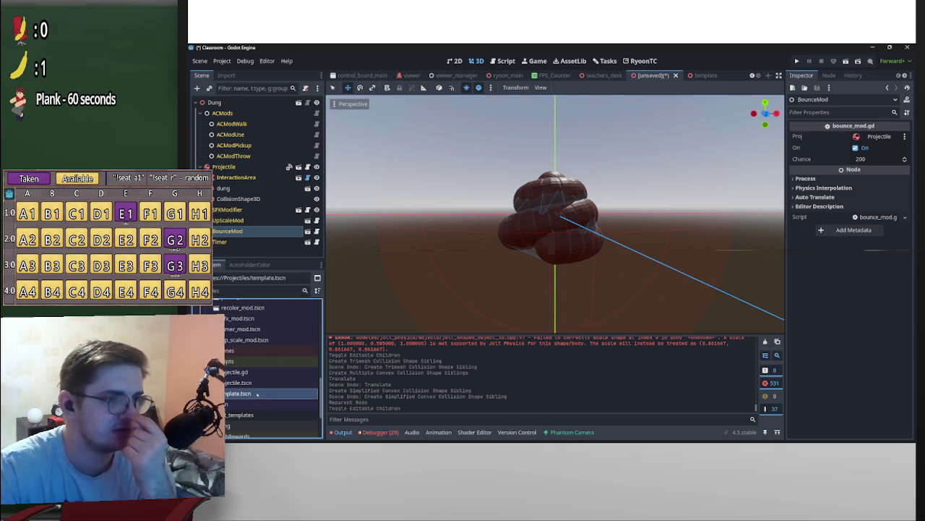
left_click(228, 199)
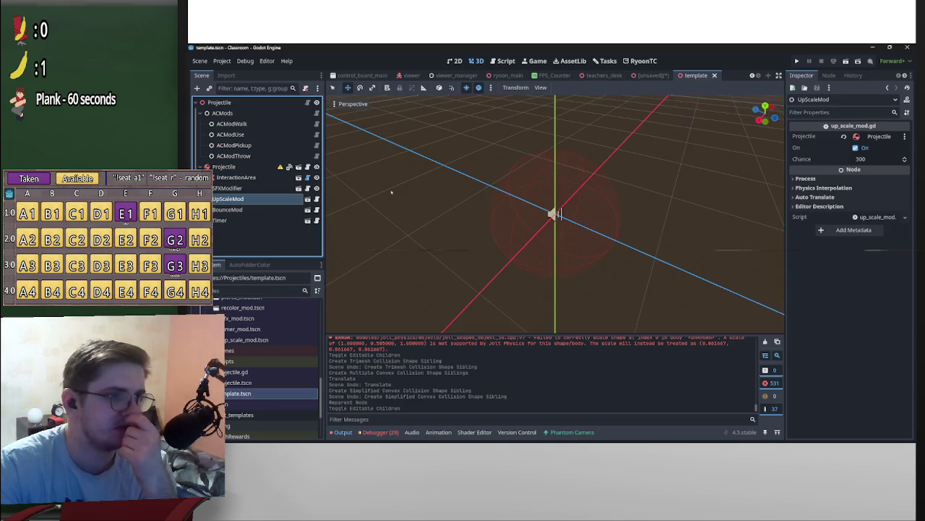
left_click(873, 160)
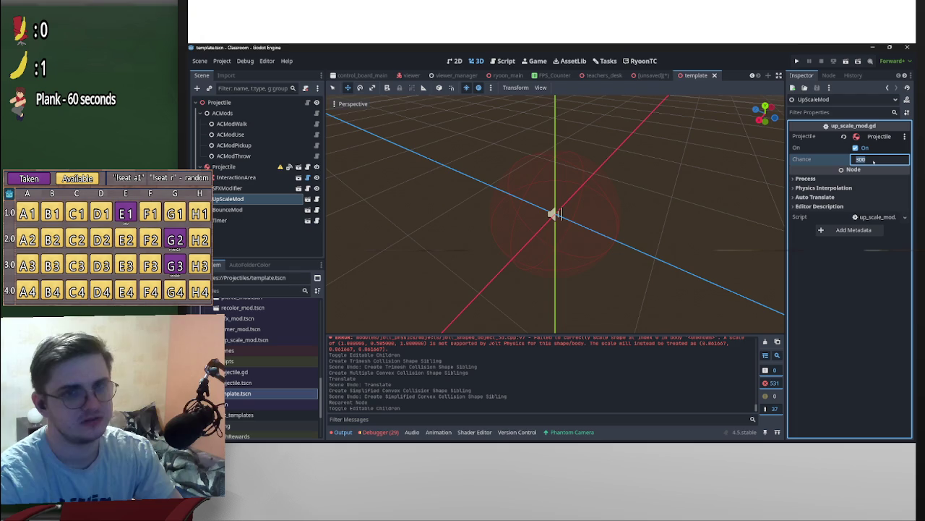
type("200")
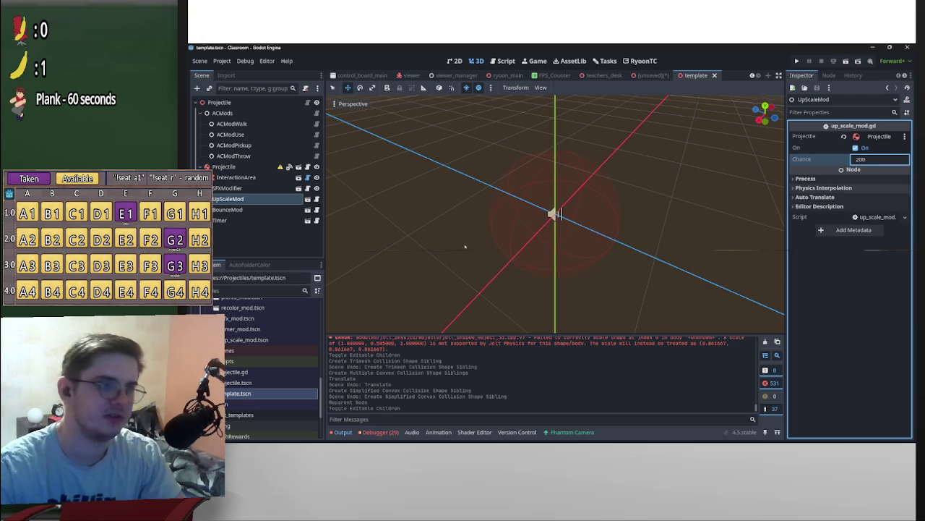
left_click(228, 209)
left_click(865, 160)
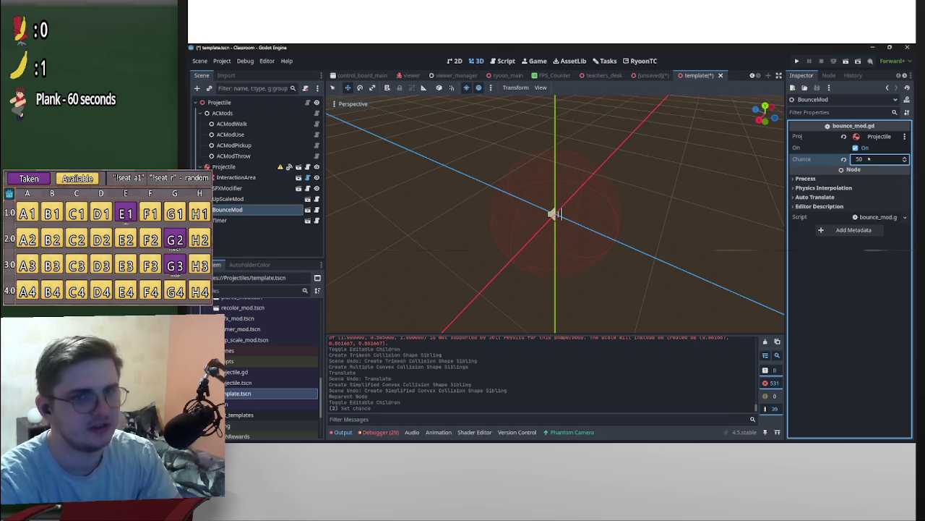
left_click(653, 76)
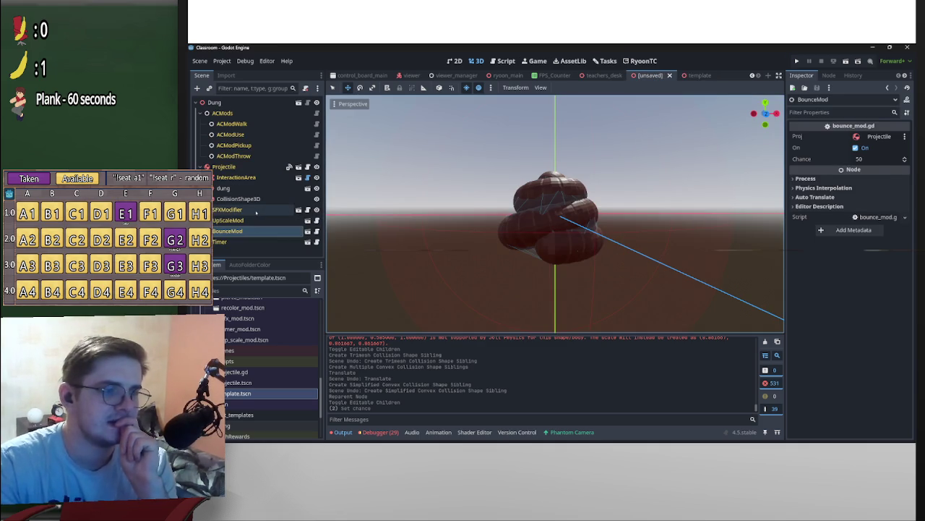
Review the SFXModifier, Timer and Projectile nodes in the viewport, then begin saving the scene.
left_click(269, 209)
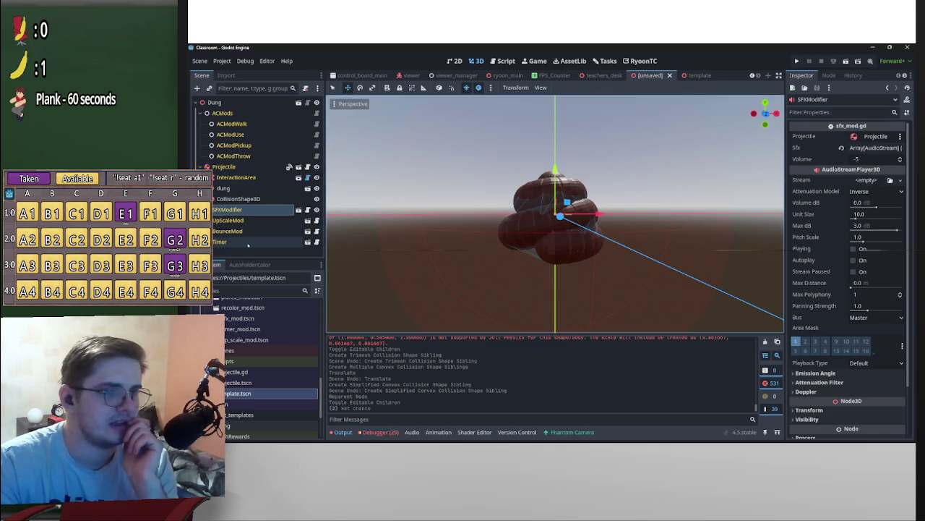
left_click(238, 241)
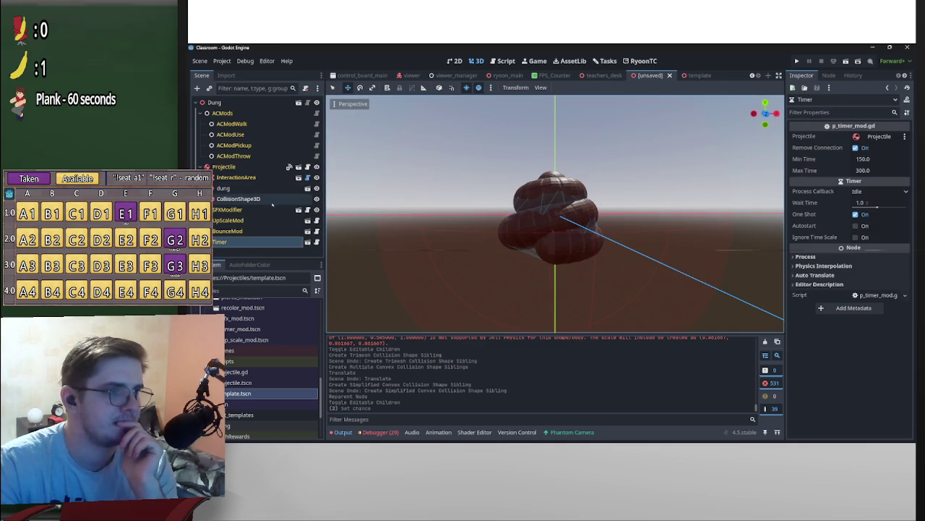
left_click(249, 166)
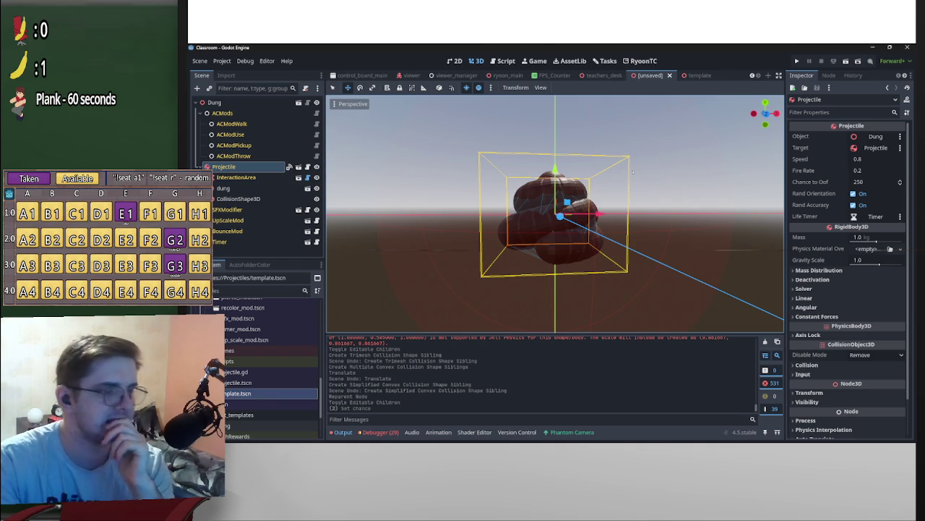
left_click_drag(608, 160, 543, 206)
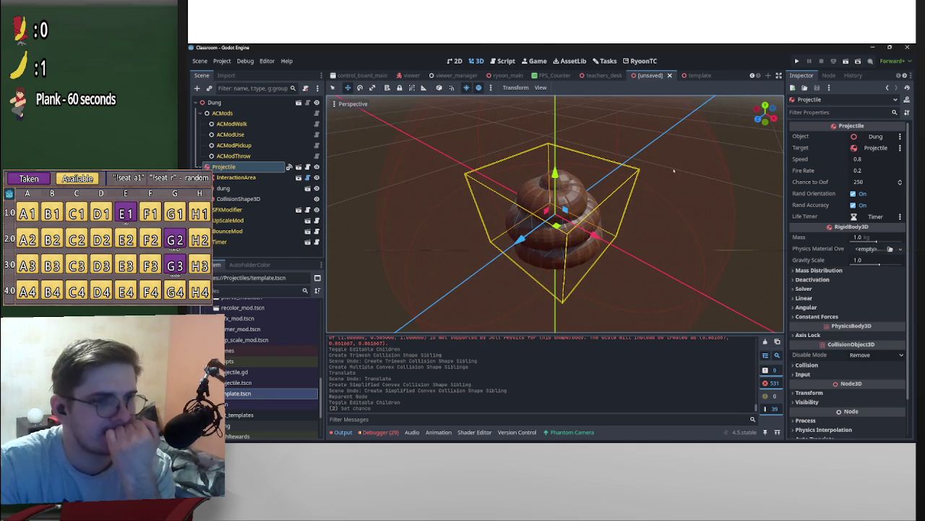
mouse_move(765, 115)
left_mouse_down()
mouse_move(743, 113)
mouse_move(725, 124)
left_mouse_up()
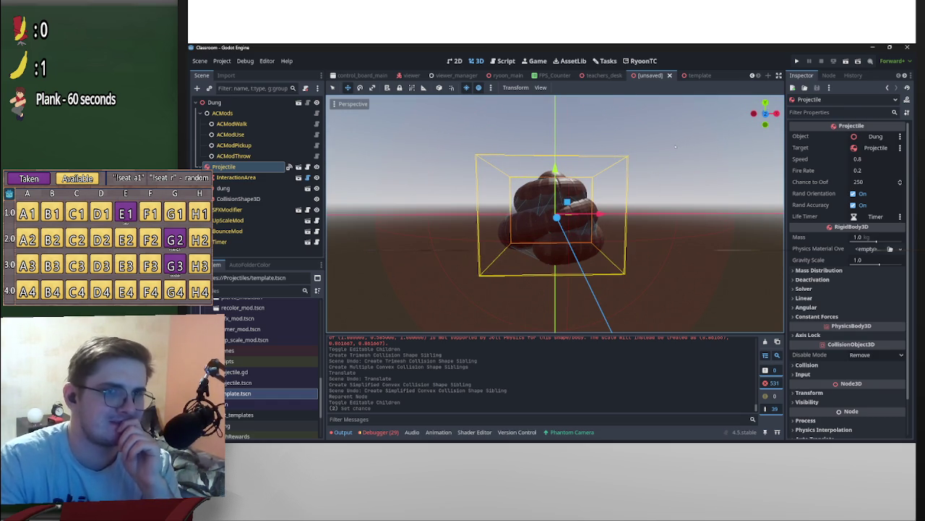
key("ctrl+s")
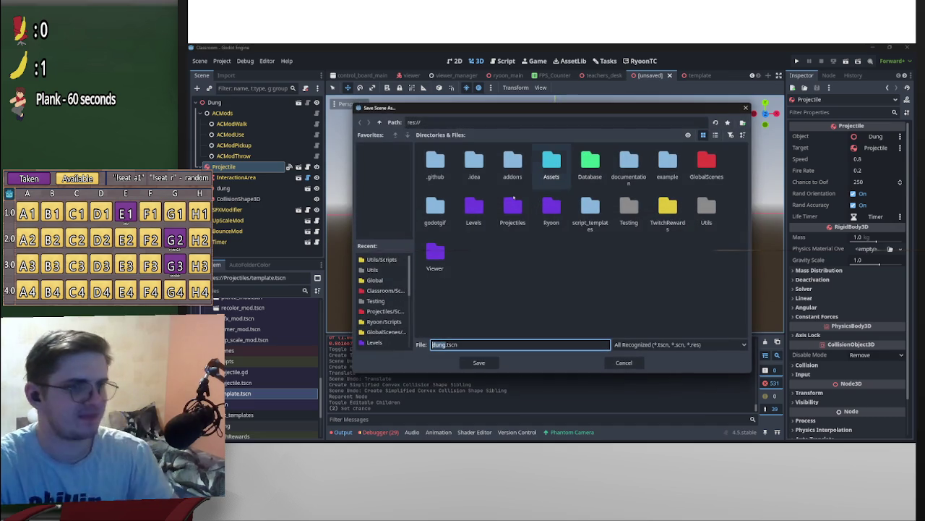
Save the scene as dung.tscn in the Projectiles/Scenes folder.
double_click(520, 220)
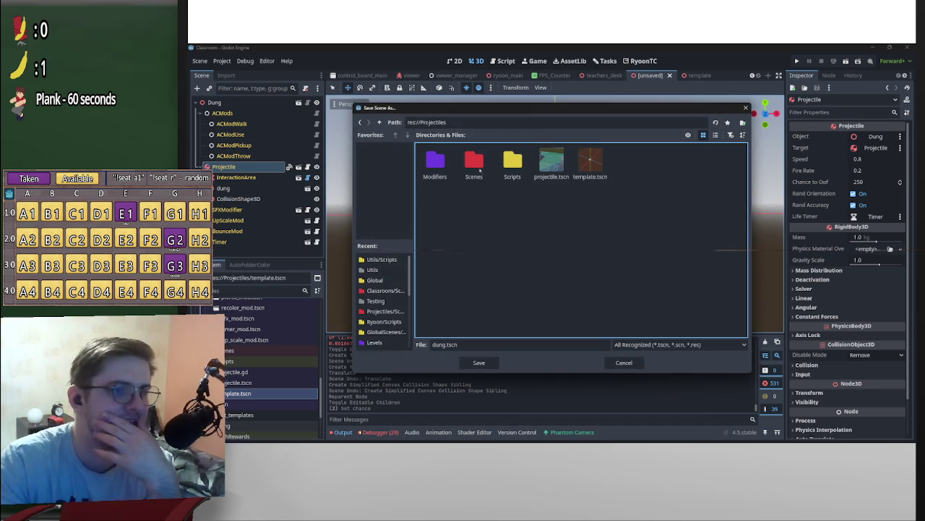
double_click(474, 164)
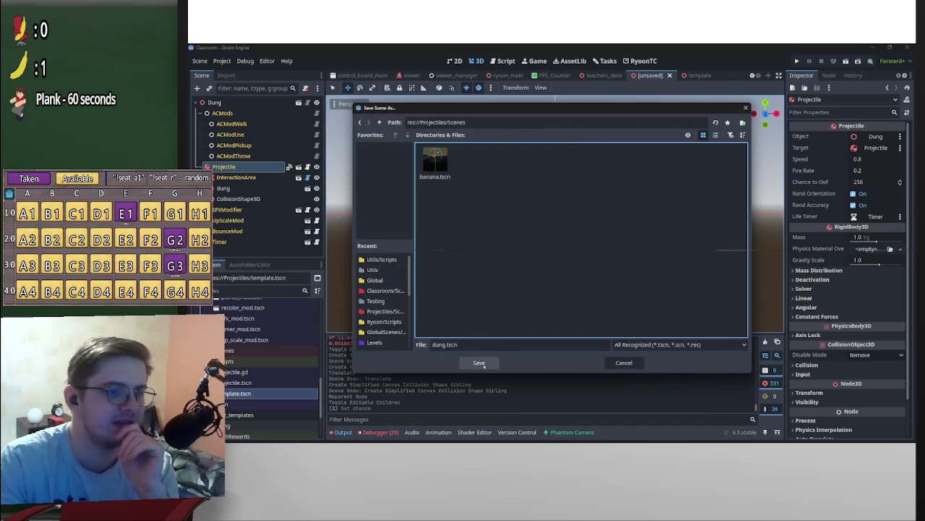
left_click(480, 361)
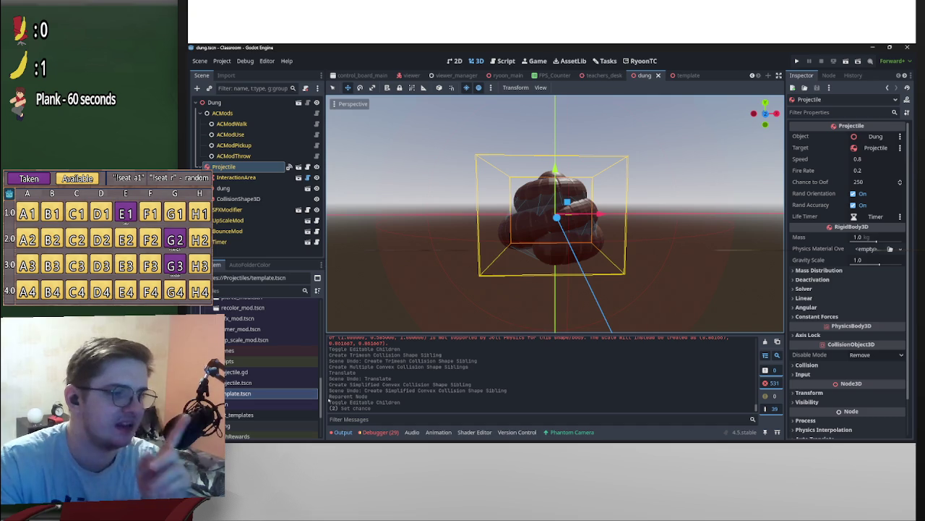
Expand the Scripts folder in the FileSystem dock and open constants.gd.
scroll(321, 394, "down", 3)
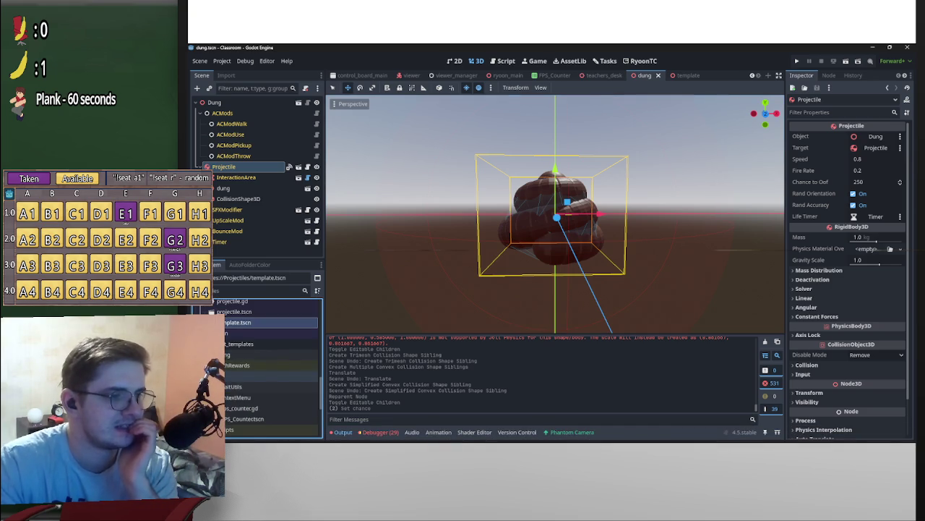
scroll(275, 369, "down", 3)
scroll(267, 369, "up", 3)
scroll(248, 397, "up", 10)
scroll(248, 397, "down", 4)
scroll(238, 394, "down", 2)
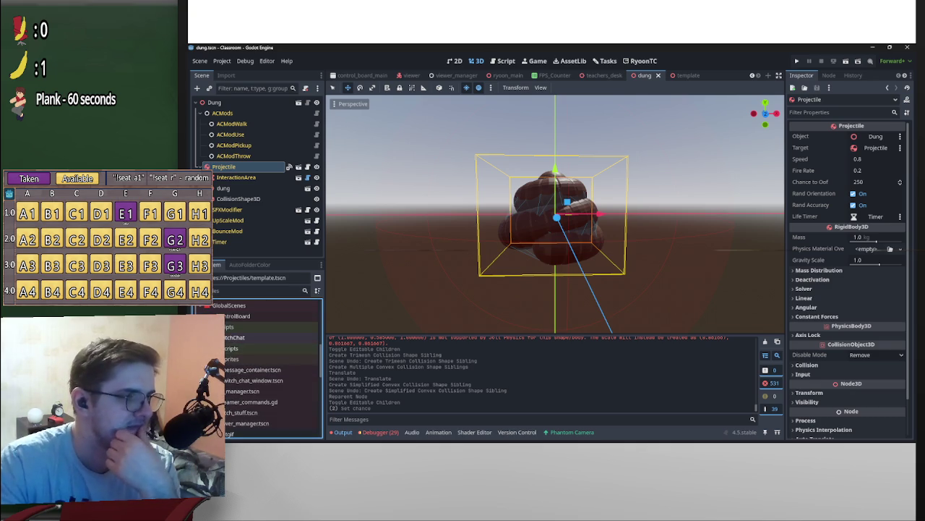
left_click(228, 338)
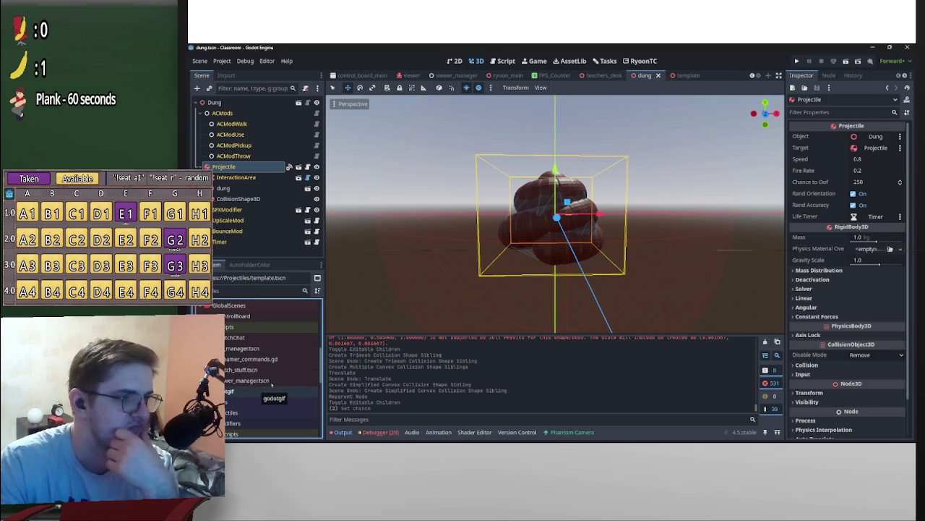
scroll(272, 385, "up", 2)
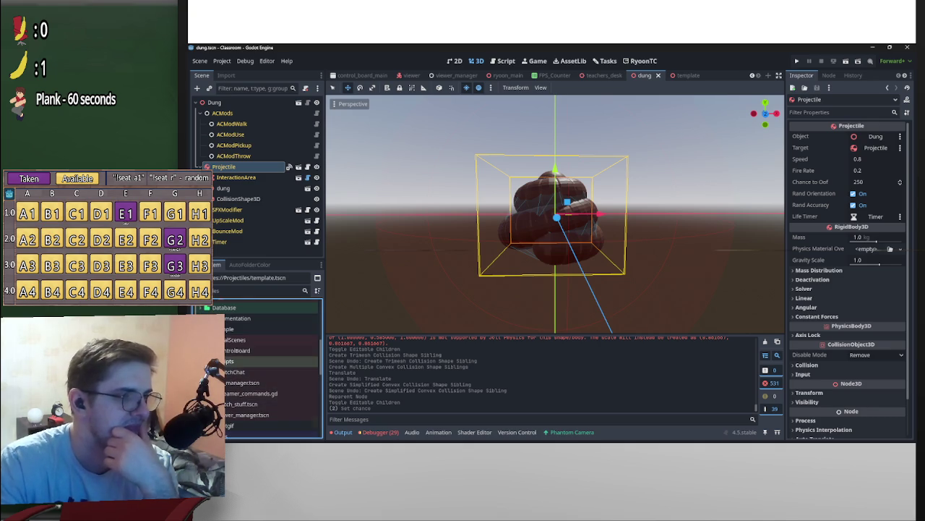
double_click(238, 360)
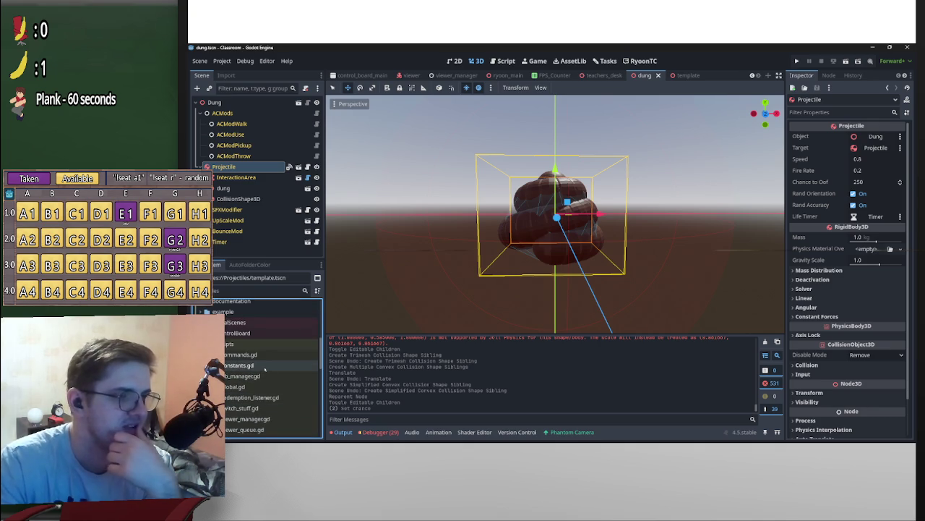
double_click(264, 366)
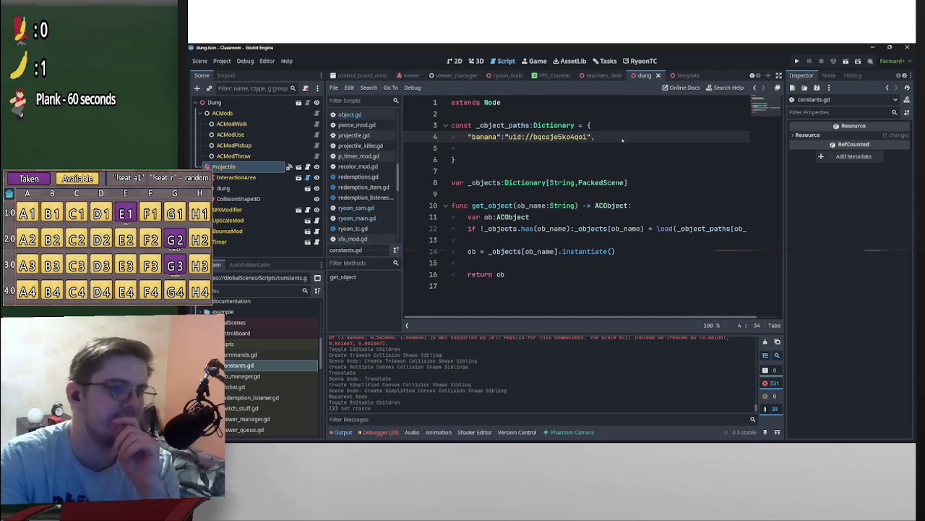
Add a "dung": key on a new line after the banana entry in _object_paths.
key("End")
key("Return")
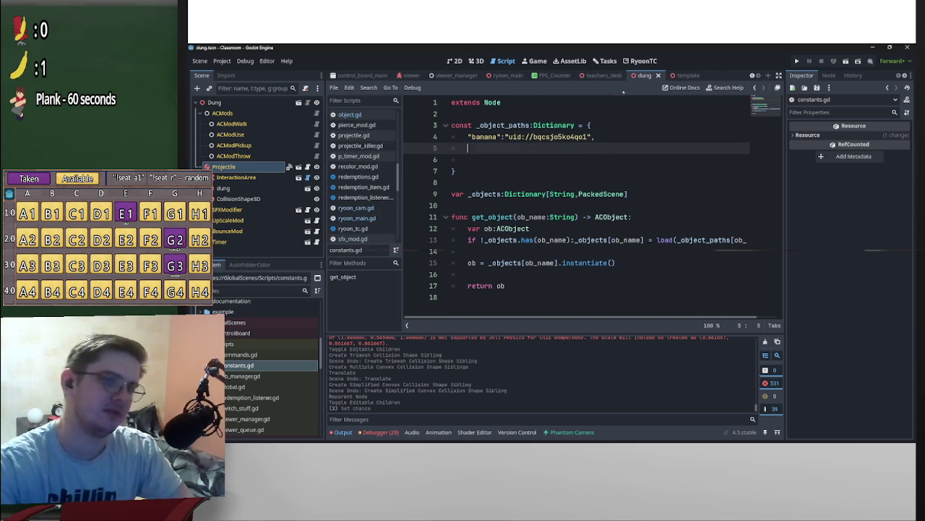
type("\"")
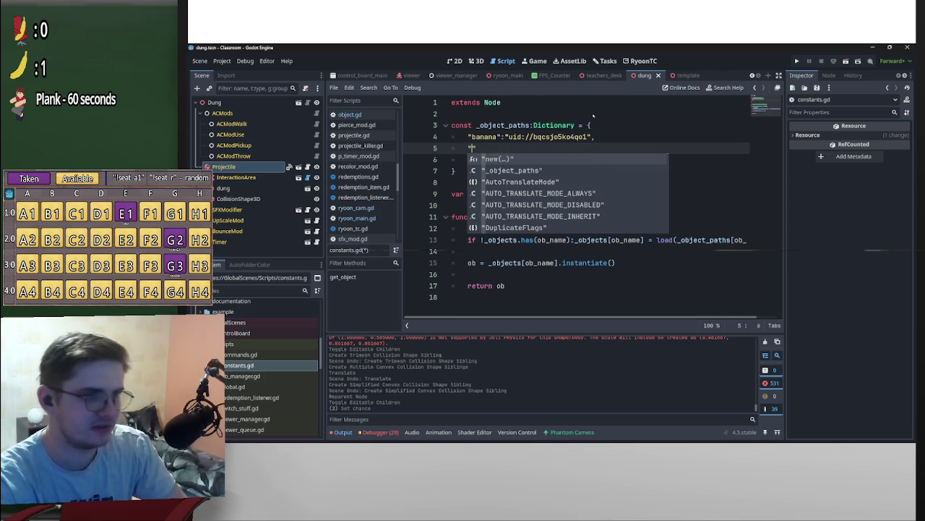
type("dung\"")
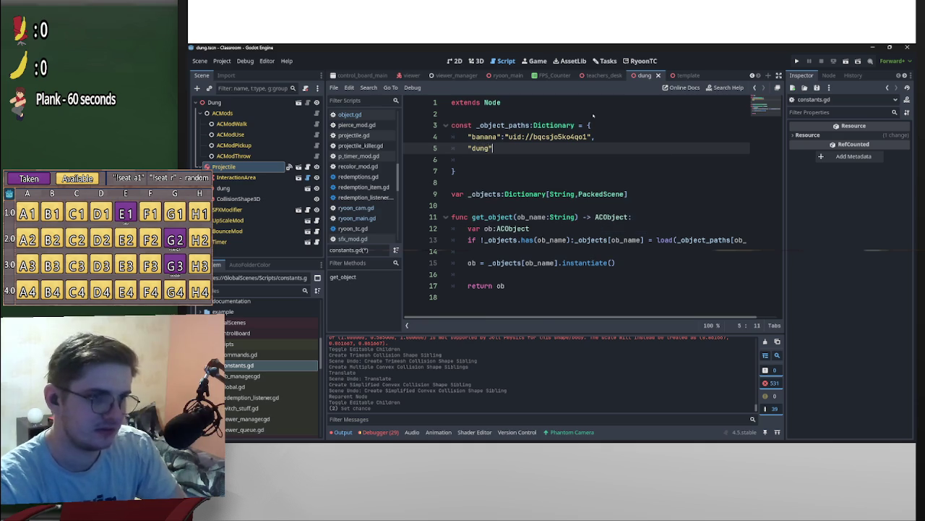
type(":")
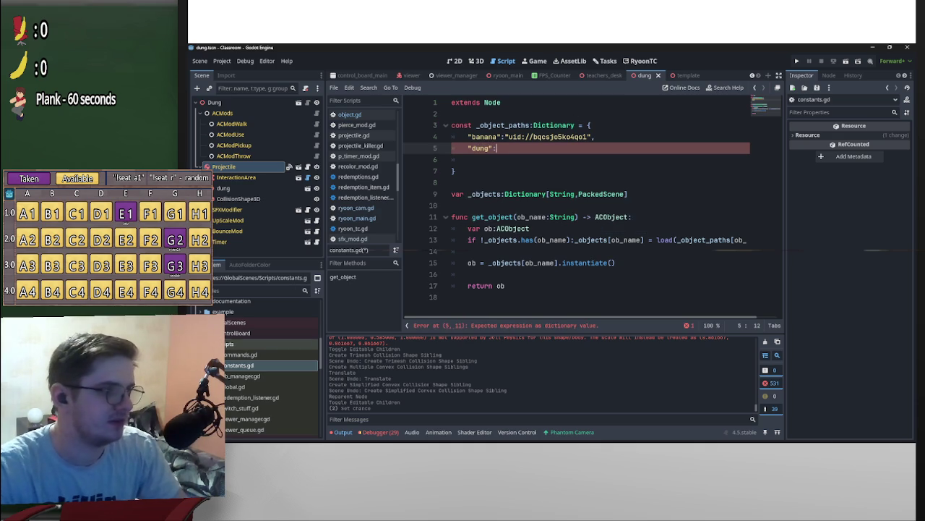
Copy dung.tscn's UID from the FileSystem dock and paste it as the quoted value.
double_click(267, 343)
scroll(267, 330, "down", 5)
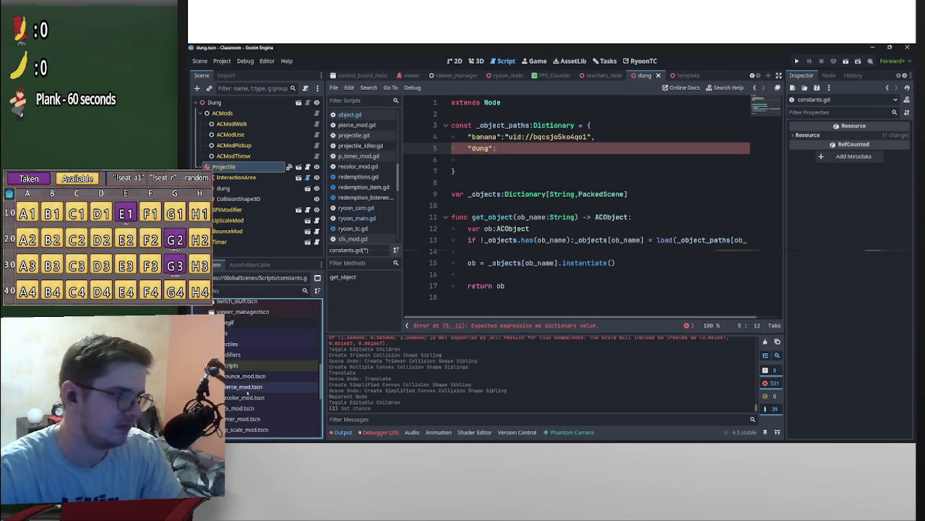
scroll(241, 417, "up", 3)
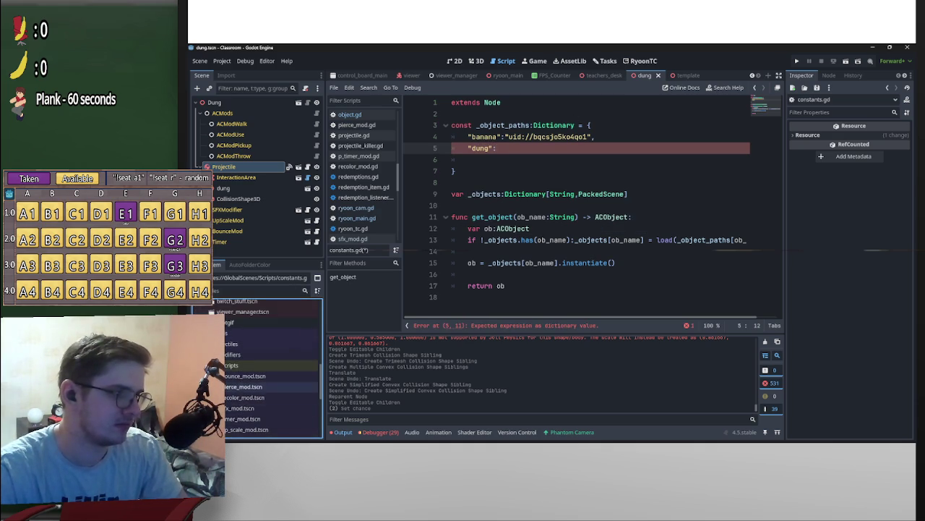
scroll(267, 368, "up", 4)
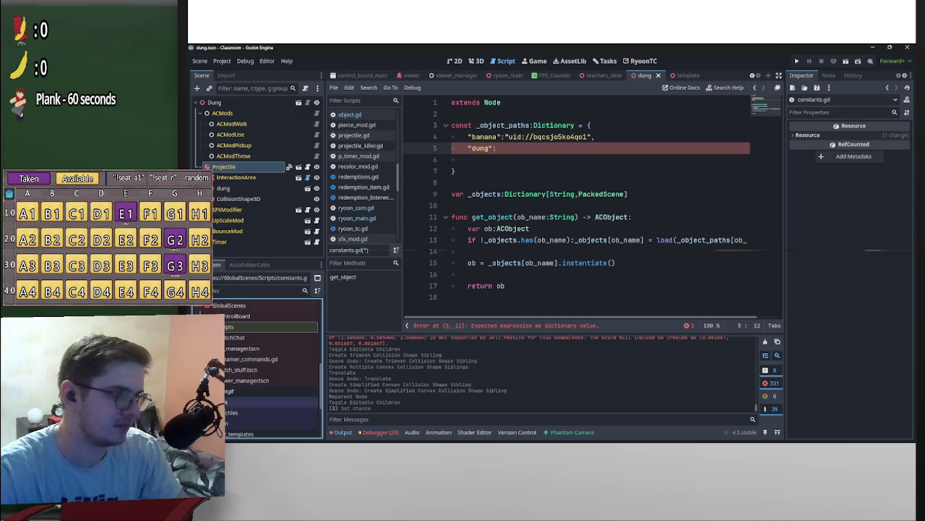
scroll(235, 386, "down", 2)
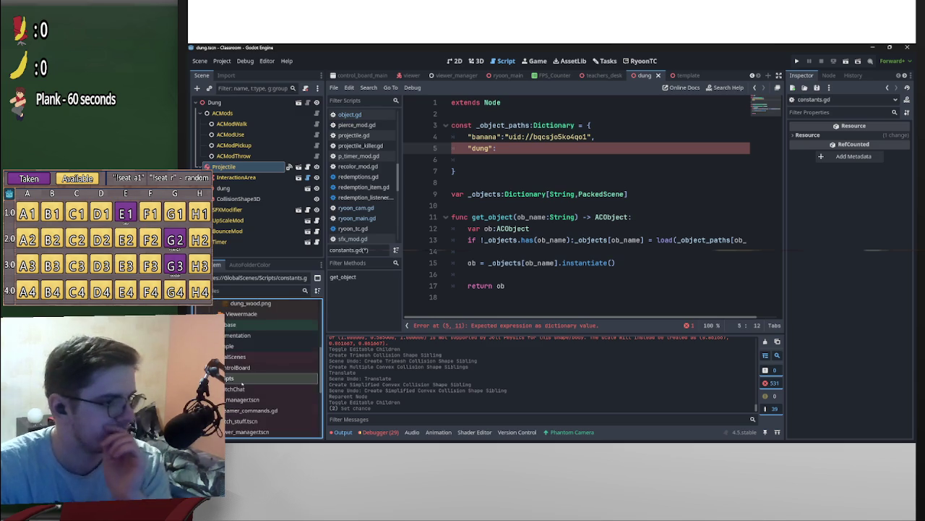
scroll(235, 382, "down", 3)
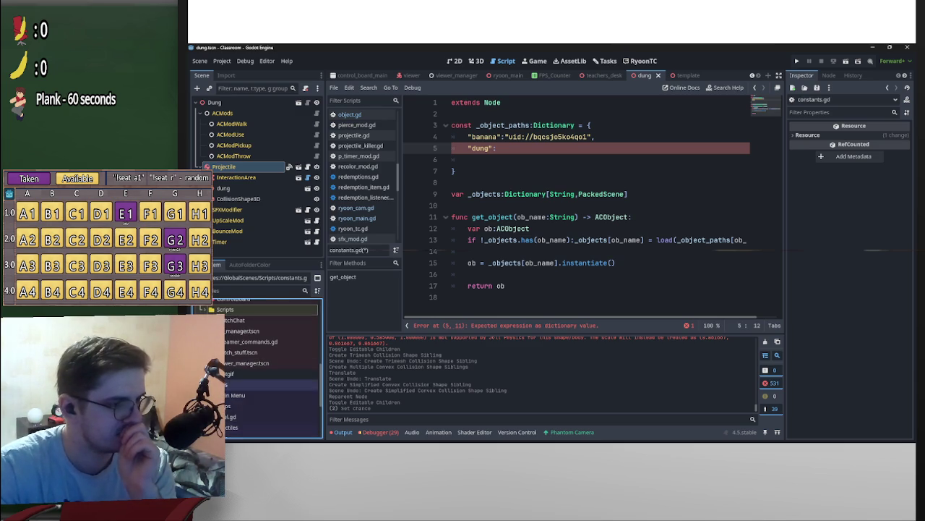
scroll(239, 383, "down", 3)
scroll(246, 391, "down", 5)
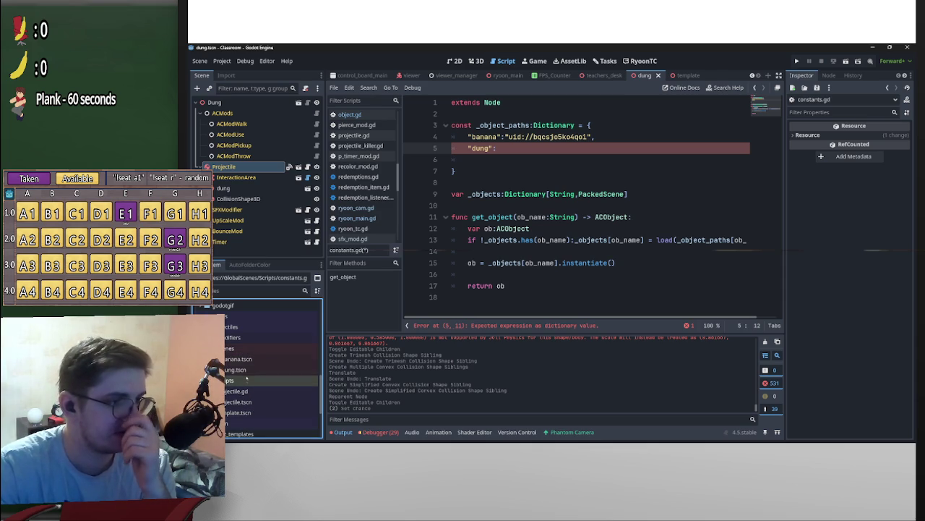
right_click(245, 369)
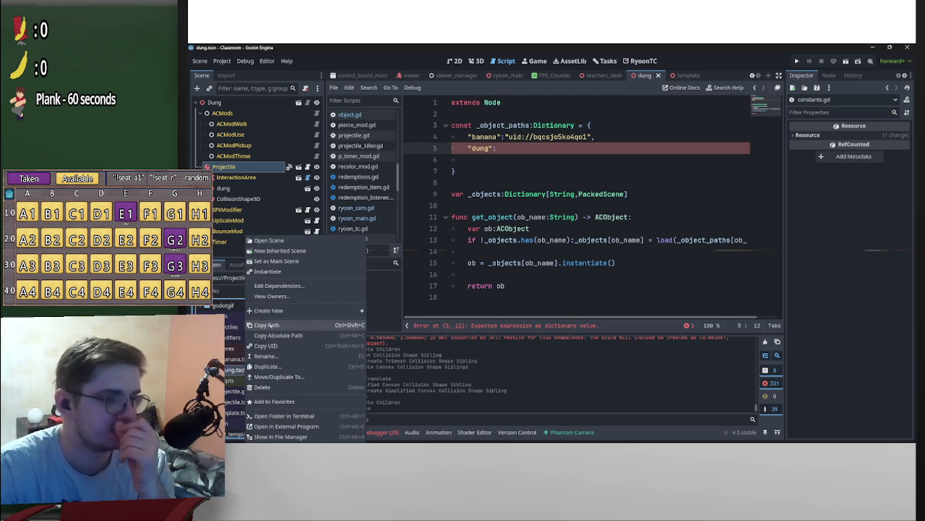
left_click(288, 345)
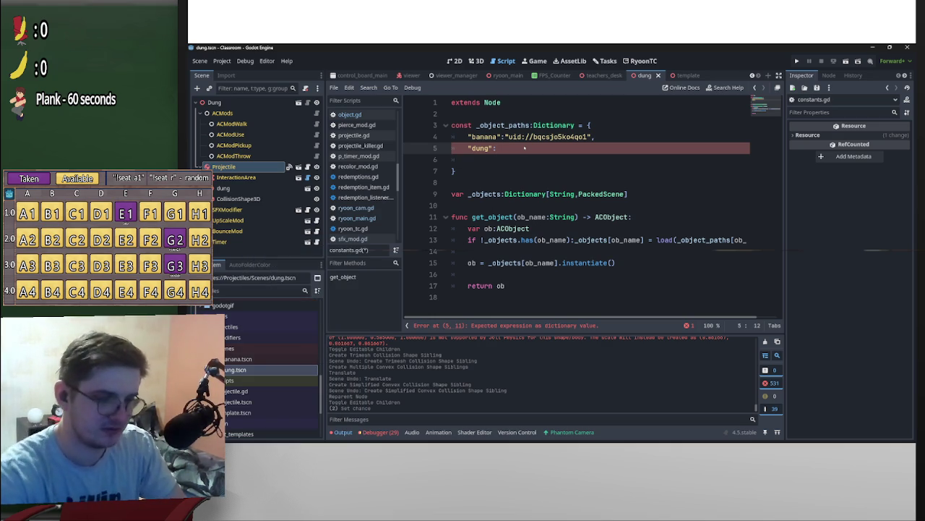
type("\"")
type("uid://c03q8hfsa58yb")
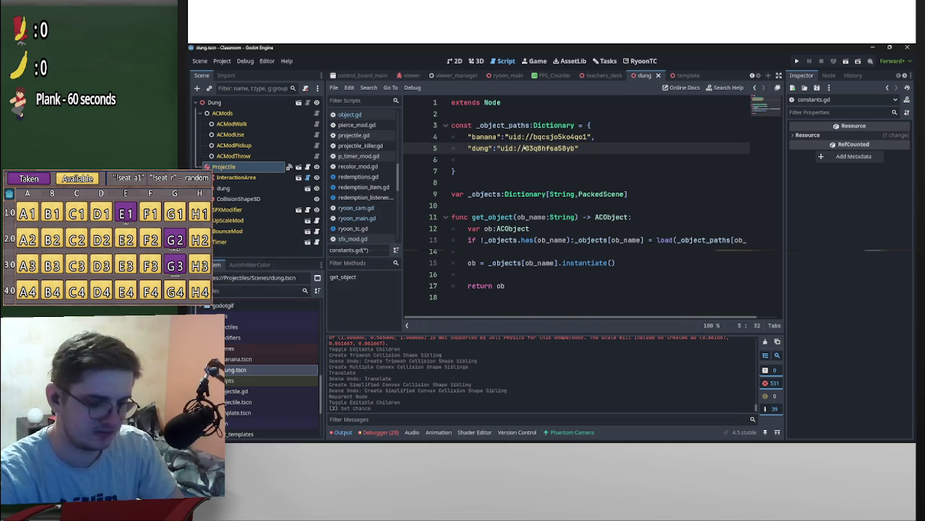
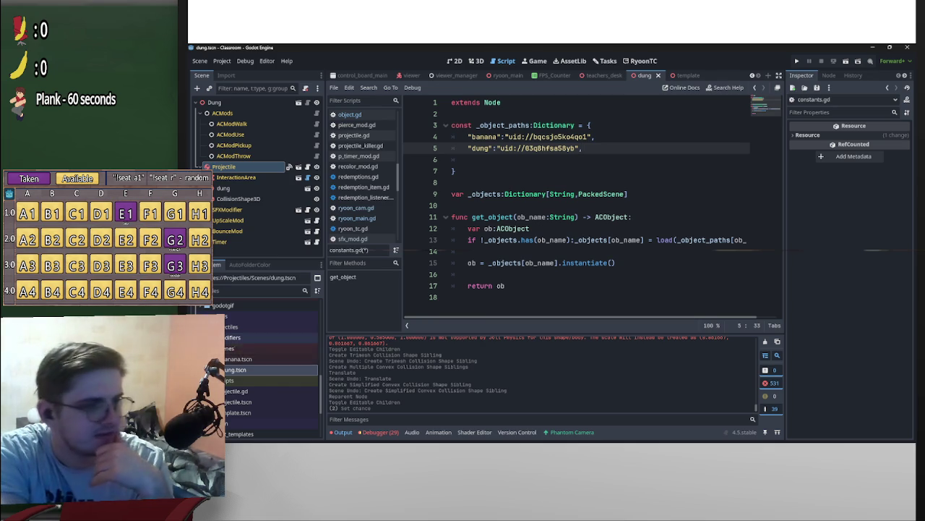
Leave the constants.gd script and launch DB Browser for SQLite from the Start menu.
left_click(216, 337)
left_click(217, 337)
left_click(217, 337)
left_click(217, 337)
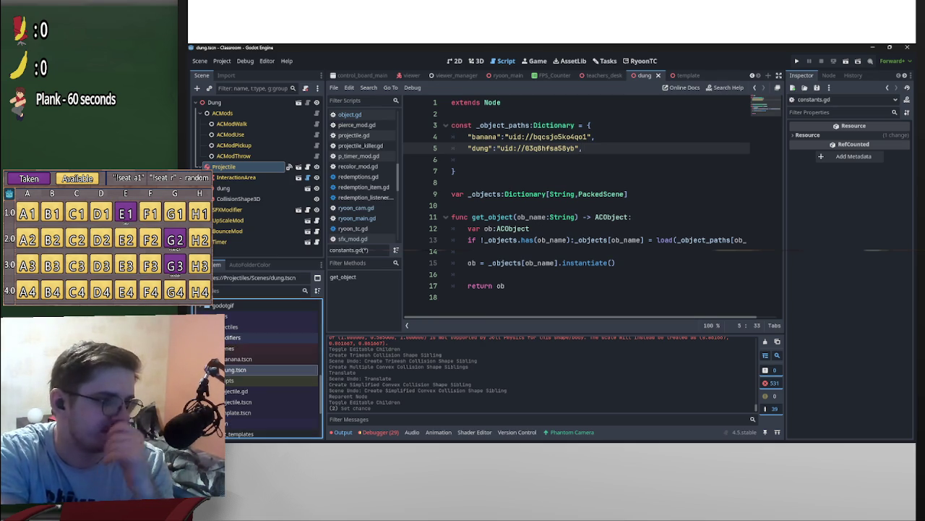
left_click(542, 182)
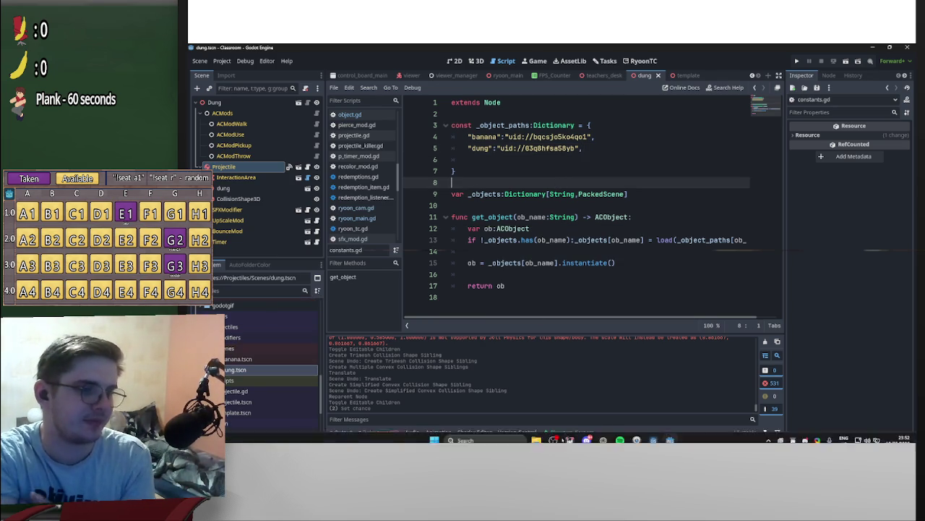
left_click(433, 434)
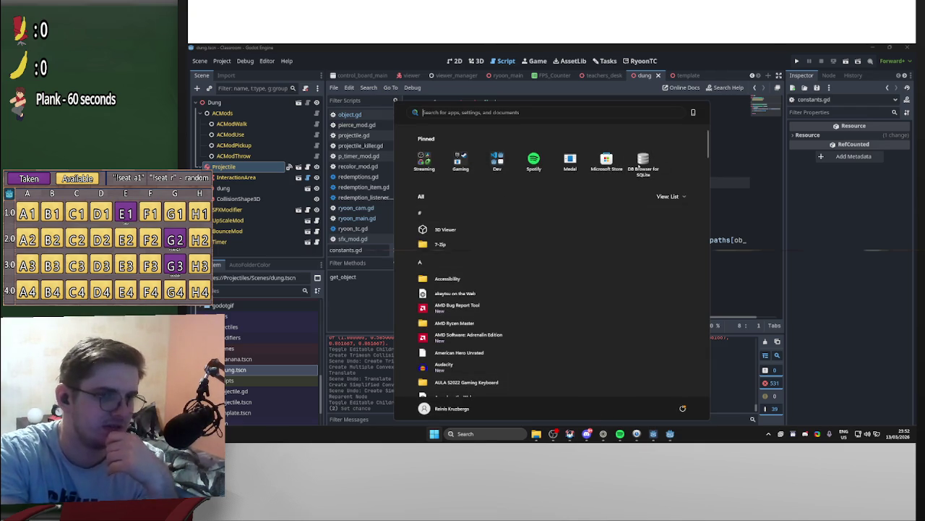
left_click(640, 163)
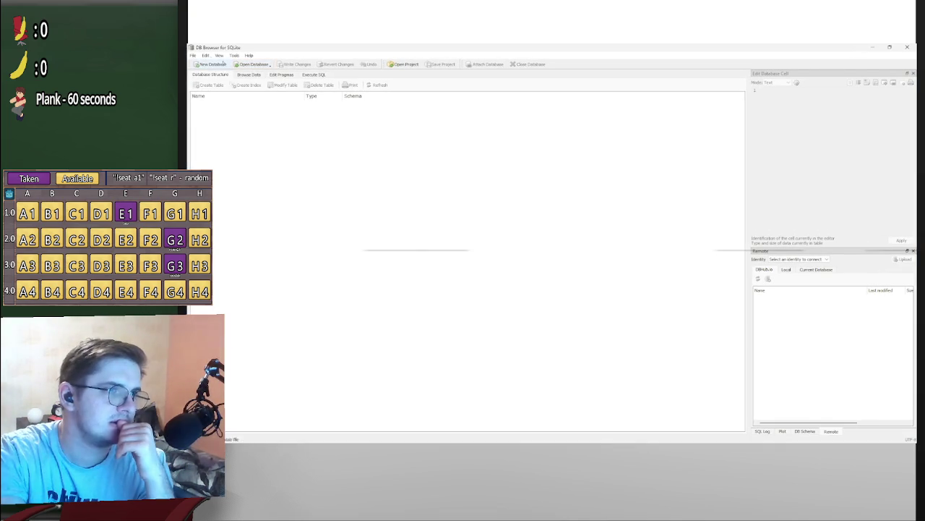
Open the recent Classroom data.db and browse the viewer_data table.
left_click(205, 55)
mouse_move(193, 55)
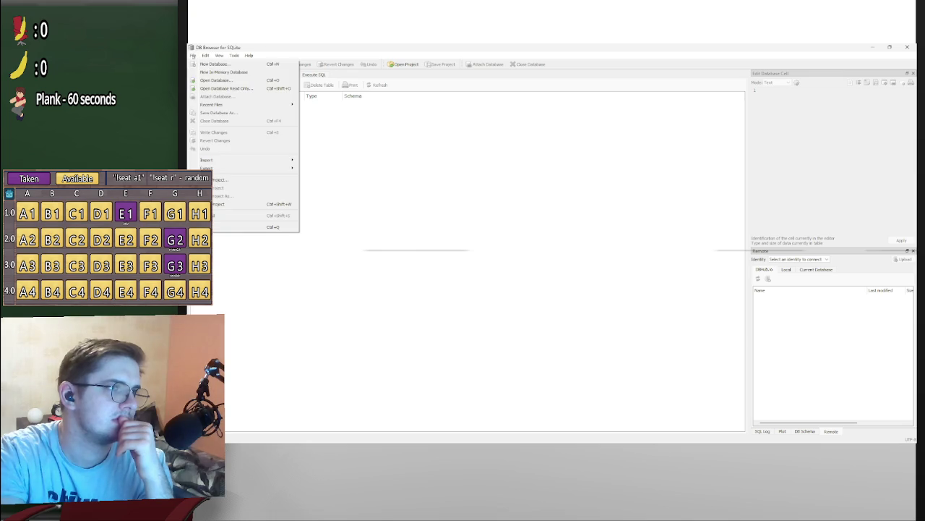
mouse_move(246, 105)
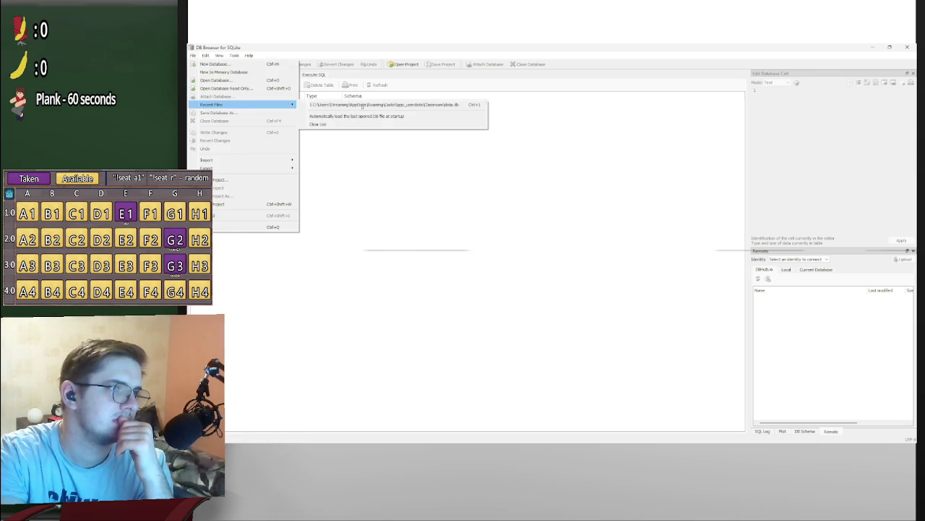
left_click(362, 106)
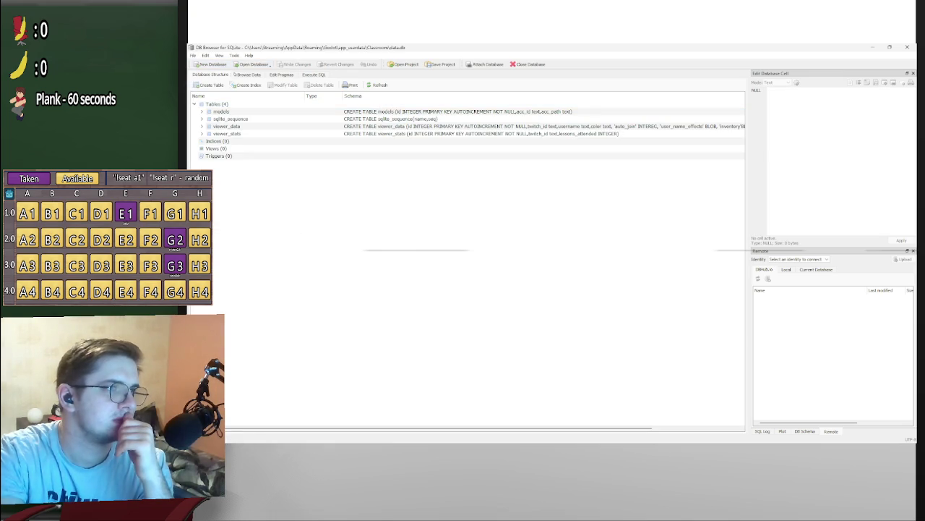
left_click(239, 74)
left_click(230, 83)
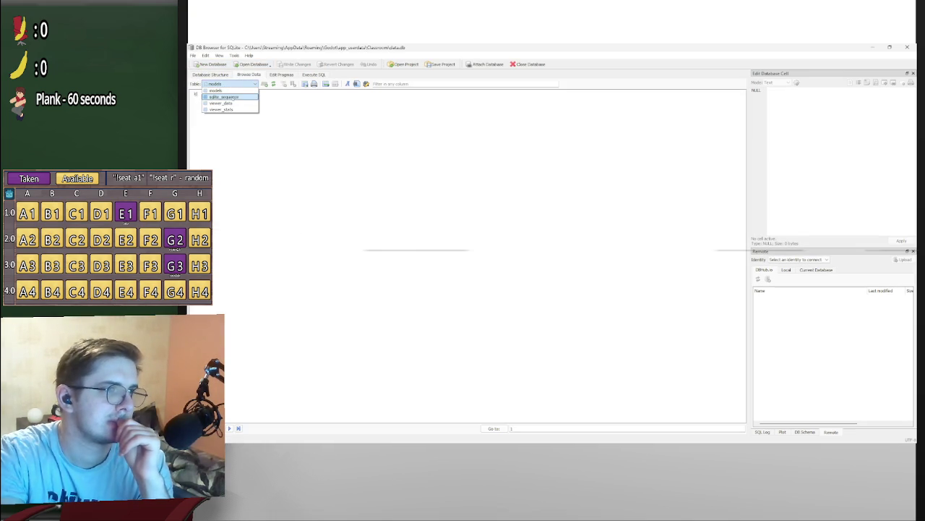
left_click(222, 103)
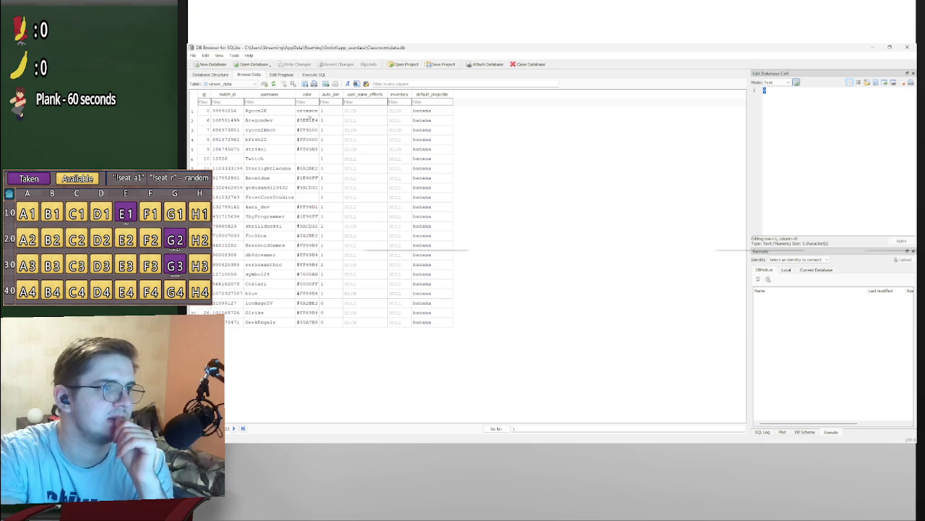
Try changing row 1's default_projectile from banana to dung.
left_click(441, 111)
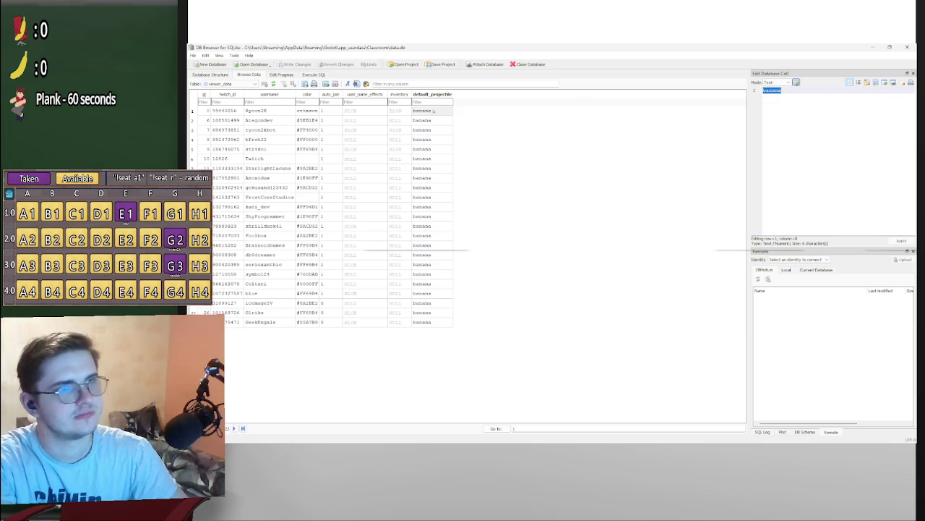
left_click(785, 93)
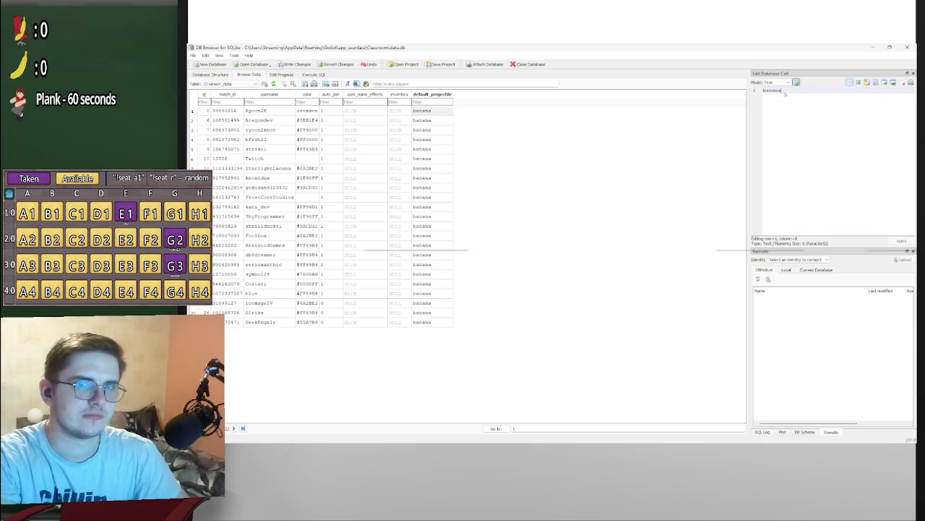
double_click(771, 92)
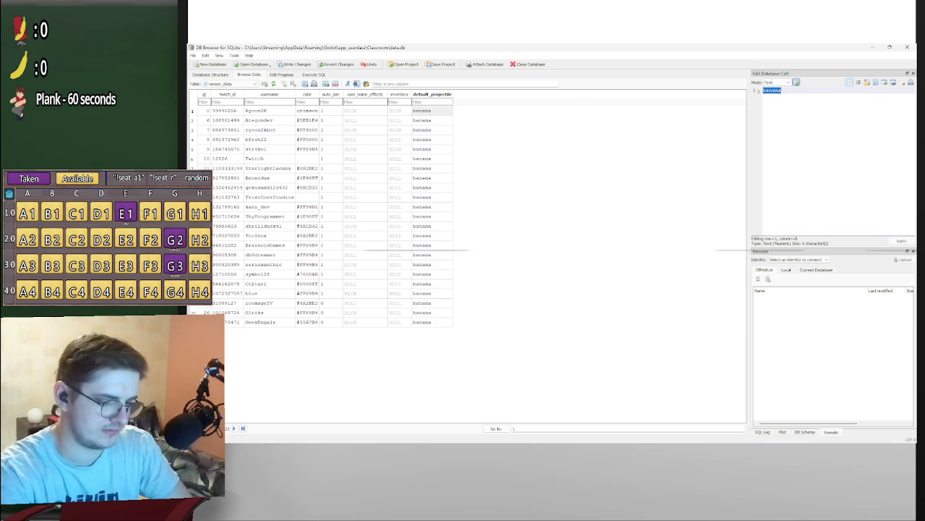
type("dung")
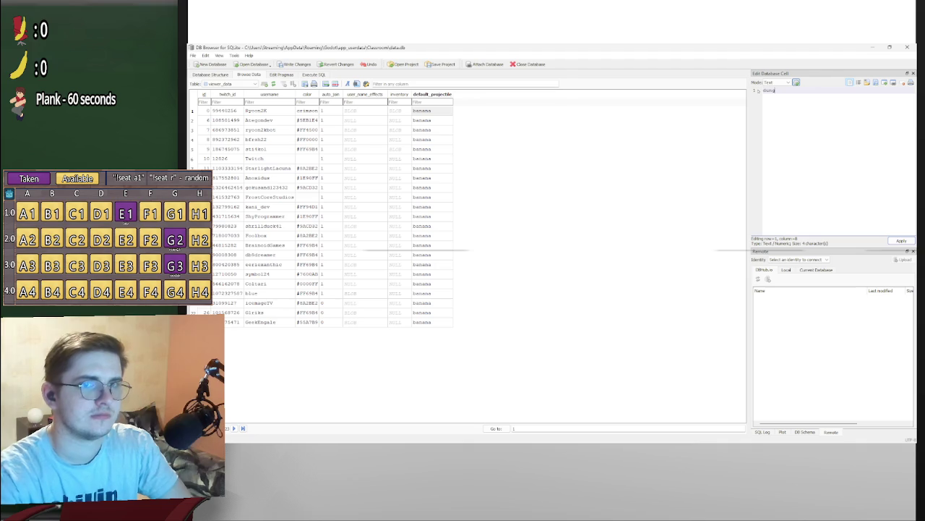
key("Return")
key("BackSpace")
key("ctrl+Return")
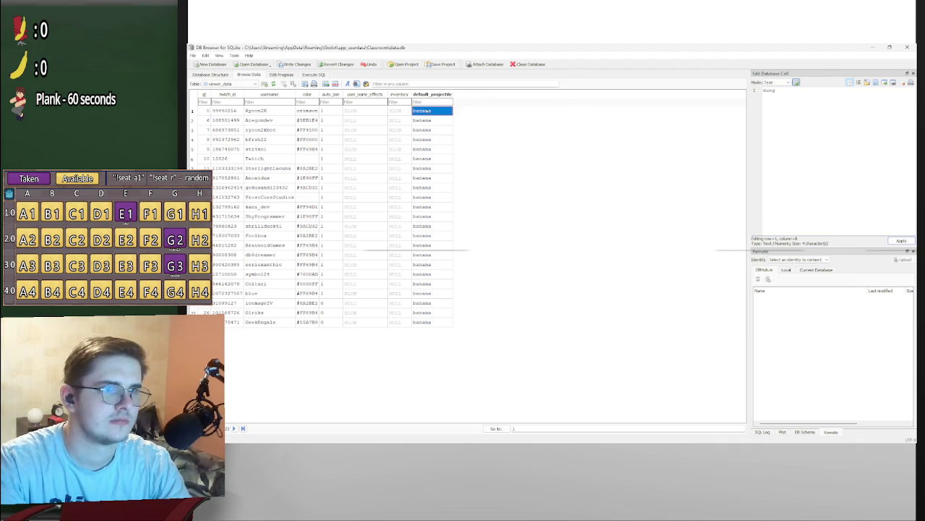
double_click(432, 111)
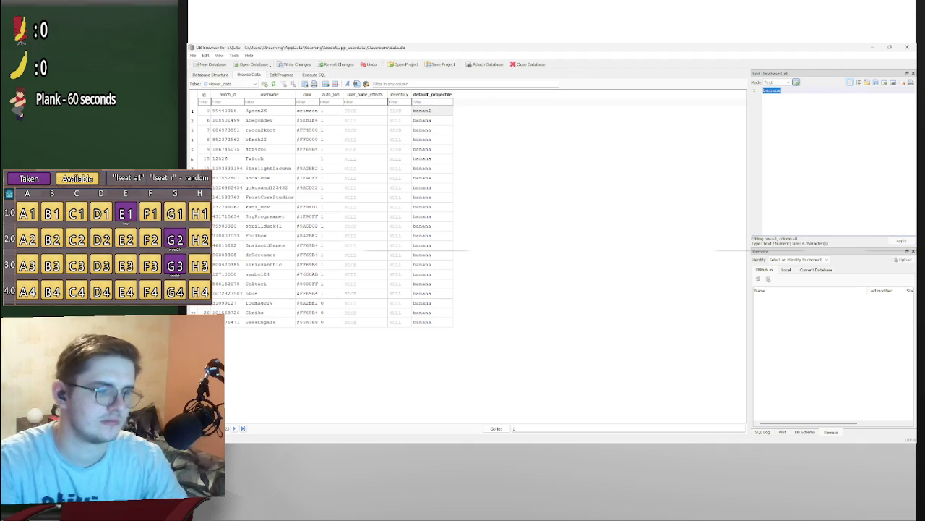
type("dung")
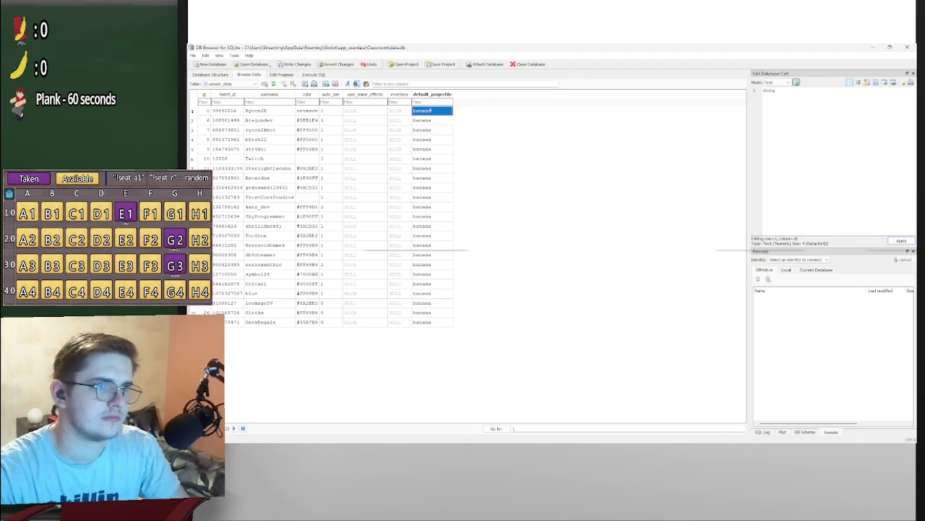
right_click(431, 110)
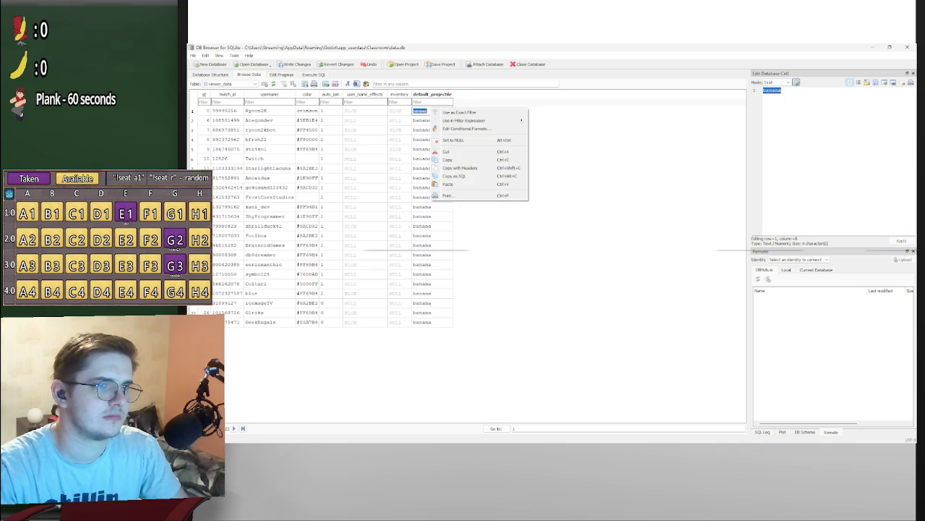
left_click(726, 157)
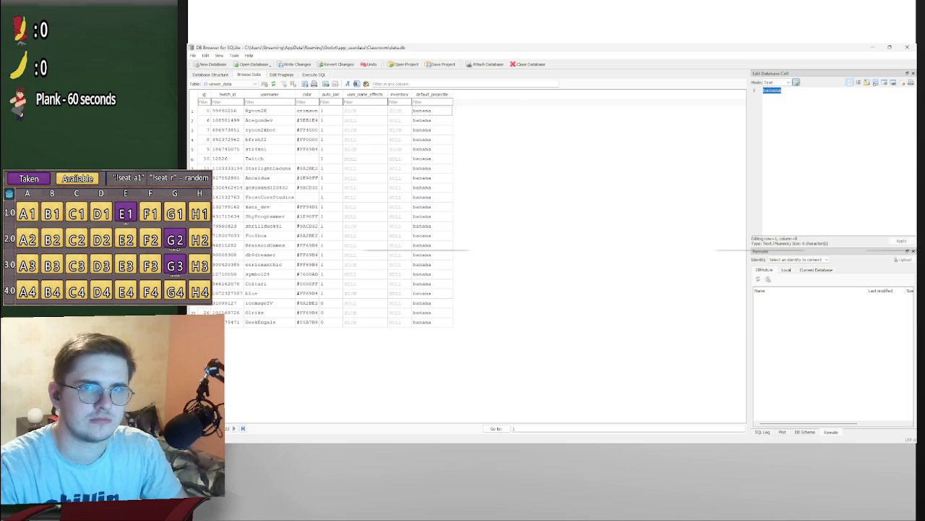
left_click(877, 84)
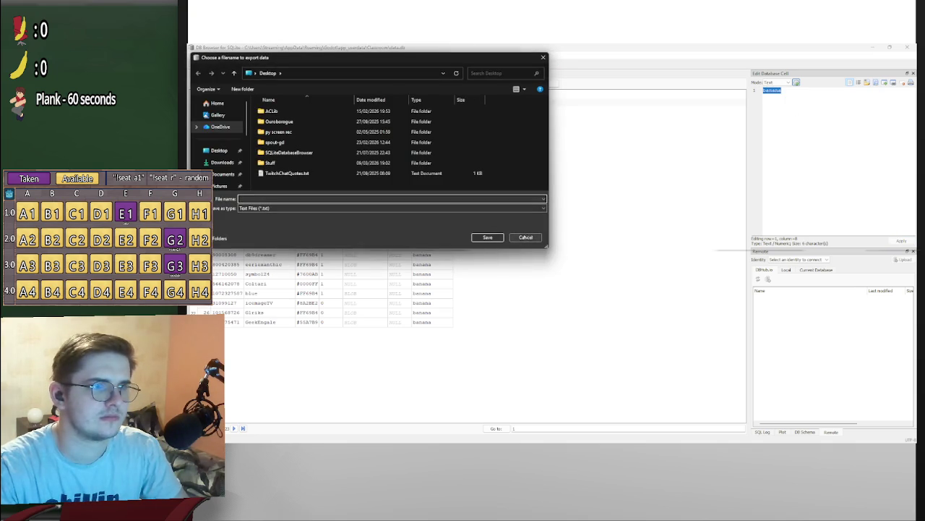
Dismiss the export dialog and enter dung as row 1's default_projectile.
left_click(526, 237)
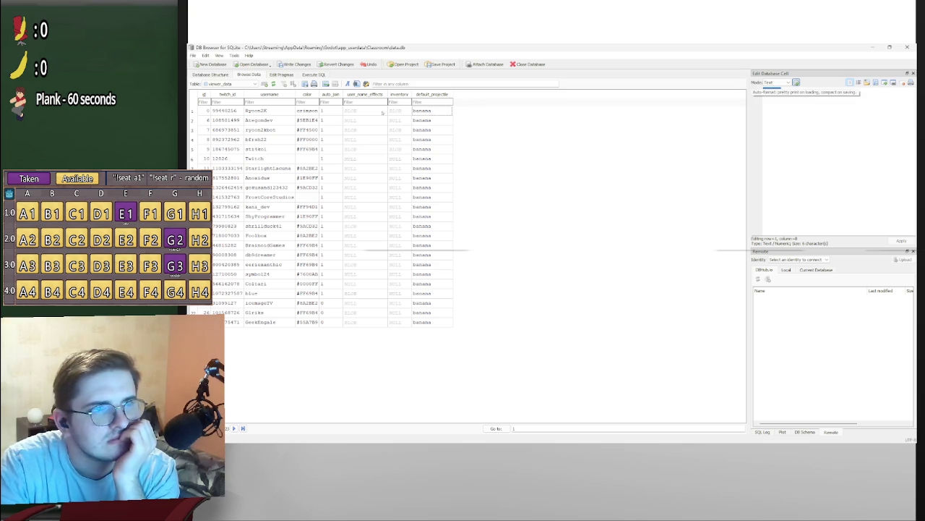
left_click(424, 111)
right_click(425, 113)
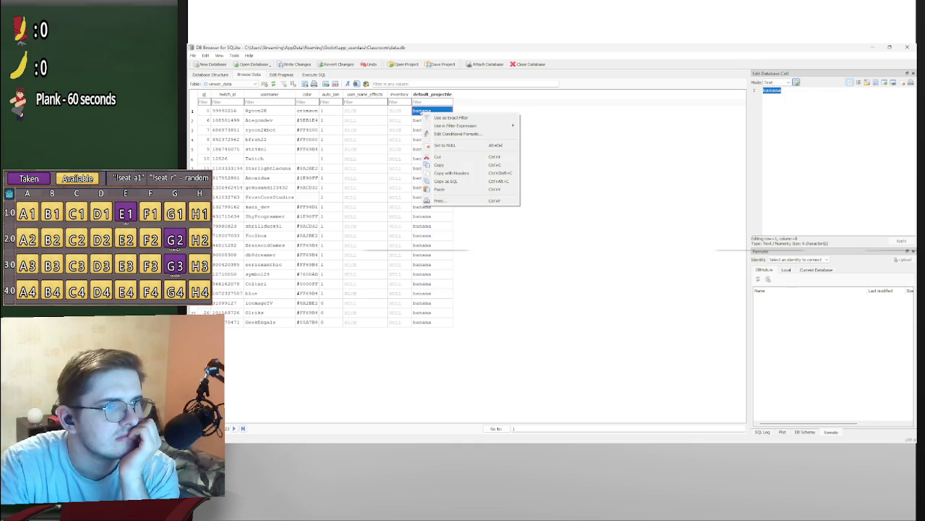
left_click(396, 115)
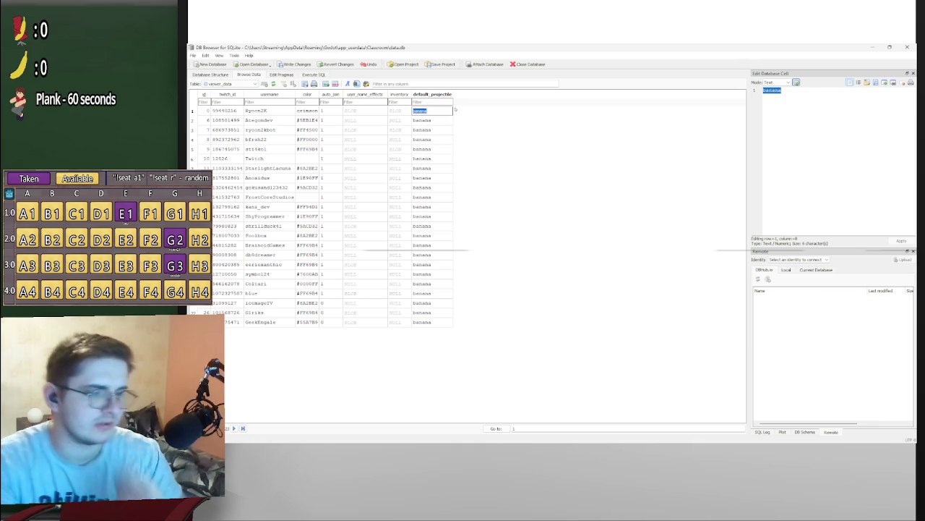
type("bomb")
key("Return")
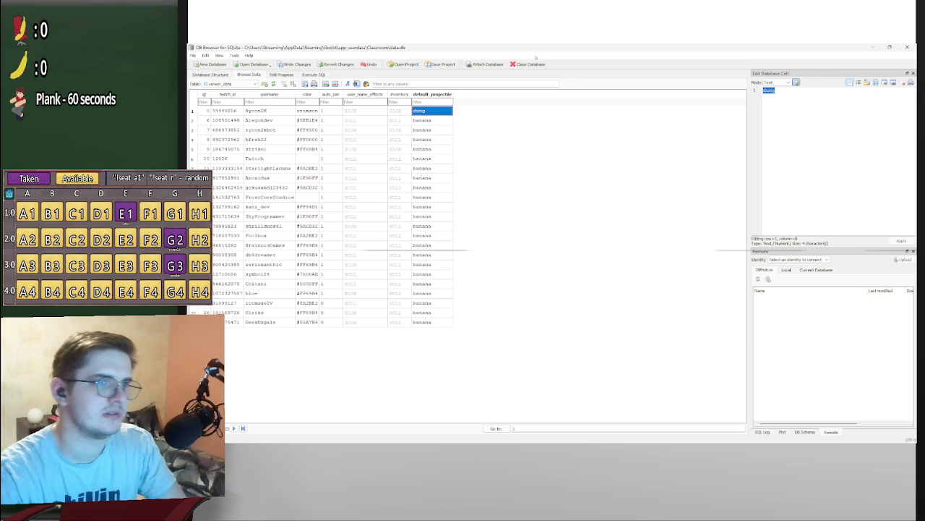
Write the changes to data.db and return to the Godot editor.
left_click(304, 84)
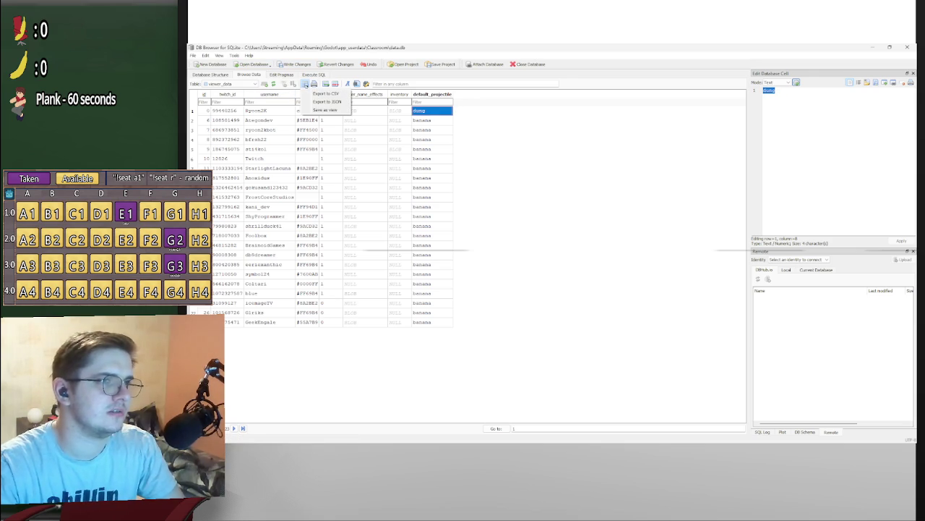
key("Escape")
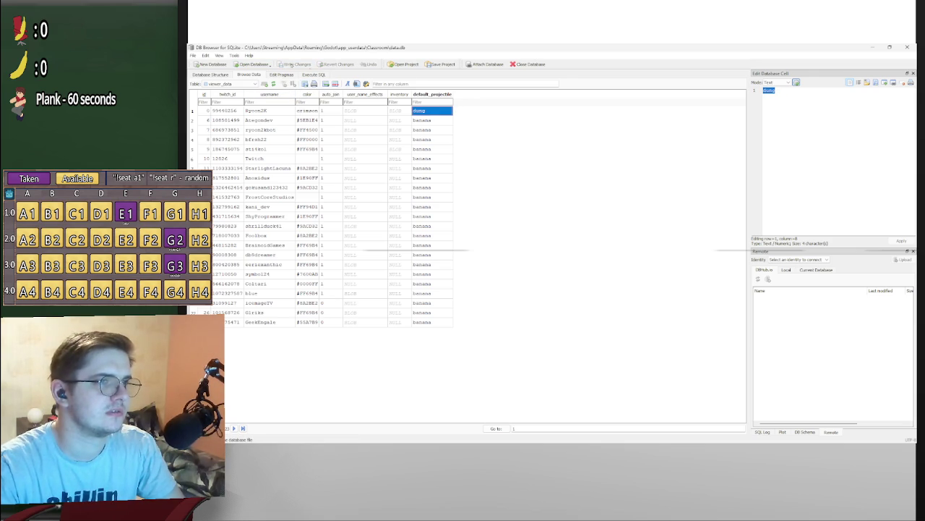
left_click(870, 47)
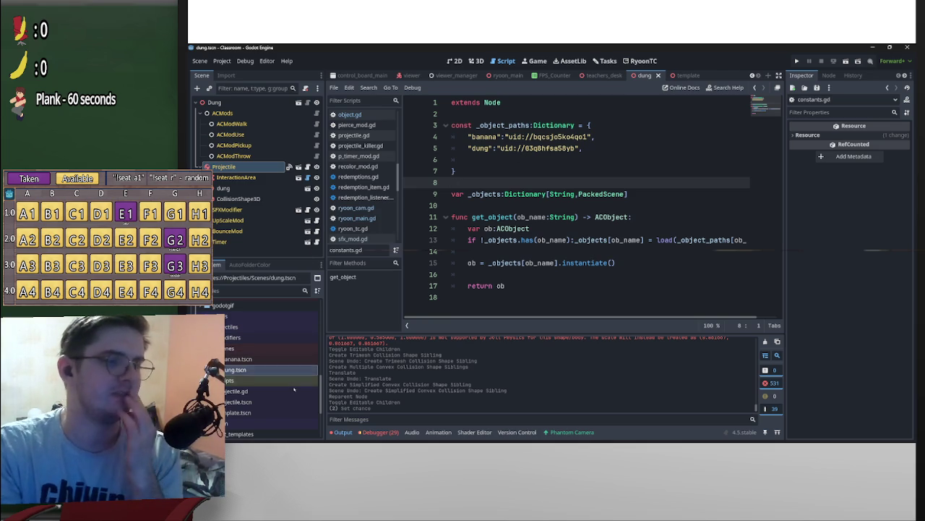
Open throw_projectile.gd from the TwitchRewards folder and review its code.
scroll(314, 383, "up", 1)
scroll(323, 396, "down", 5)
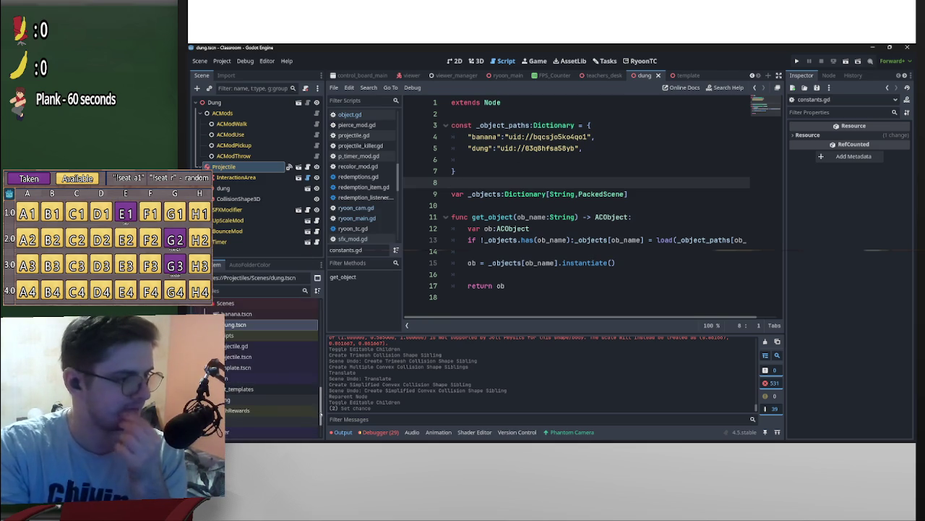
mouse_move(321, 412)
left_mouse_down()
mouse_move(335, 296)
mouse_move(325, 418)
left_mouse_up()
double_click(252, 387)
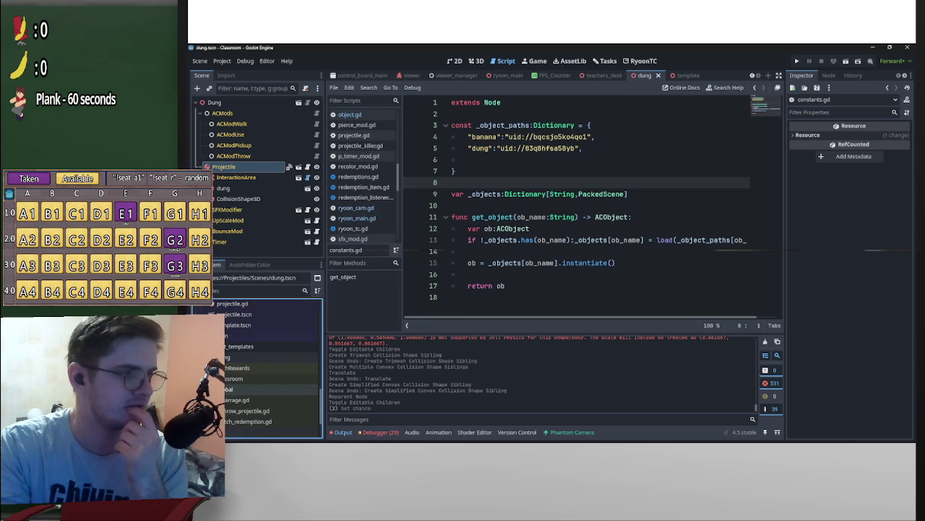
scroll(253, 385, "down", 2)
double_click(246, 358)
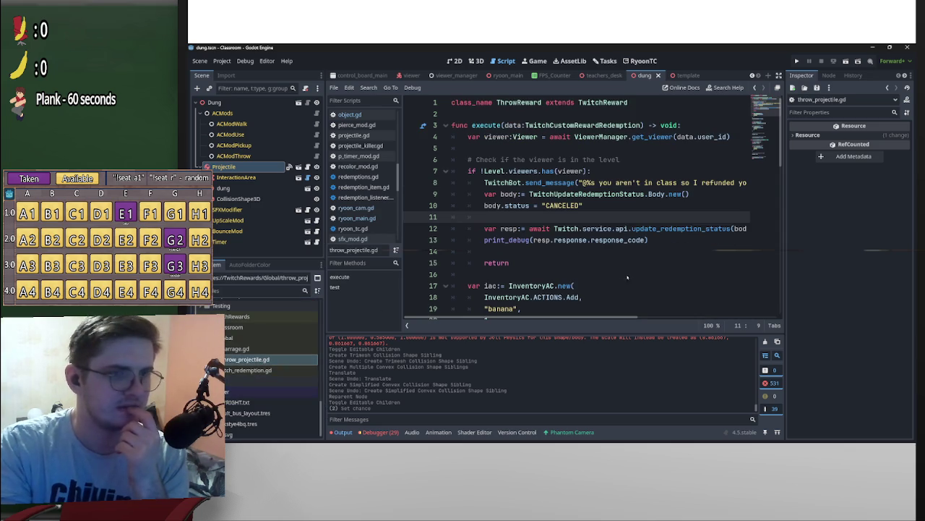
scroll(638, 283, "down", 2)
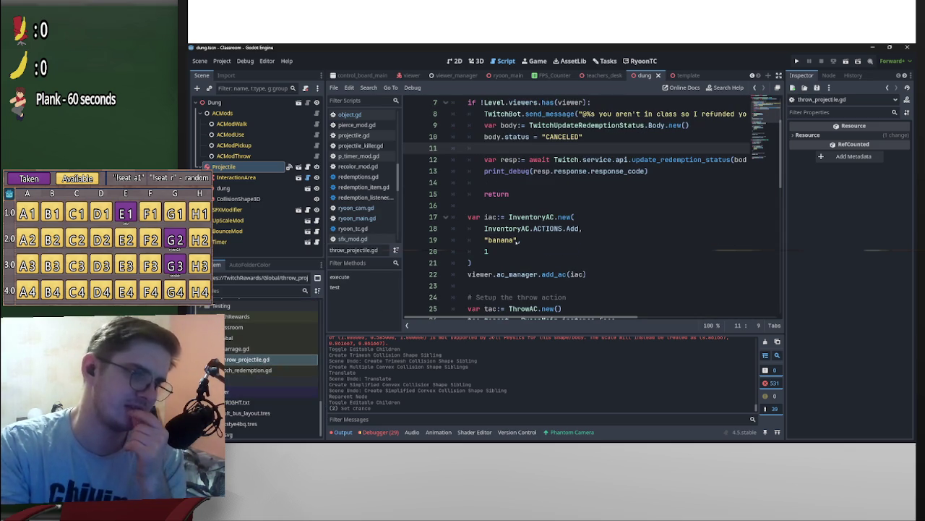
scroll(517, 241, "down", 2)
scroll(552, 246, "down", 2)
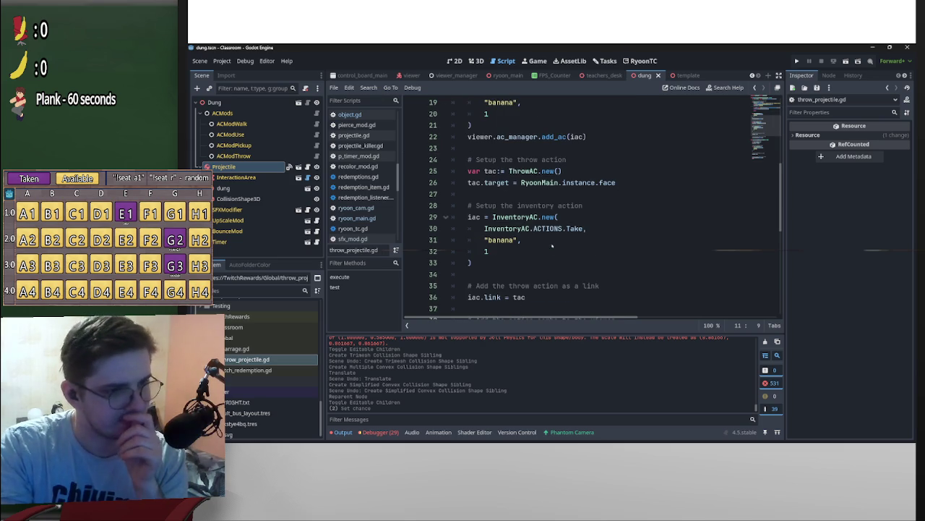
scroll(613, 266, "up", 6)
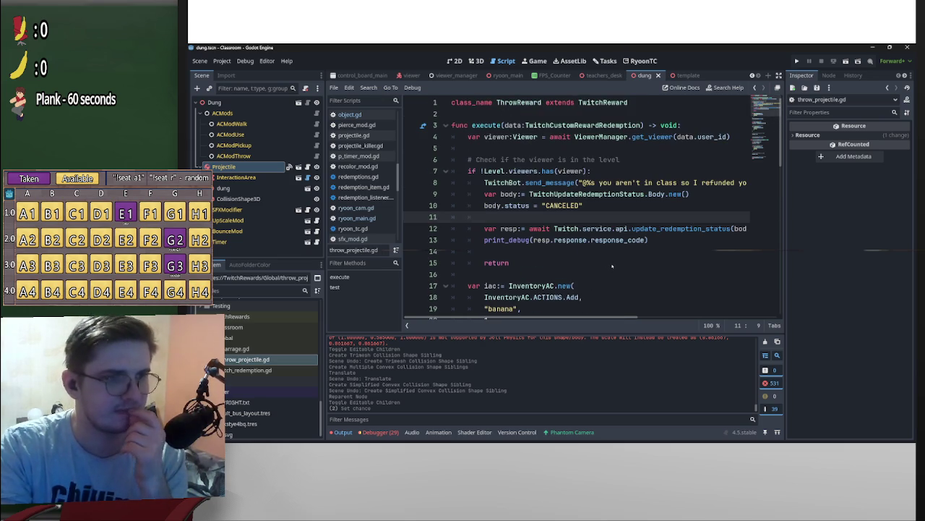
scroll(613, 311, "right", 5)
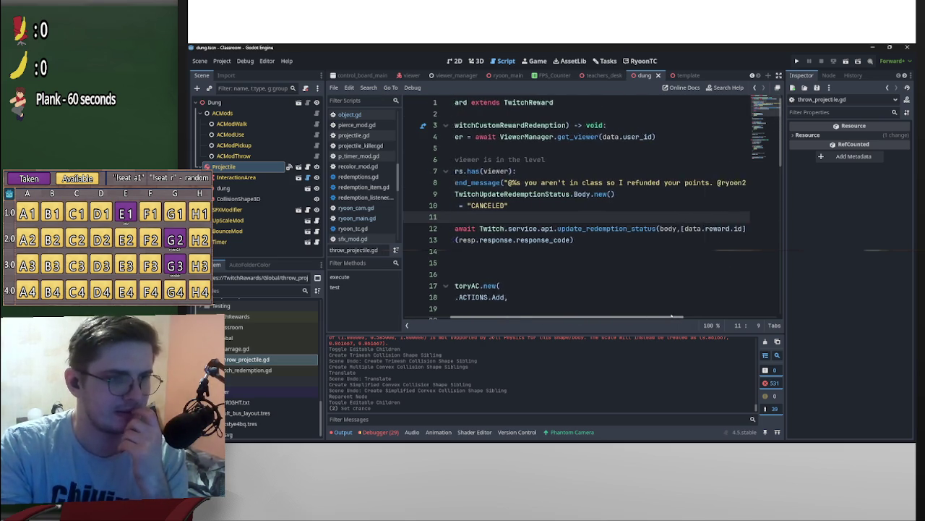
scroll(710, 309, "left", 5)
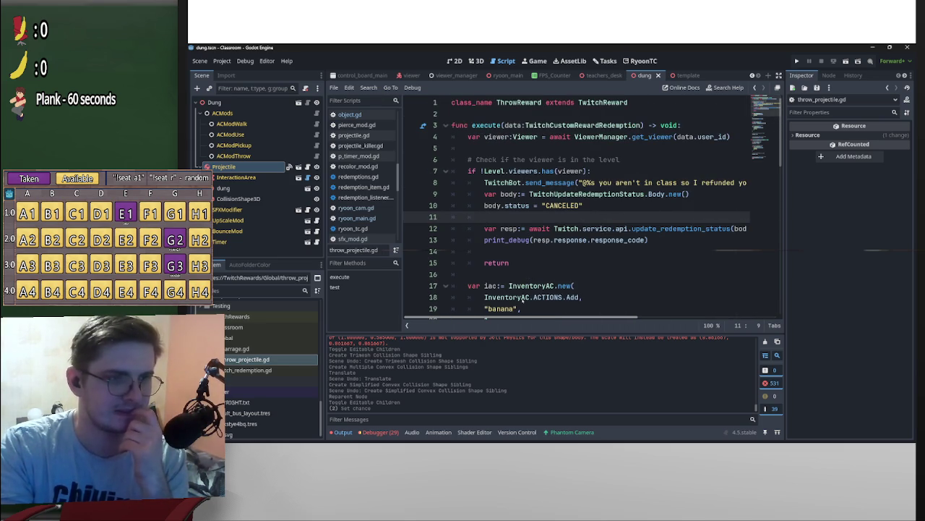
scroll(542, 274, "down", 1)
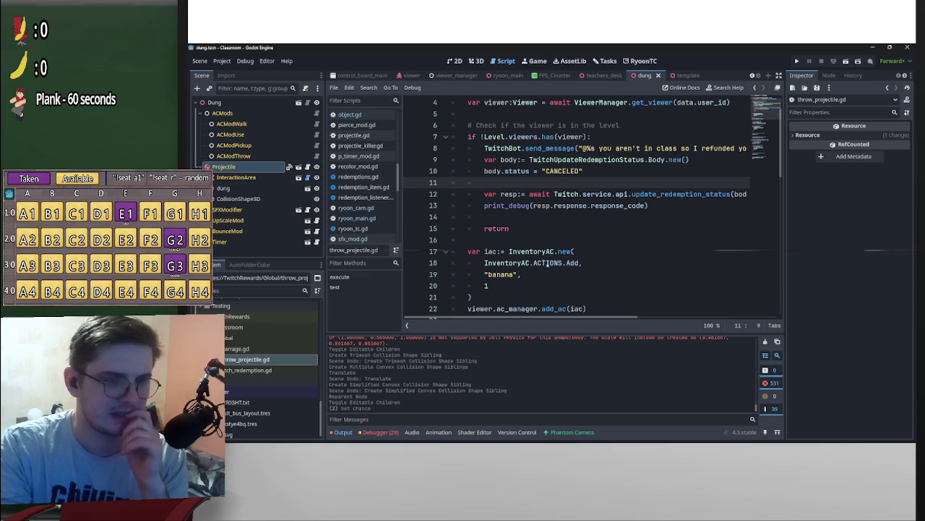
Tidy the lines after the early return and prepare the viewer.vd.default_projectile expression to paste.
left_click(538, 239)
key("Return")
key("Return")
key("Return")
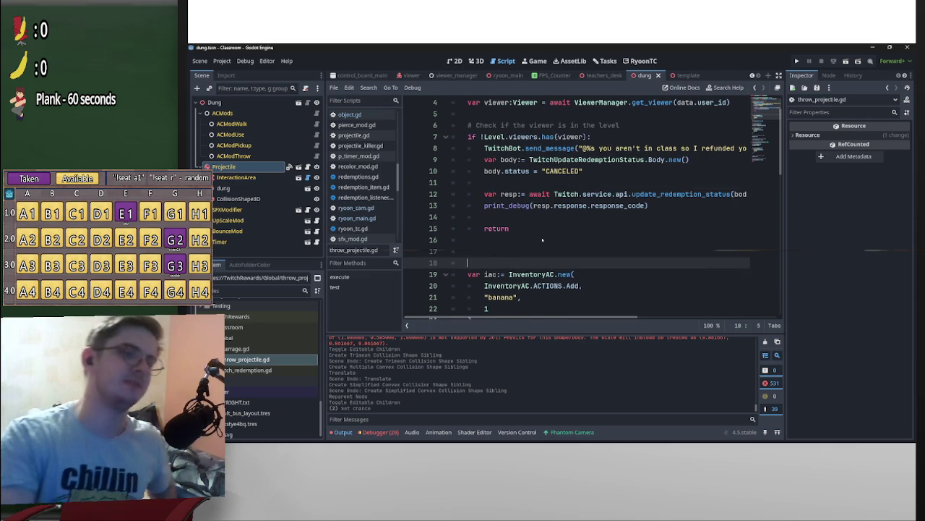
key("Up")
key("Down")
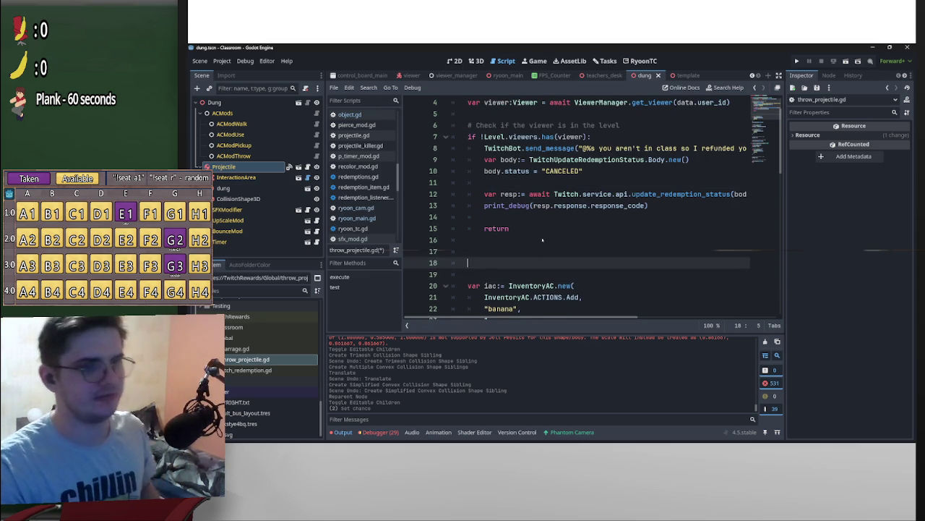
key("BackSpace")
key("BackSpace")
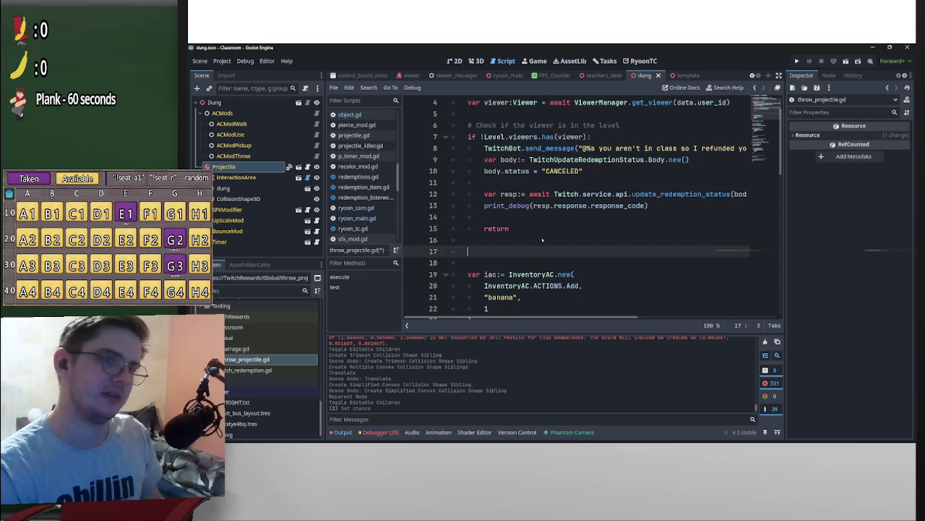
scroll(551, 223, "up", 2)
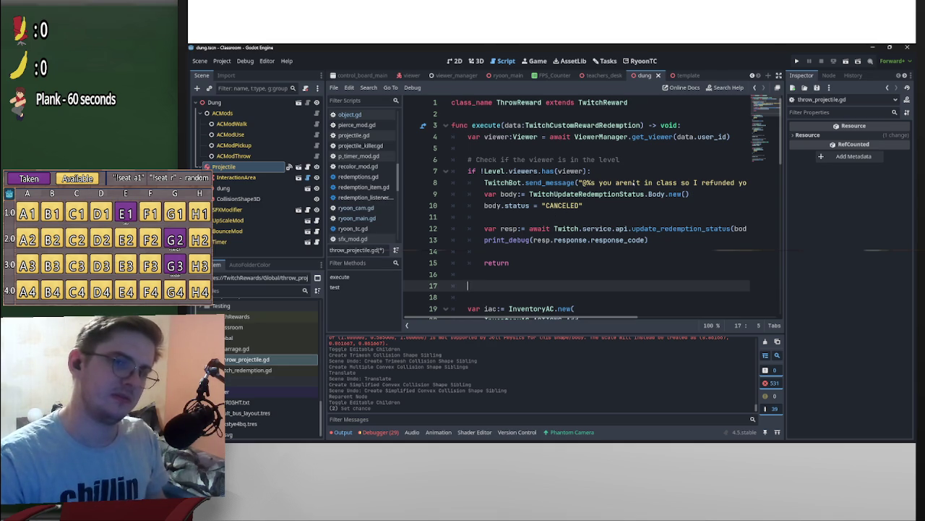
scroll(614, 195, "down", 2)
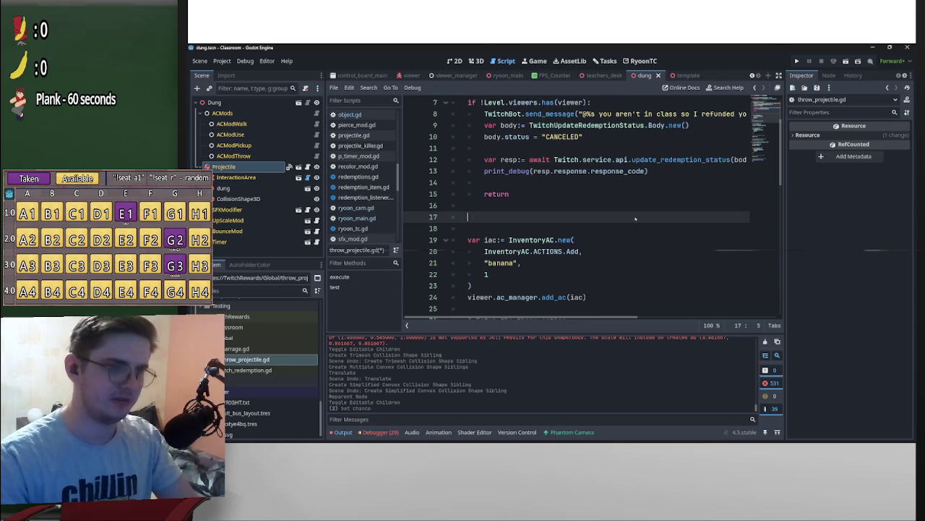
type("viewer")
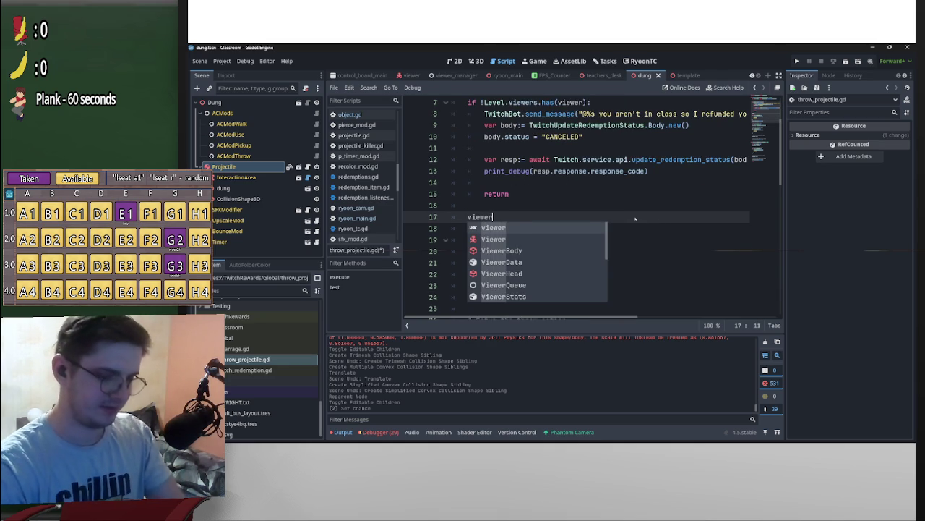
type(".vd.")
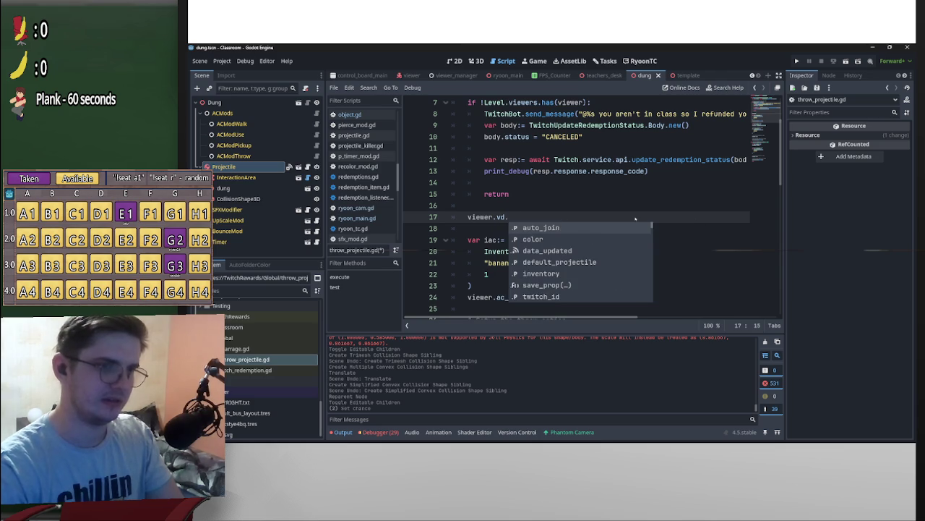
key("Down")
key("Down")
key("Down")
key("Return")
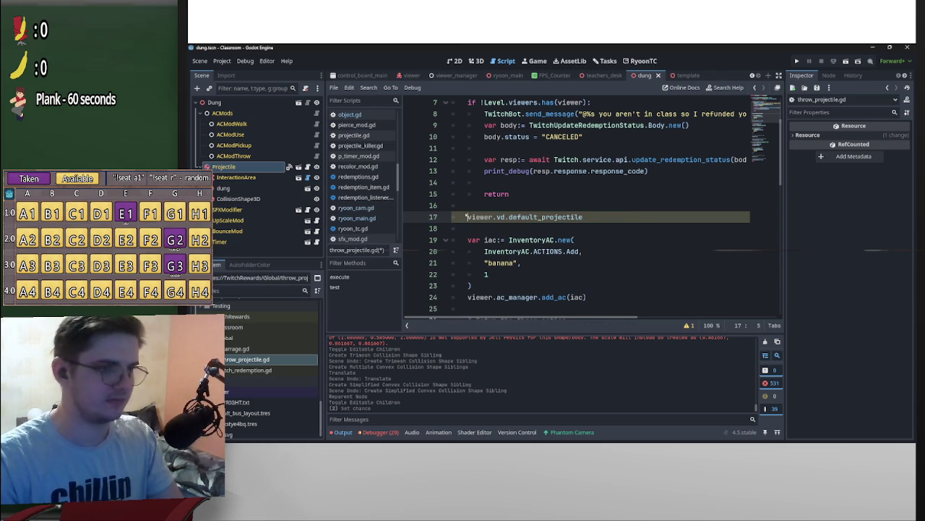
type("r ")
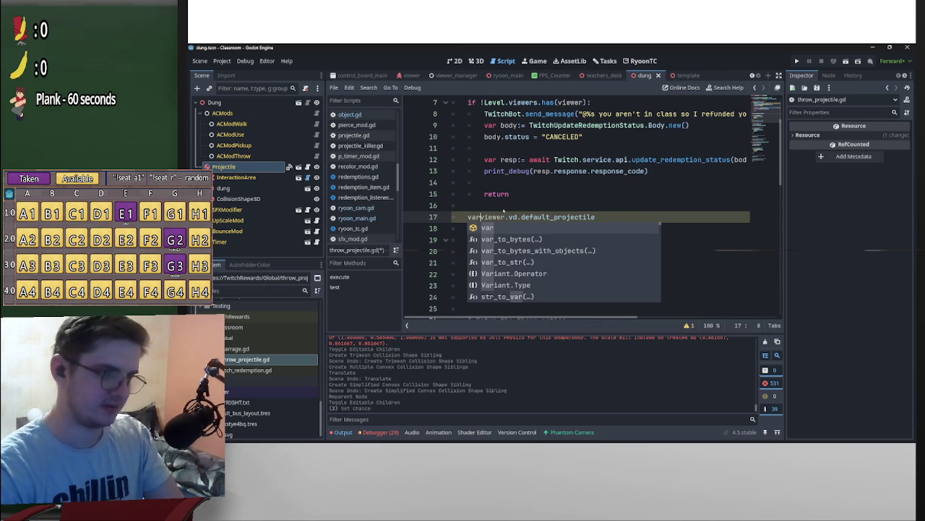
type("item:Stri")
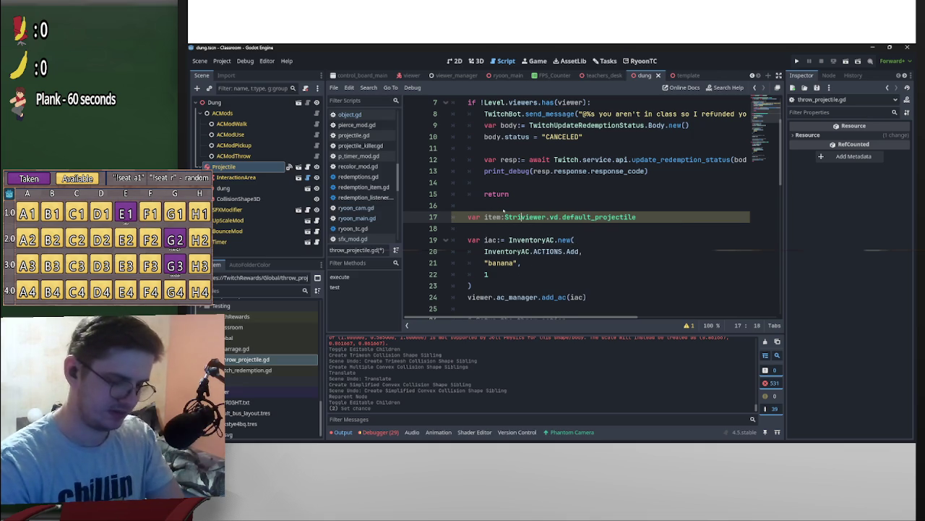
type("ng =")
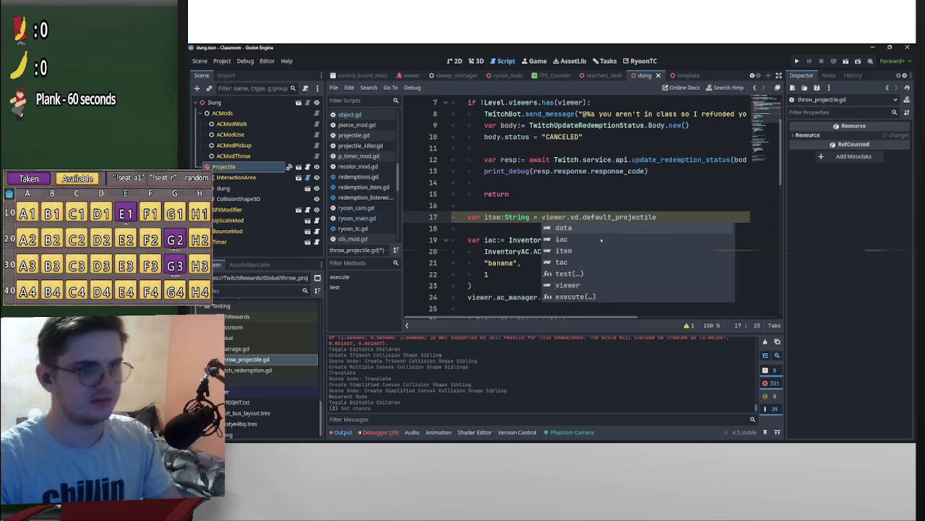
left_click_drag(672, 221, 599, 218)
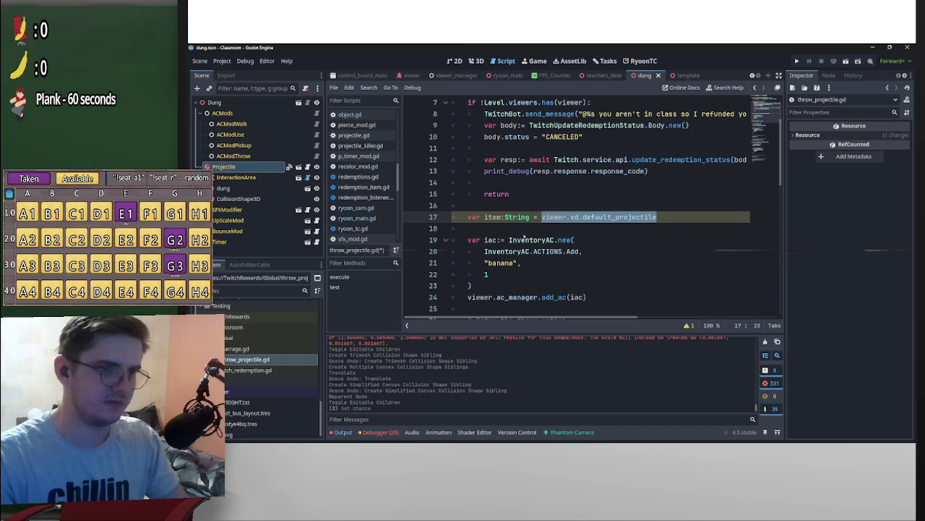
left_click_drag(671, 218, 469, 217)
key("BackSpace")
key("BackSpace")
key("BackSpace")
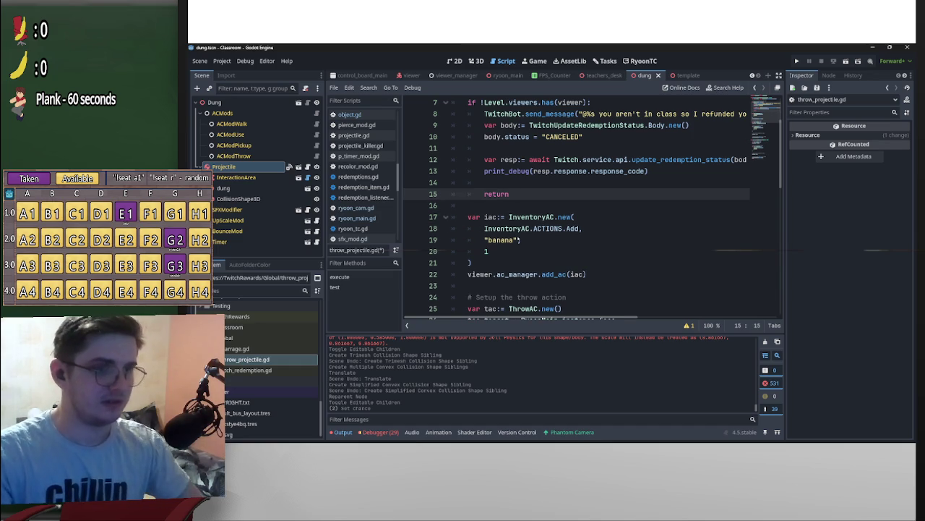
Replace "banana" with viewer.vd.default_projectile in the Add and Take inventory actions.
left_click_drag(521, 240, 484, 240)
type("viewer.vd.default_projectile")
scroll(559, 274, "down", 3)
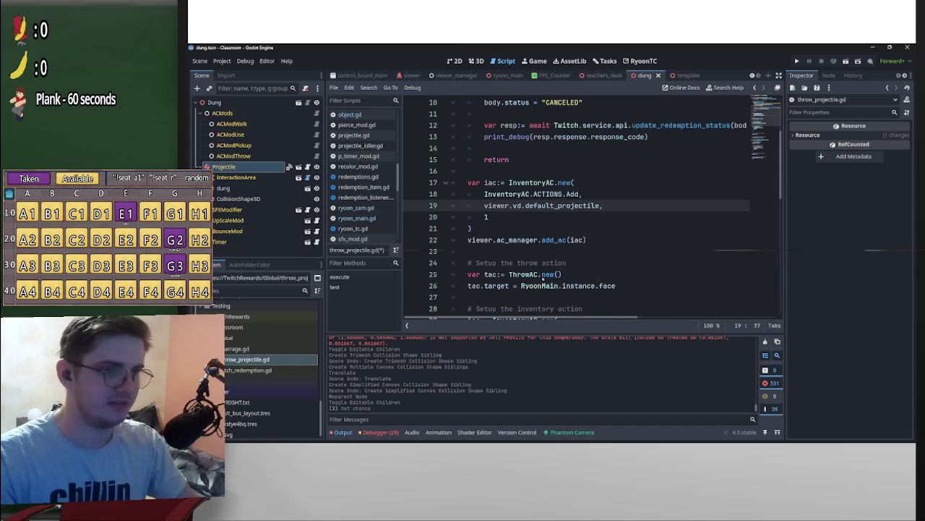
left_click_drag(486, 275, 498, 274)
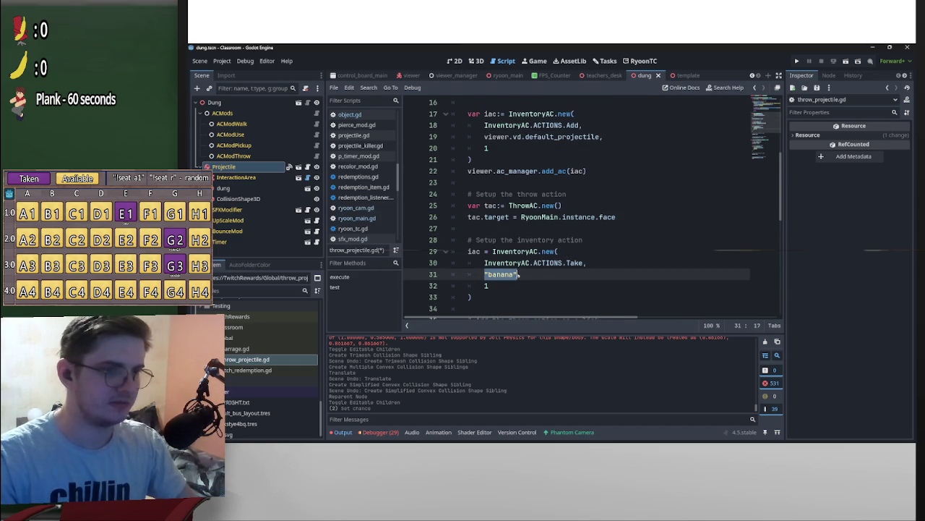
scroll(611, 259, "down", 3)
scroll(513, 219, "down", 4)
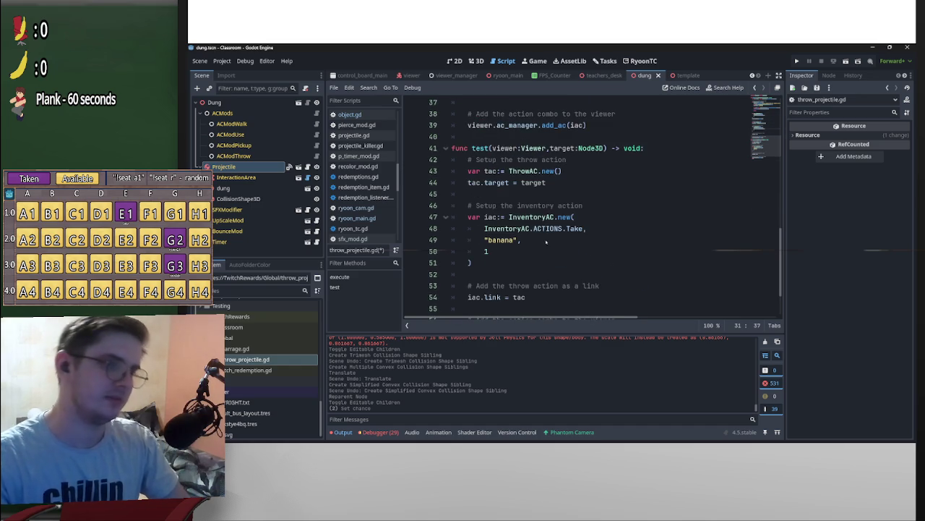
left_click_drag(485, 241, 497, 240)
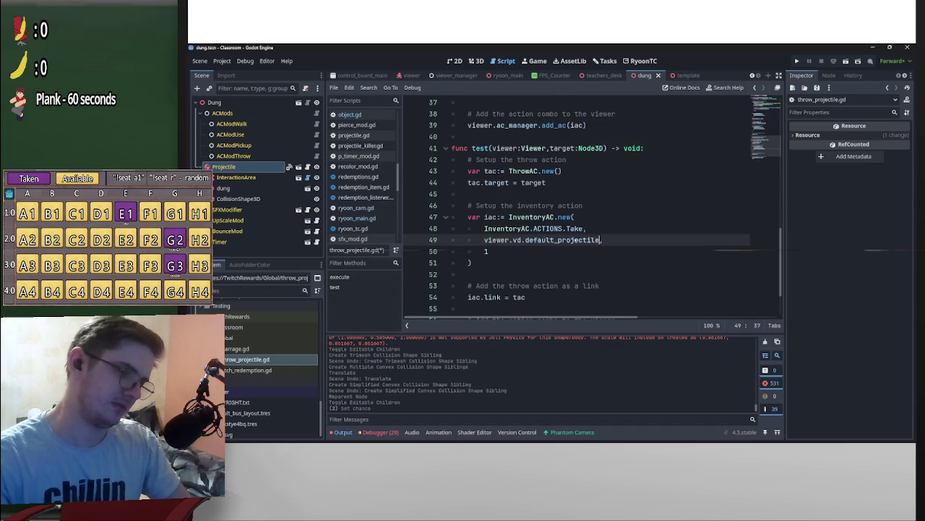
scroll(575, 239, "down", 2)
double_click(237, 349)
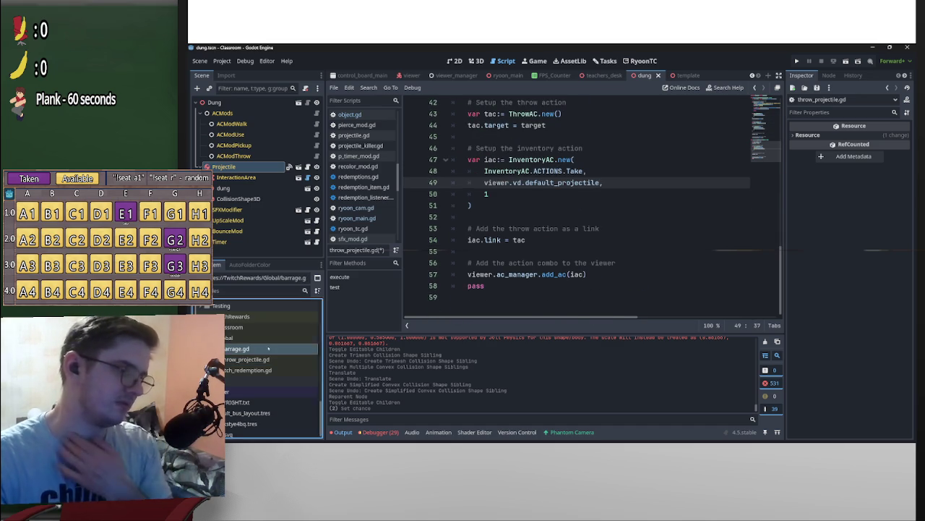
Paste viewer.vd.default_projectile over "banana" in barrage.gd, then save and run with F5.
left_click(519, 148)
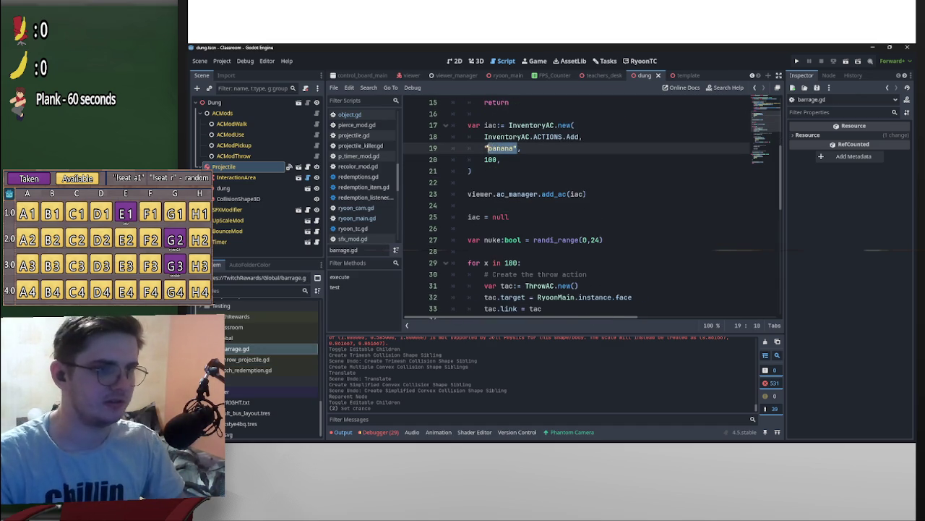
scroll(496, 180, "down", 3)
left_click(502, 297)
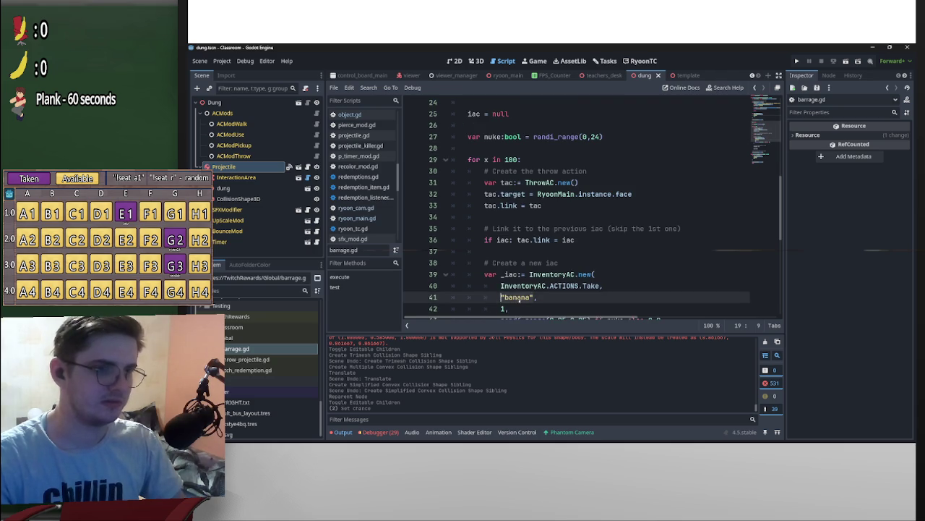
scroll(506, 275, "down", 7)
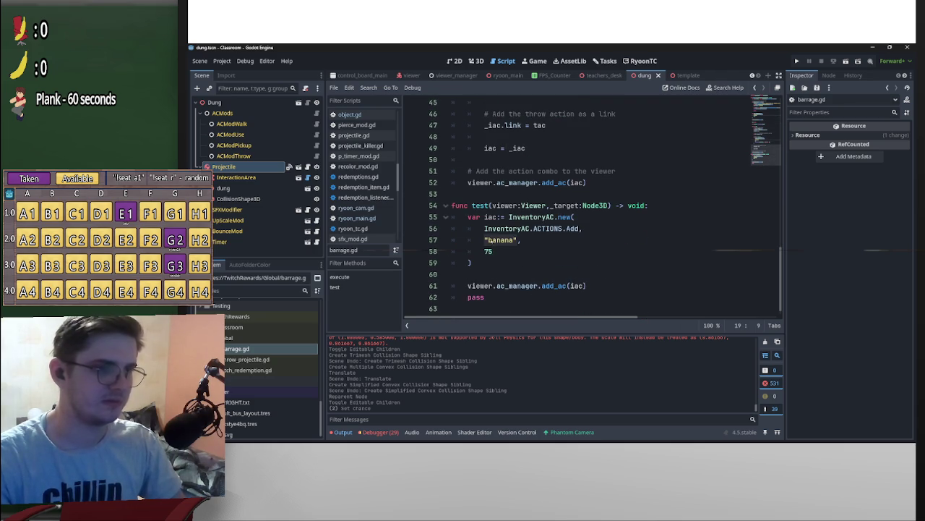
left_click_drag(485, 239, 512, 240)
scroll(547, 226, "down", 1)
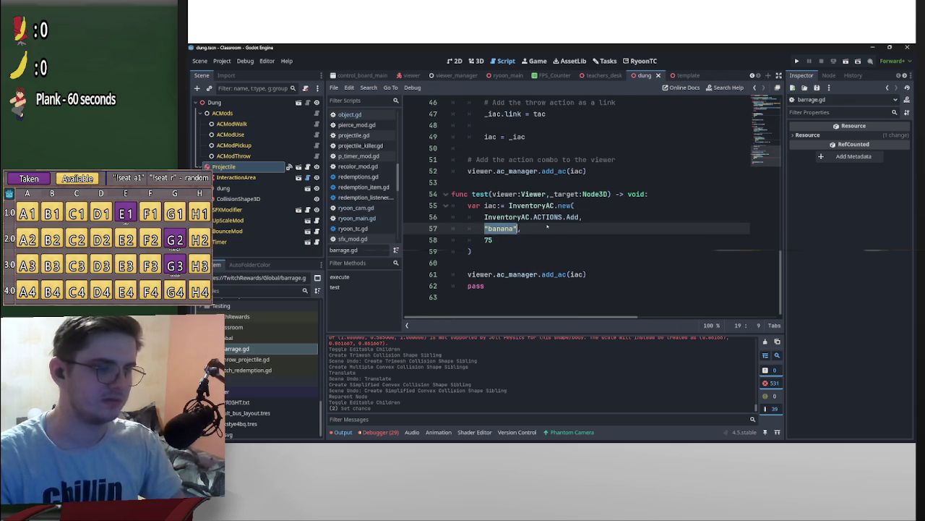
scroll(547, 227, "up", 15)
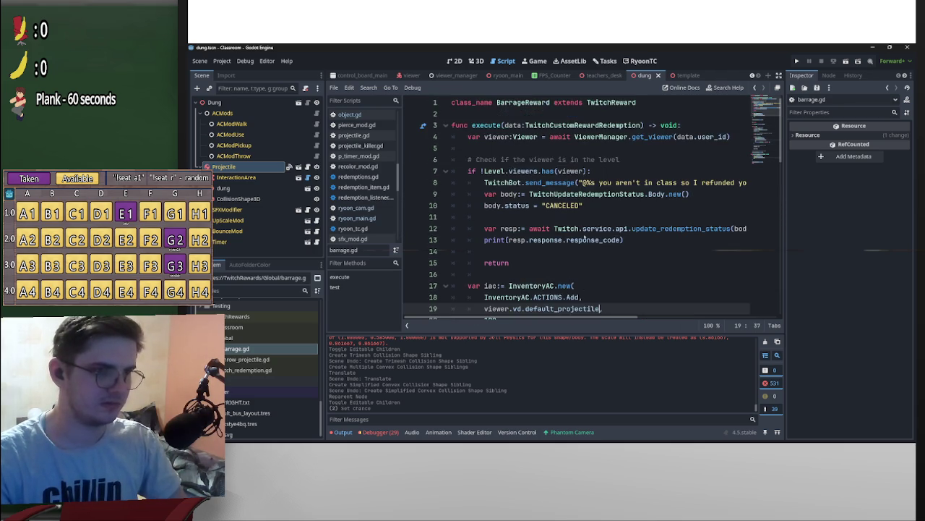
type("viewer.vd.default_projectile")
scroll(591, 236, "down", 1)
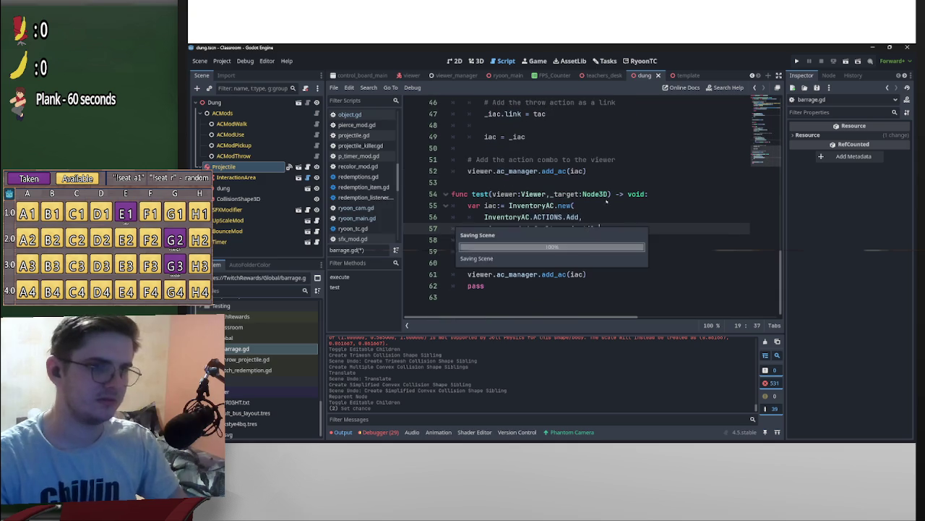
key("F5")
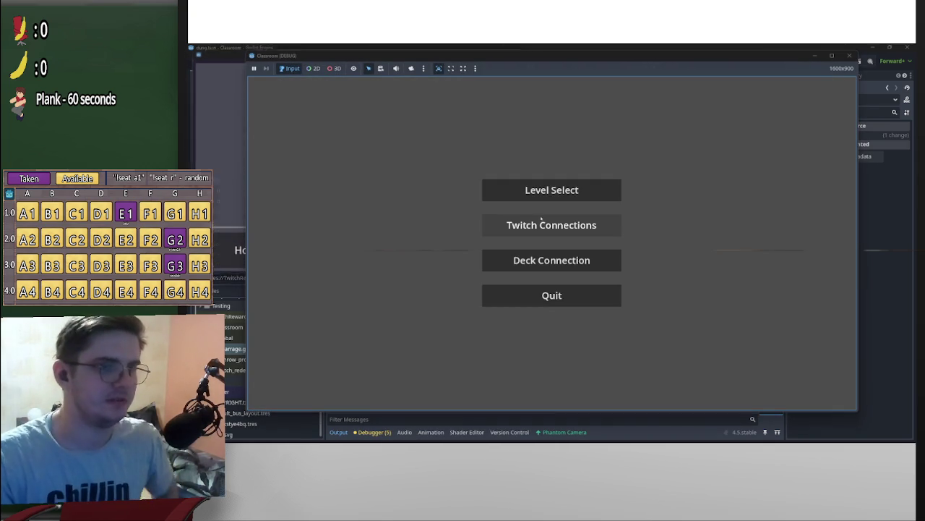
Connect the game to Twitch, load the classroom level, and switch to the free 3D camera.
left_click(560, 230)
left_click(537, 237)
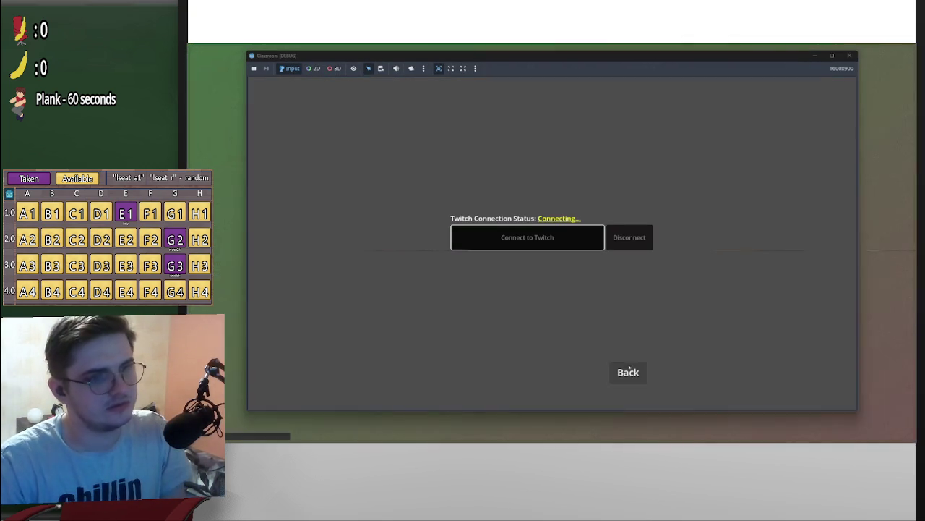
left_click(628, 372)
left_click(574, 194)
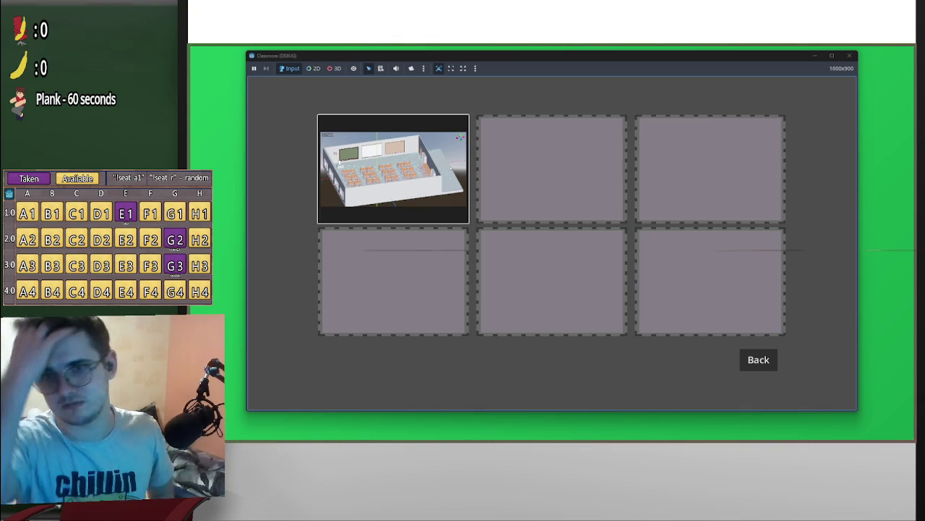
left_click(450, 168)
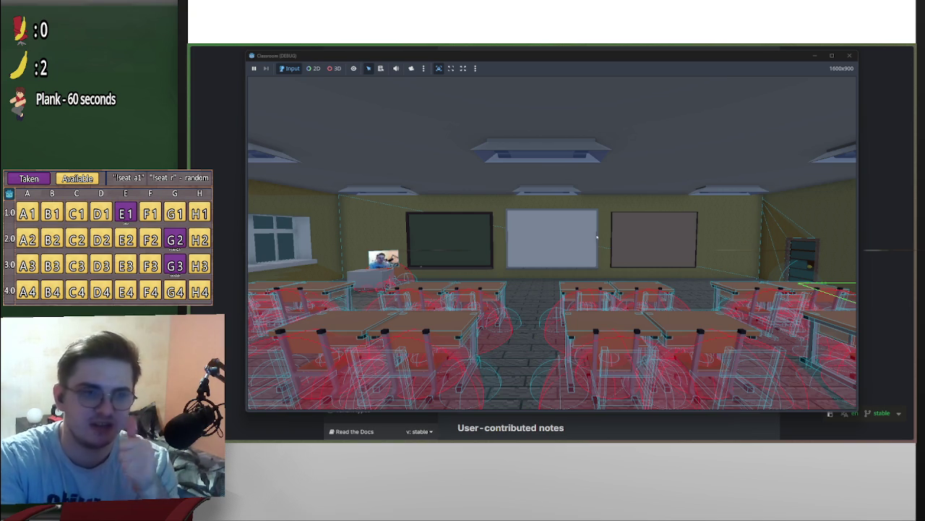
left_click(333, 68)
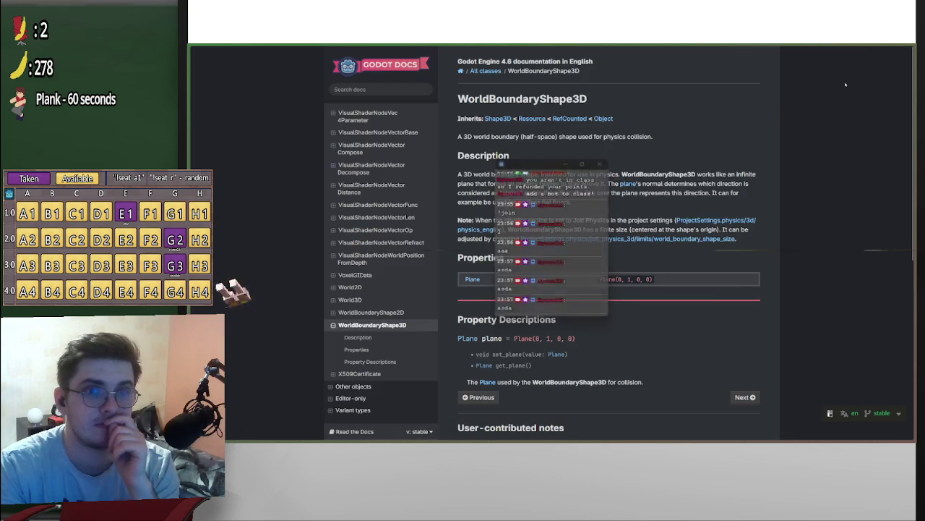
Watch the dung barrage pile up in the classroom, then close the game window.
left_click(849, 55)
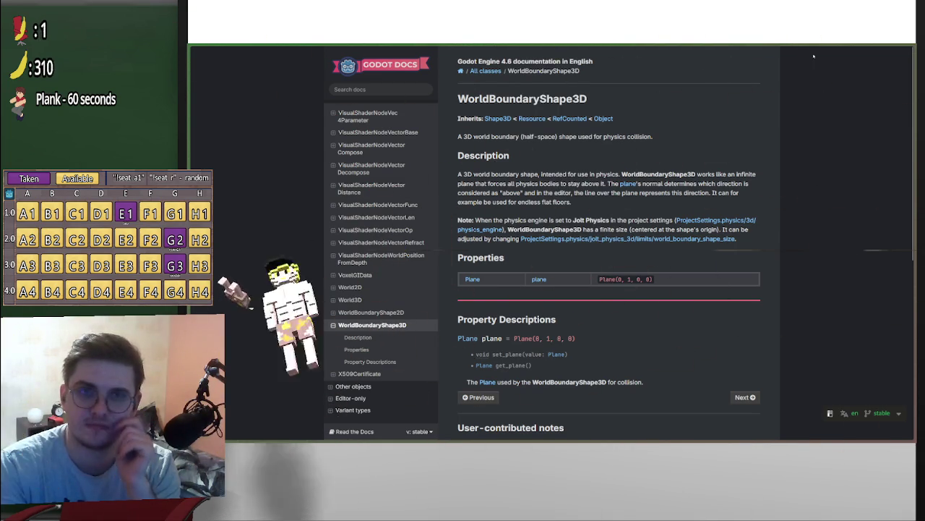
Take the browser out of fullscreen with F11 and return to the Godot editor.
key("F11")
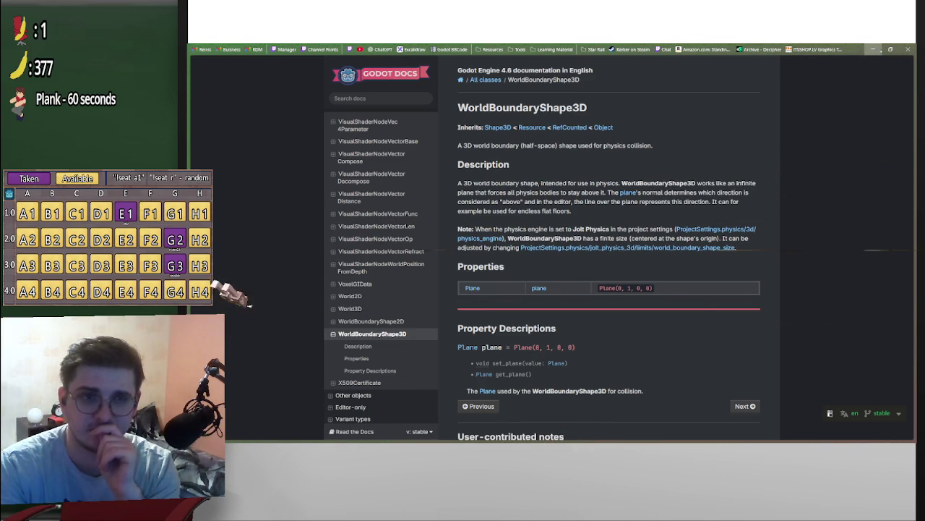
left_click(874, 49)
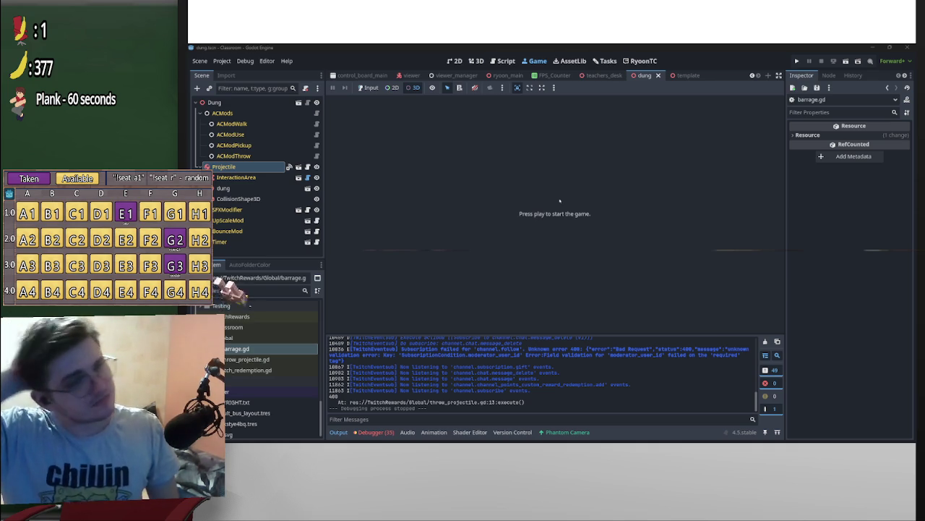
Show the dung scene in the 3D view and orbit around the model.
left_click(455, 61)
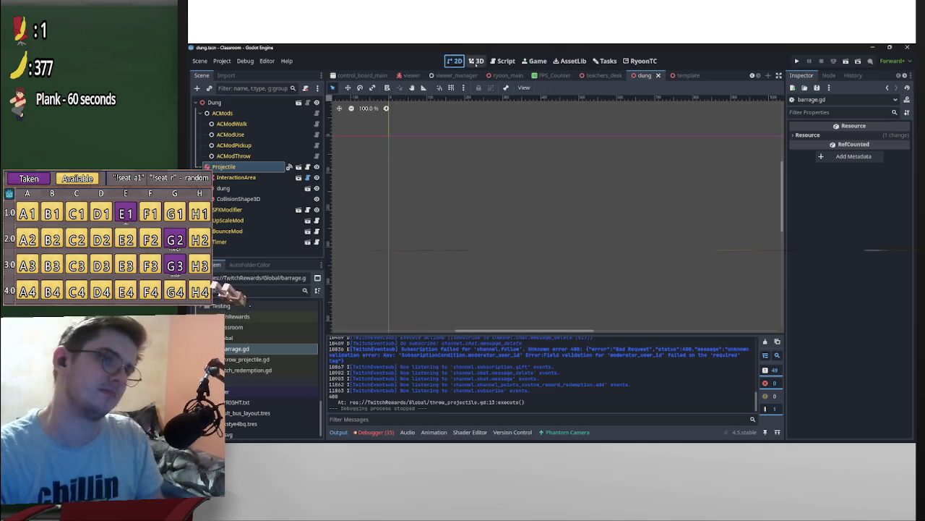
left_click(476, 61)
scroll(552, 249, "down", 8)
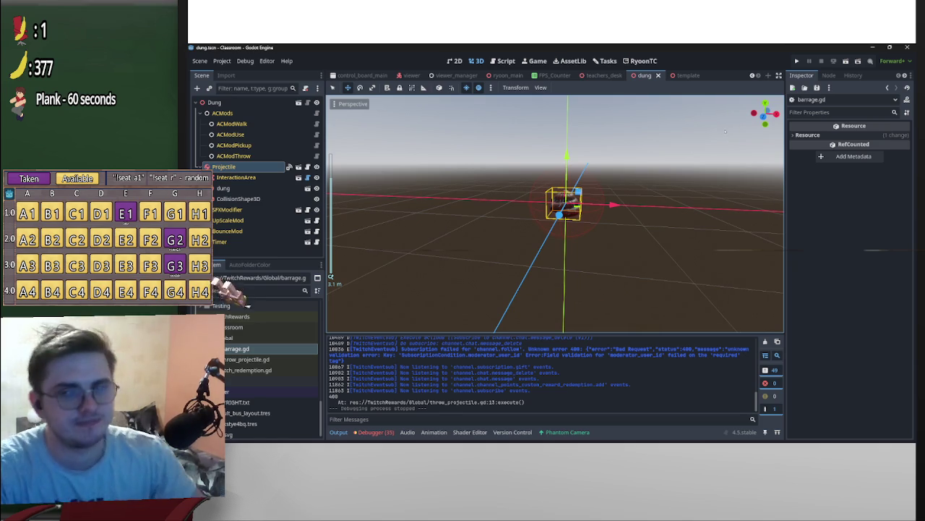
left_click_drag(726, 130, 612, 180)
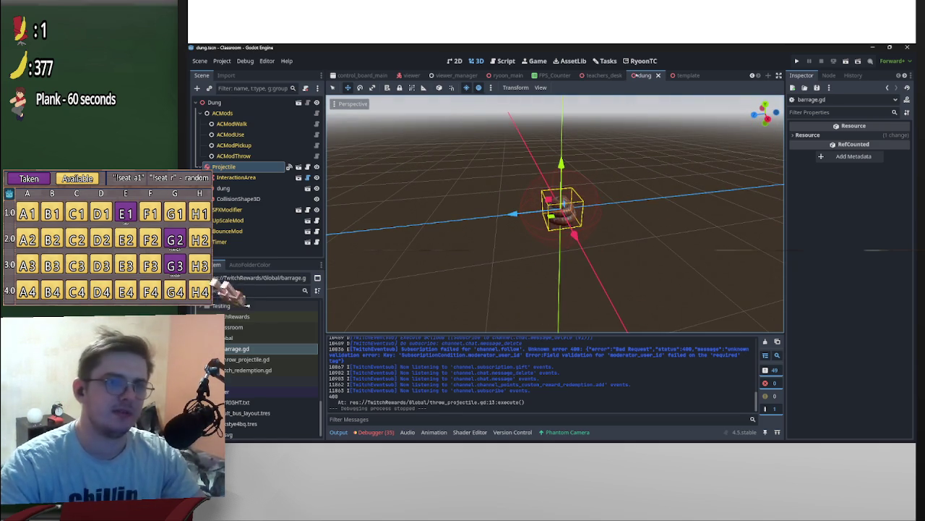
Switch to the teachers_desk scene and zoom out to see the whole desk.
left_click(603, 76)
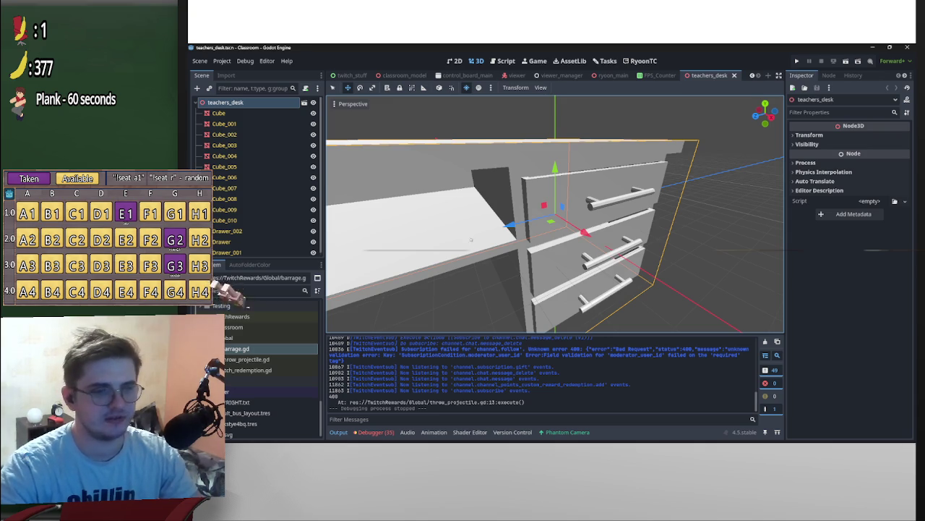
scroll(472, 240, "down", 3)
scroll(506, 253, "up", 4)
scroll(535, 271, "down", 5)
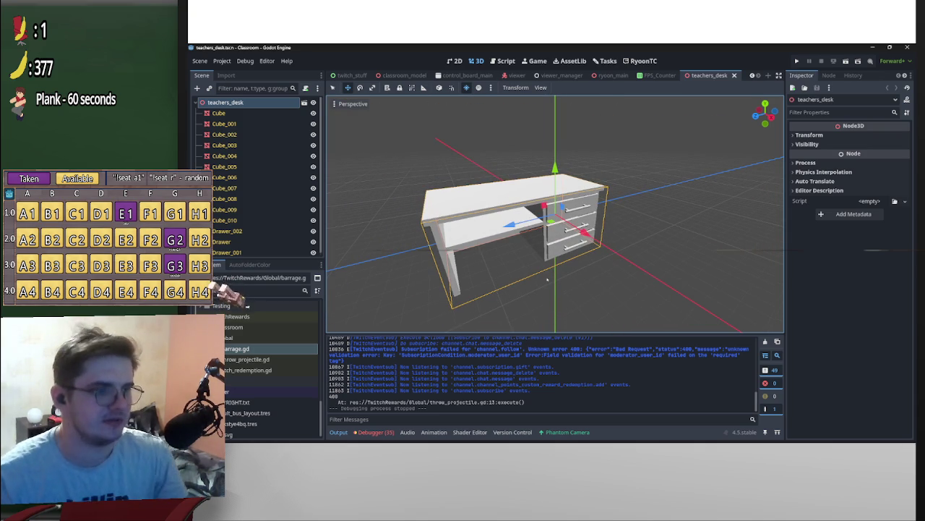
scroll(275, 376, "down", 3)
right_click(242, 411)
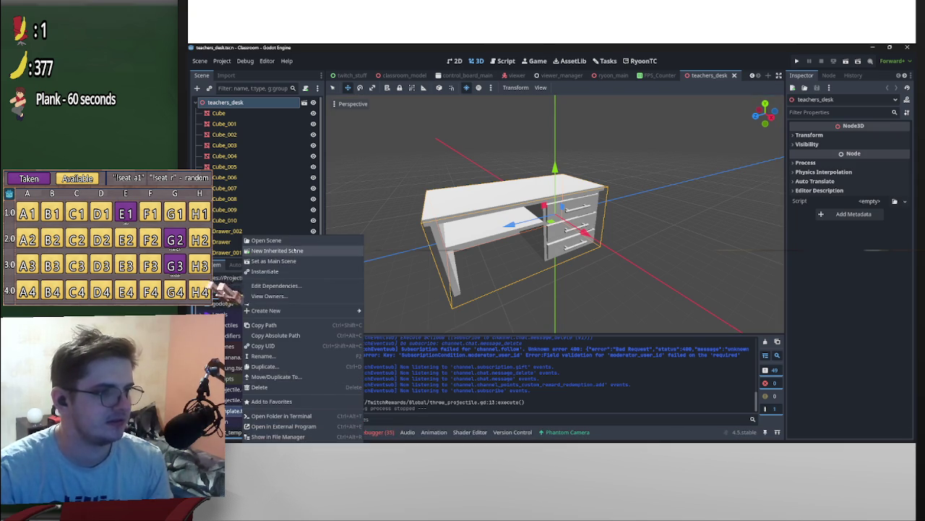
Create a new Projectile scene inherited from template.tscn and inspect it.
left_click(296, 250)
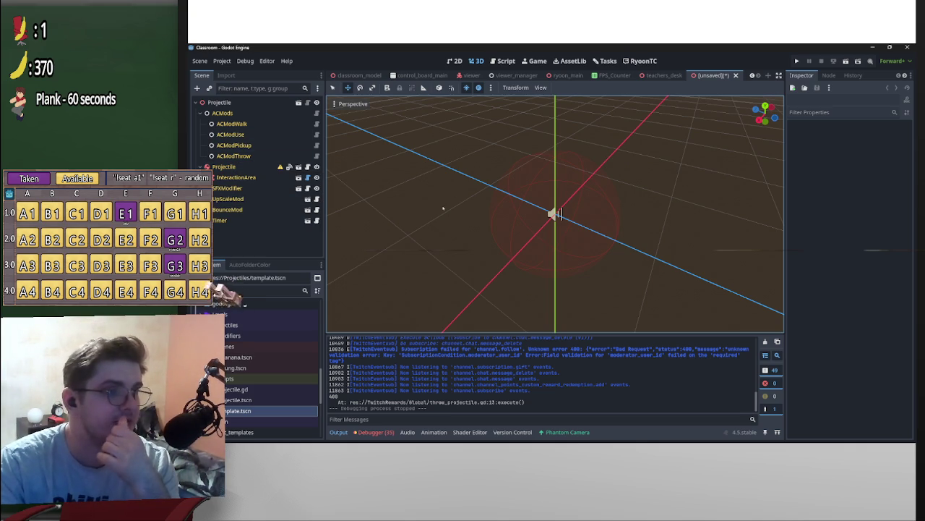
scroll(289, 394, "down", 6)
scroll(299, 401, "down", 1)
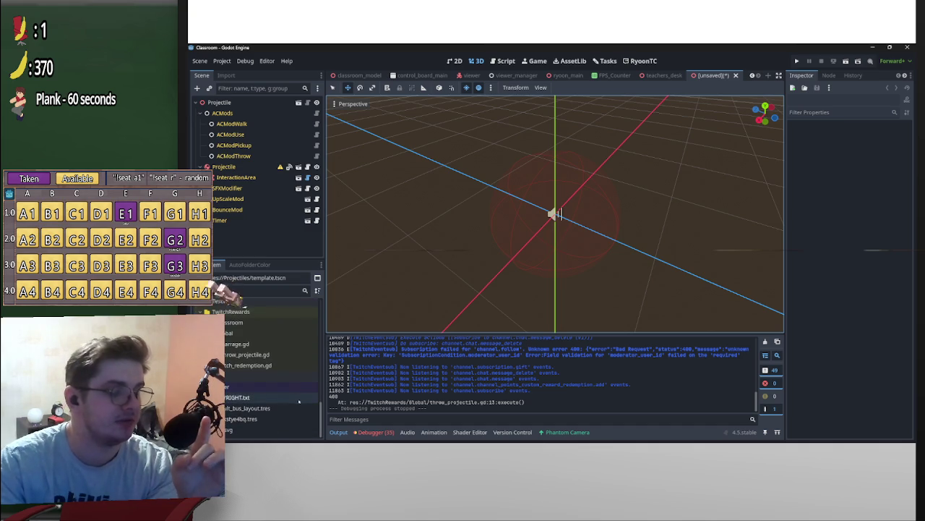
scroll(266, 396, "up", 10)
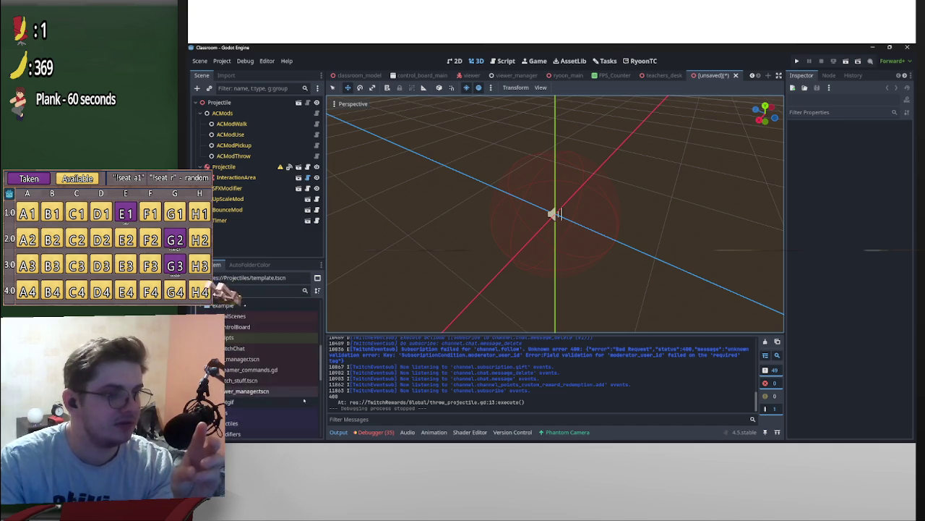
scroll(307, 401, "down", 5)
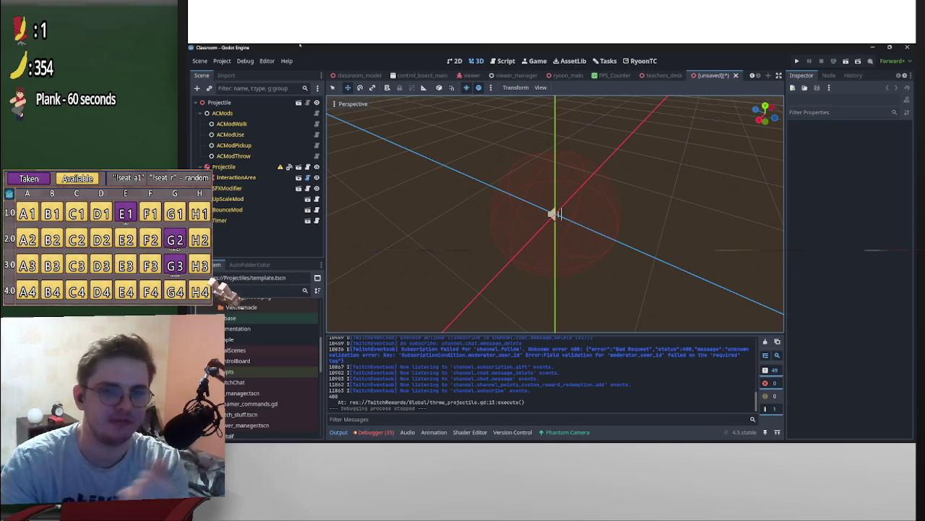
scroll(671, 144, "down", 3)
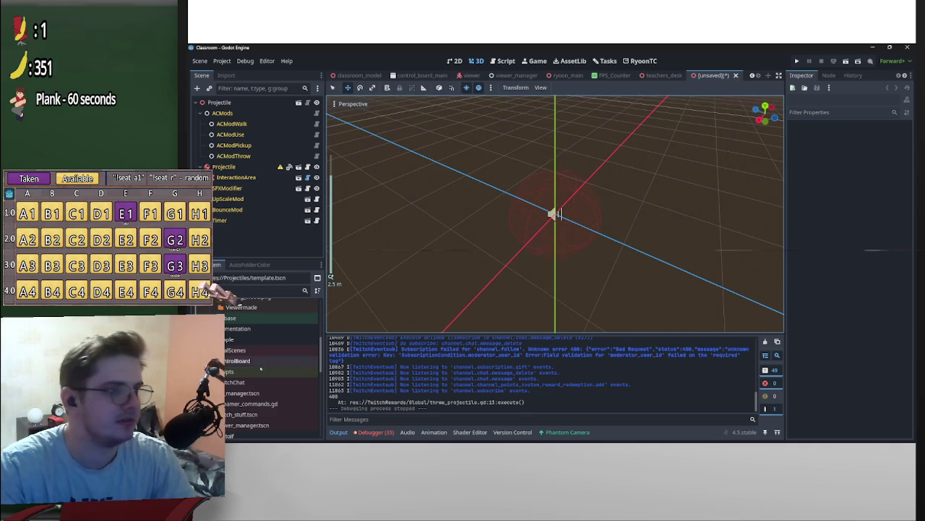
scroll(261, 369, "up", 3)
scroll(261, 376, "down", 5)
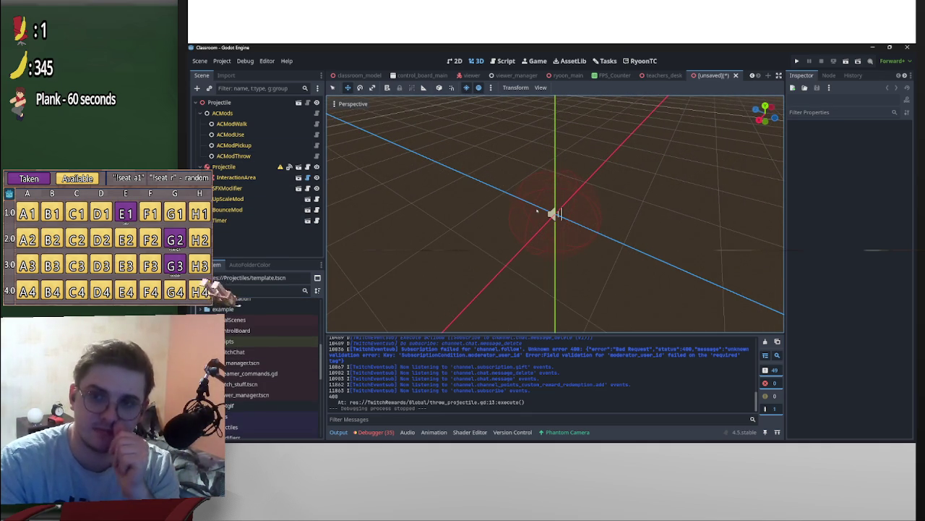
scroll(716, 258, "down", 2)
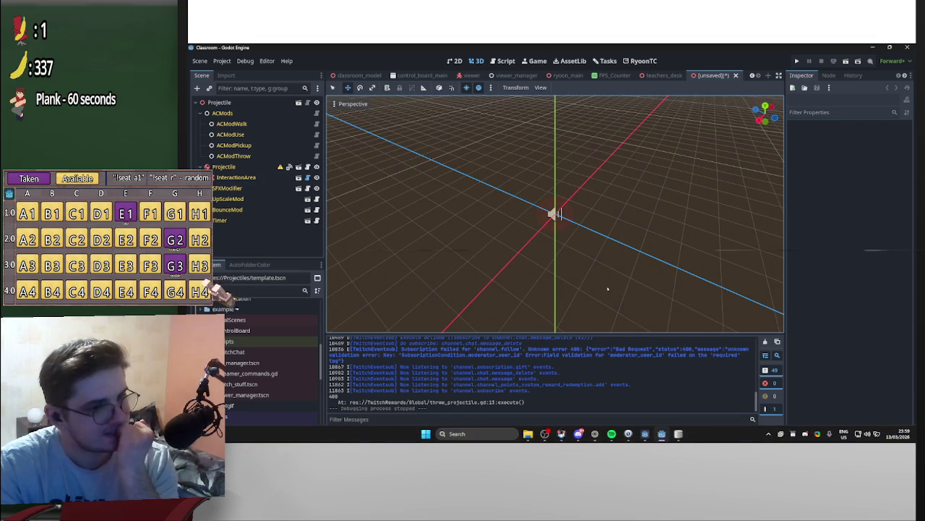
Bring up the ProjectileSFX folder in File Explorer from the taskbar.
mouse_move(561, 434)
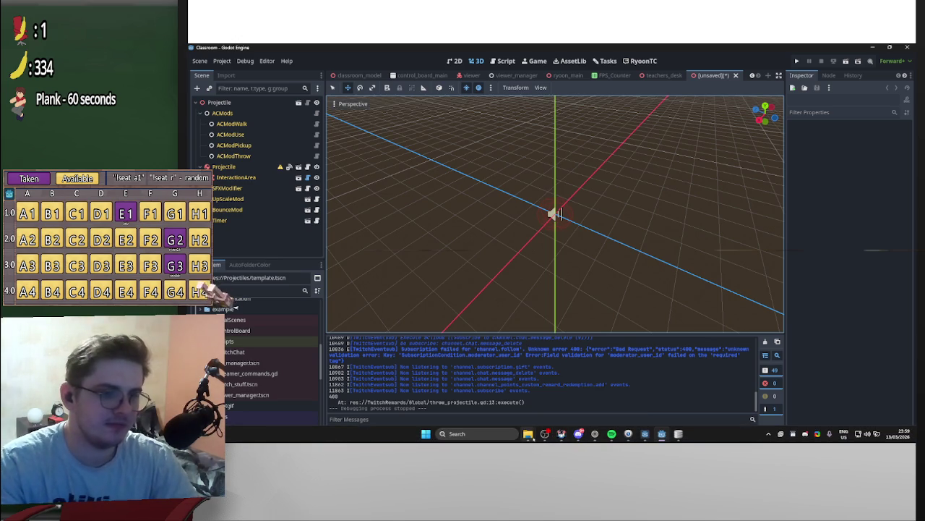
mouse_move(528, 434)
left_click(557, 403)
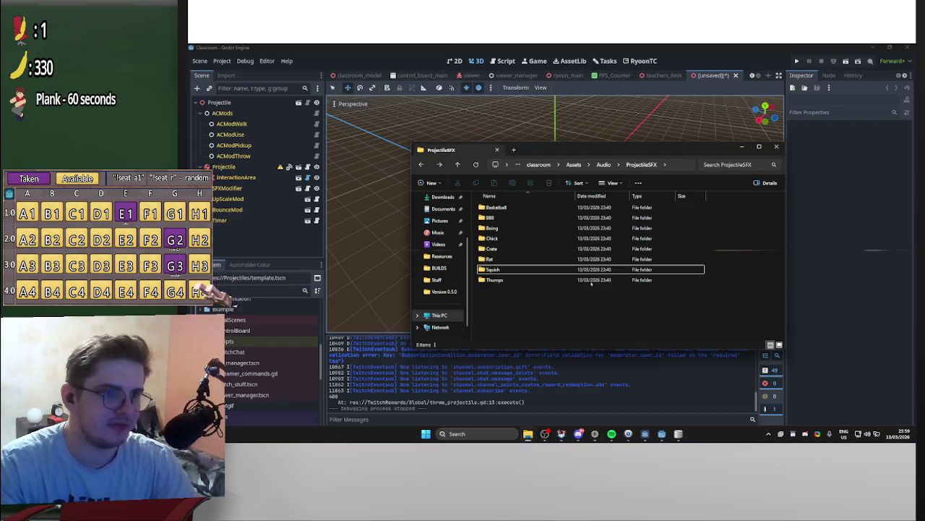